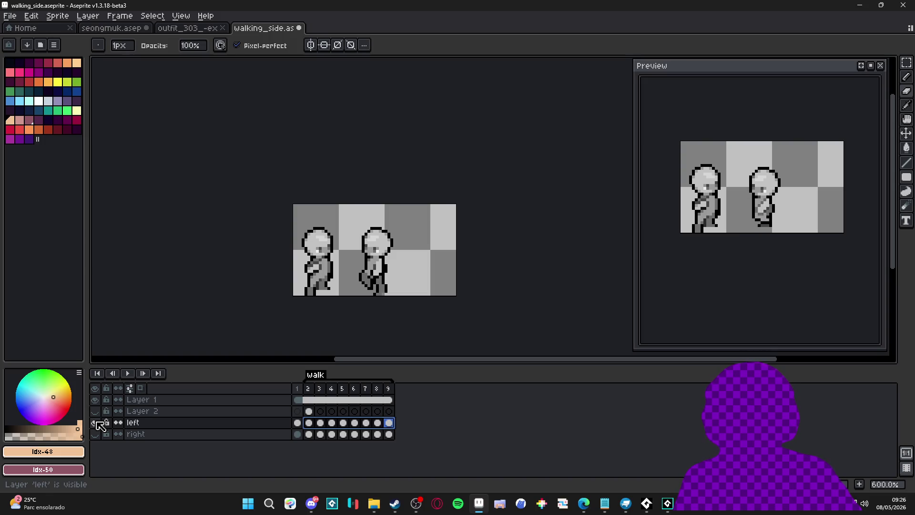
Look over the outfit sprite sheet down to the pale blank figure, then return to walking_side.
left_click(191, 29)
left_click_drag(473, 165, 440, 258)
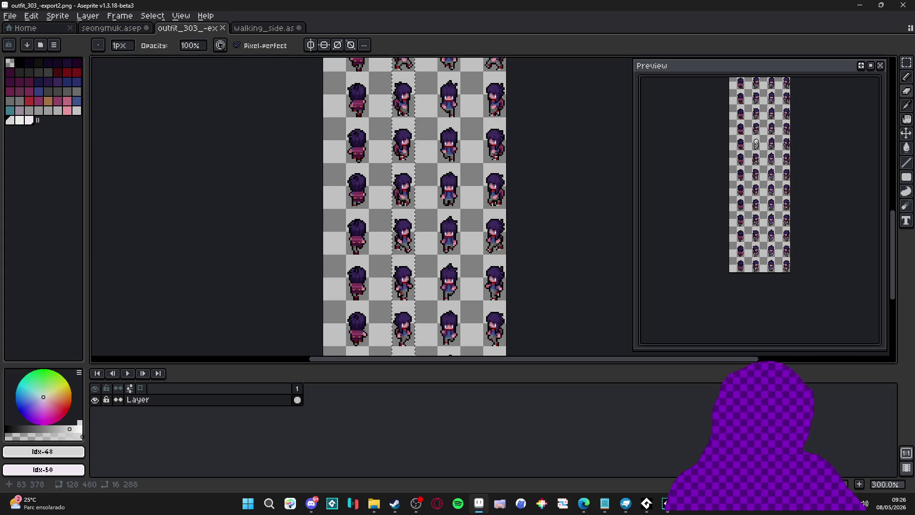
left_click_drag(477, 153, 485, 293)
left_click_drag(442, 159, 461, 280)
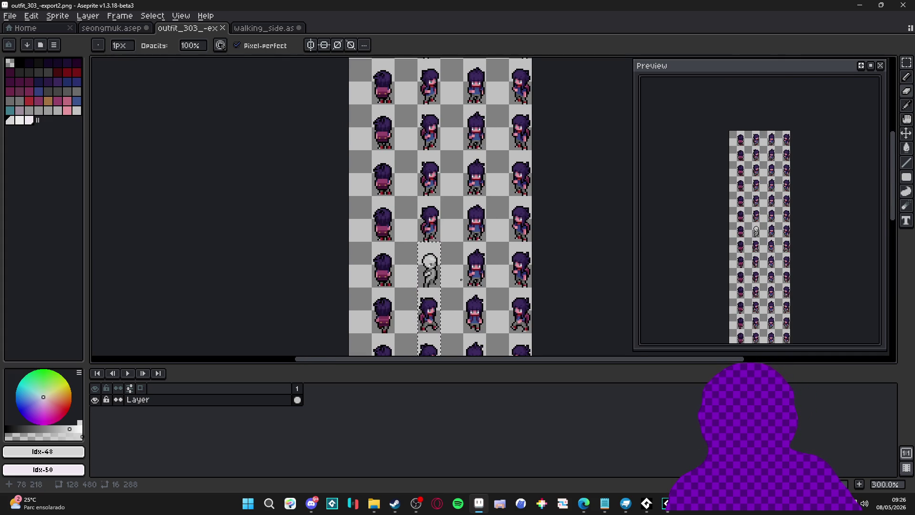
scroll(465, 267, "up", 2)
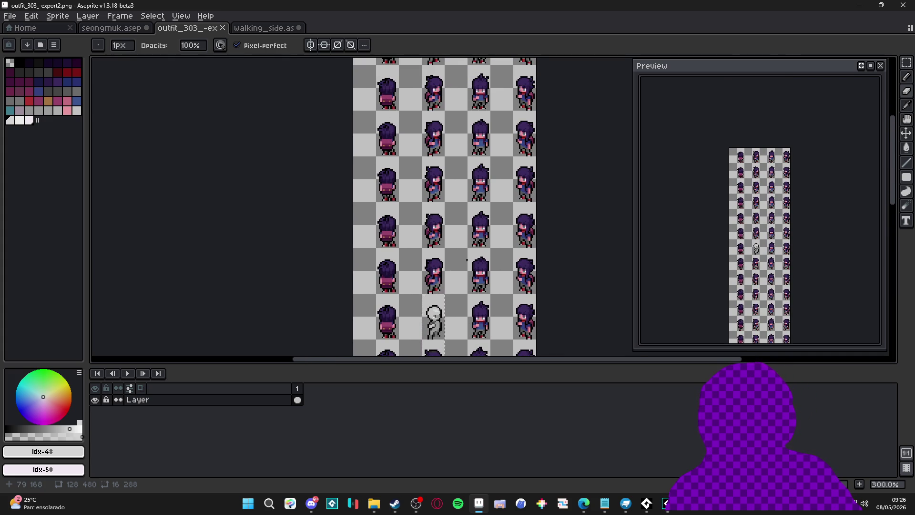
scroll(456, 261, "up", 2)
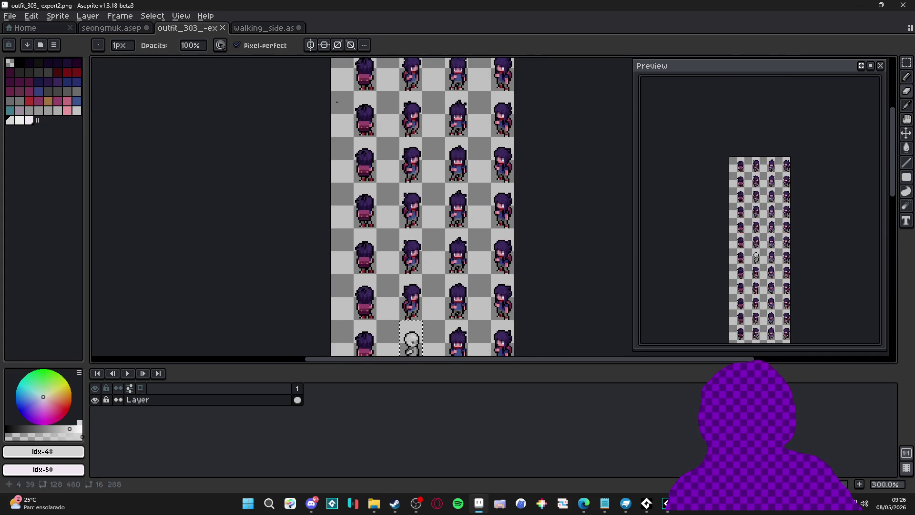
left_click(266, 30)
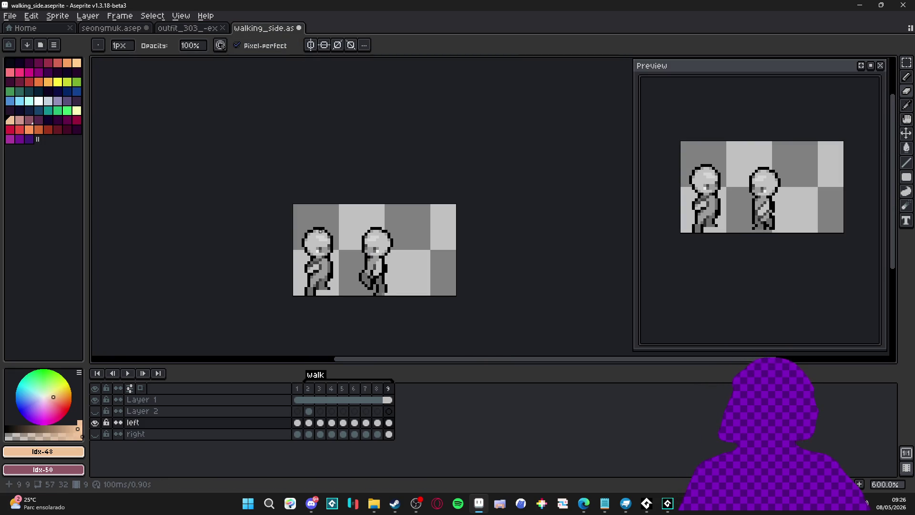
Hide the 'left' layer, add a new empty Layer 3 above it, and save walking_side.
left_click(95, 423)
left_click(149, 426)
key("shift+n")
left_click(309, 423)
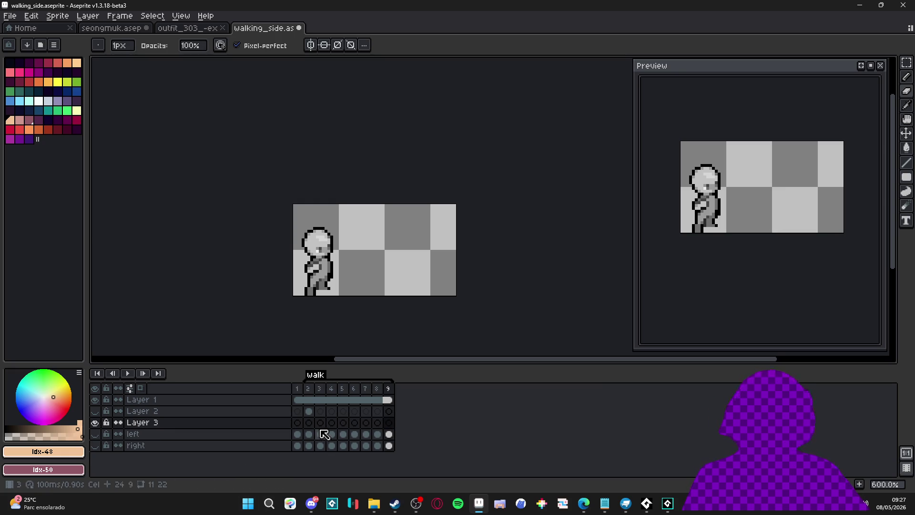
key("ctrl+s")
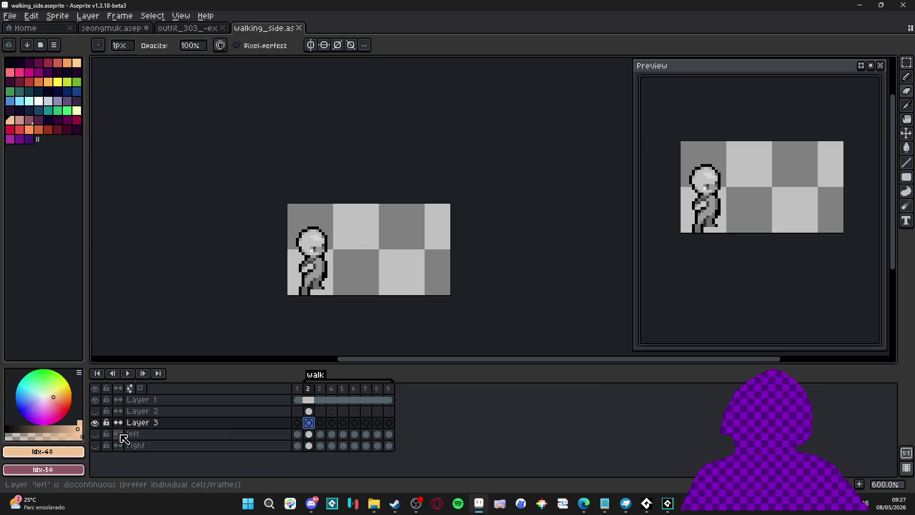
Show the 'right' layer's pose instead of 'left', then switch to the outfit_303 sheet.
left_click(96, 434)
left_click(95, 434)
left_click(95, 445)
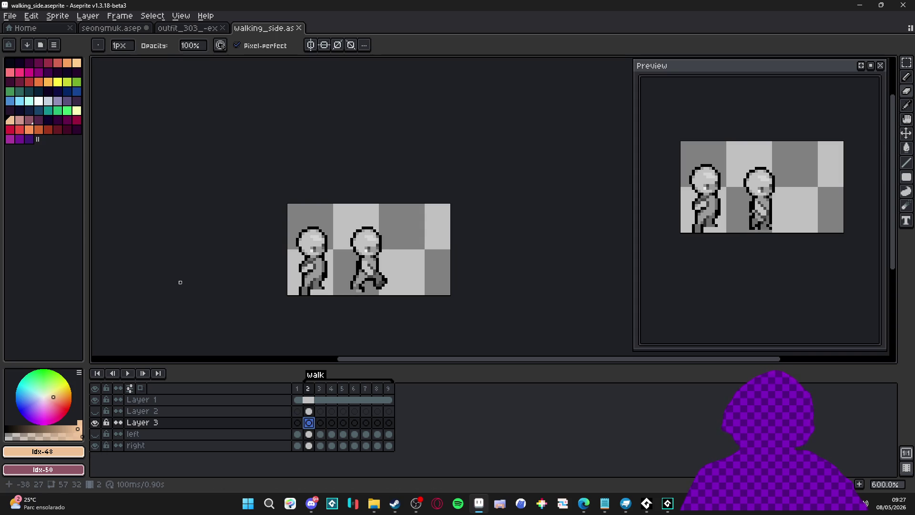
left_click(162, 30)
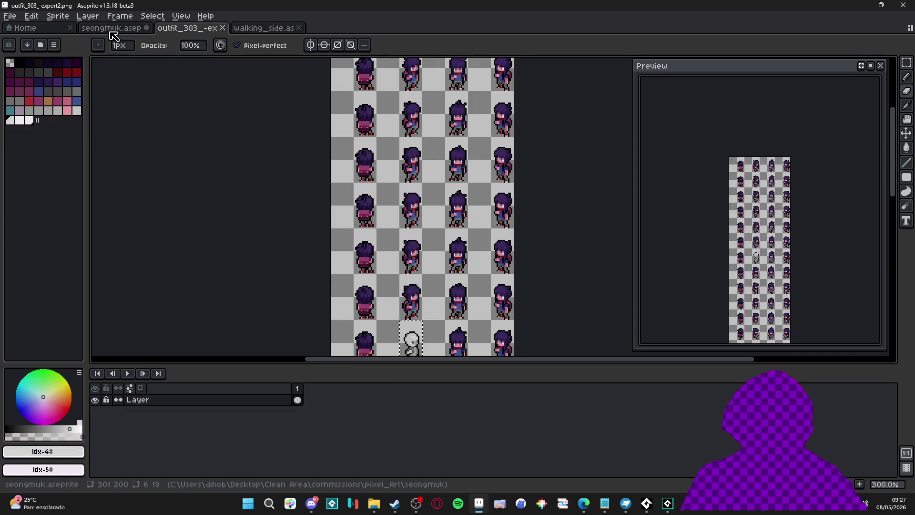
Pan the outfit sheet up so the blank figure and first sprite column are in view.
mouse_move(439, 344)
left_mouse_down()
mouse_move(441, 286)
mouse_move(425, 229)
mouse_move(441, 177)
mouse_move(457, 249)
mouse_move(459, 188)
left_mouse_up()
key("ctrl+d")
left_click_drag(394, 285, 390, 245)
mouse_move(396, 204)
left_mouse_down()
mouse_move(393, 165)
mouse_move(384, 157)
mouse_move(388, 287)
mouse_move(387, 270)
left_mouse_up()
Marquee-select the first sprite column, then go back to walking_side and start a New Sprite.
key("m")
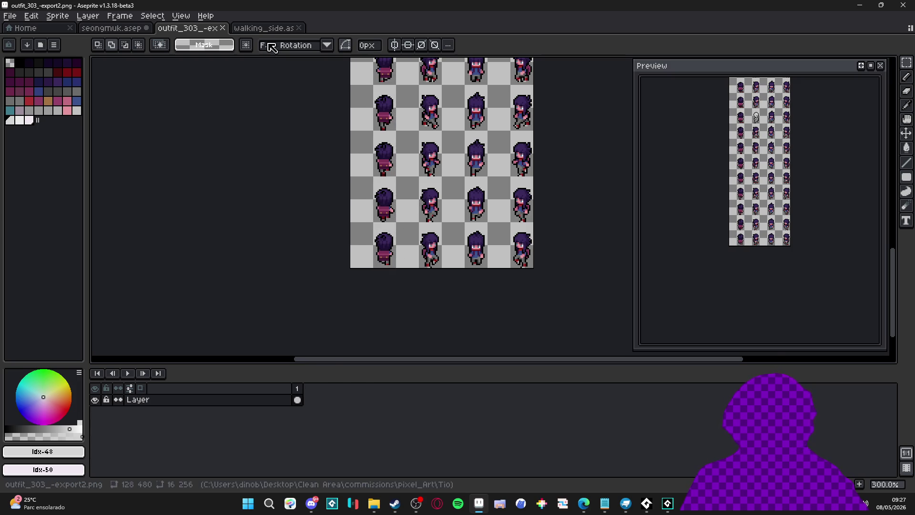
left_click(273, 28)
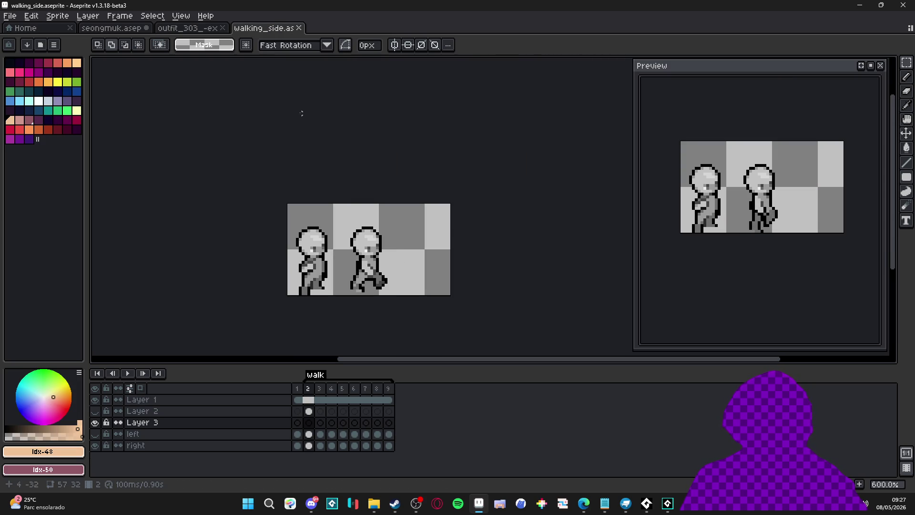
left_click(9, 16)
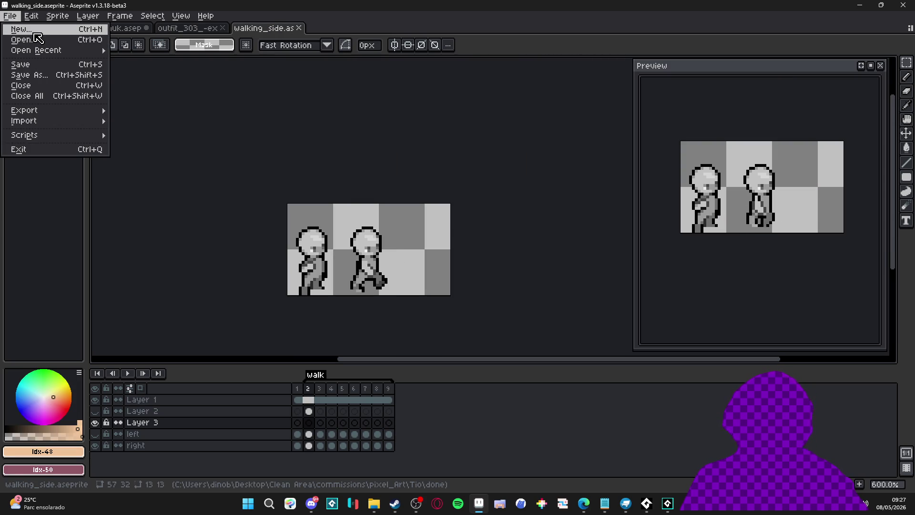
Create a new blank sprite and paste the copied sprite column into it.
left_click(22, 29)
left_click(428, 353)
key("ctrl+v")
mouse_move(491, 220)
left_mouse_down()
mouse_move(452, 260)
mouse_move(370, 229)
left_mouse_up()
Import the strip as a sprite sheet of eight 16×32 frames, select all cels, and return to walking_side.
left_click(10, 16)
mouse_move(70, 124)
left_click(152, 122)
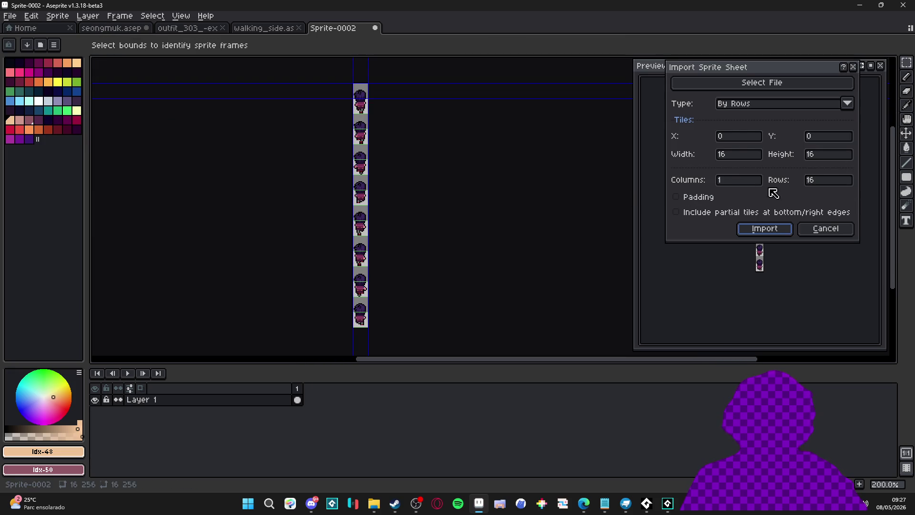
left_click(823, 183)
type("8")
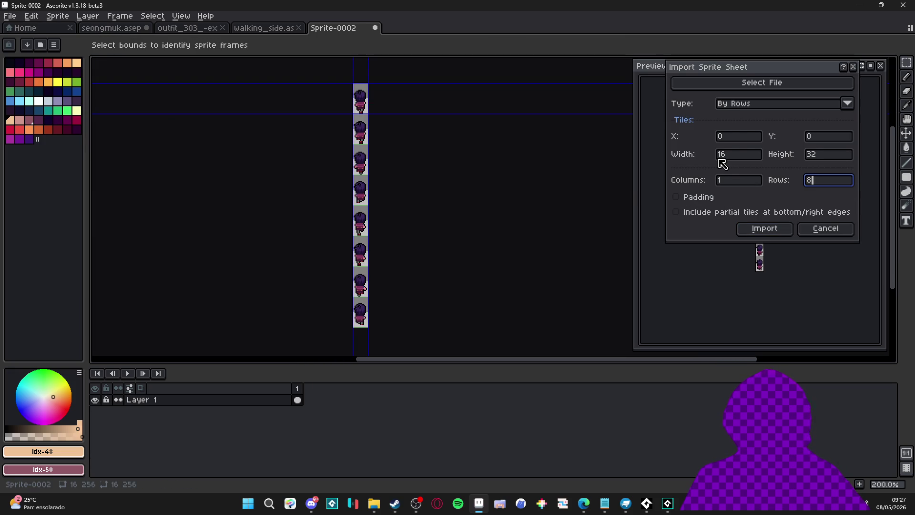
left_click(746, 230)
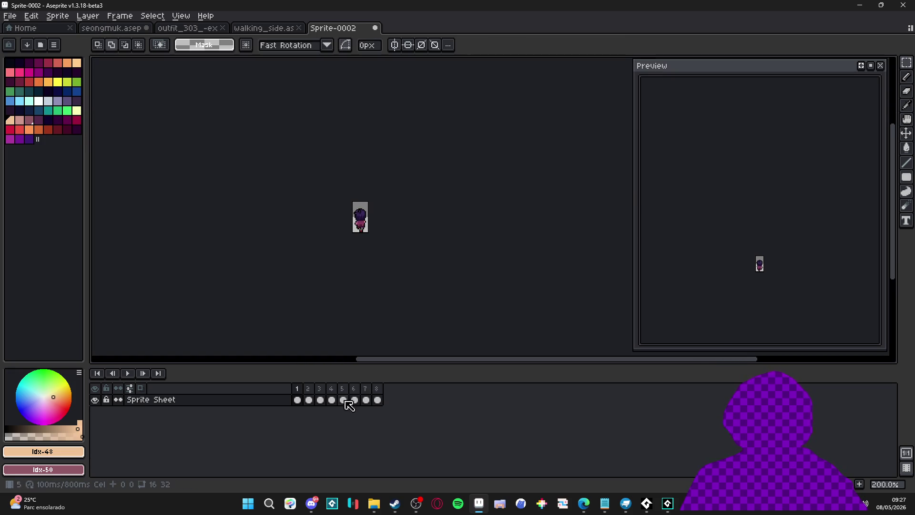
left_click_drag(298, 405, 380, 413)
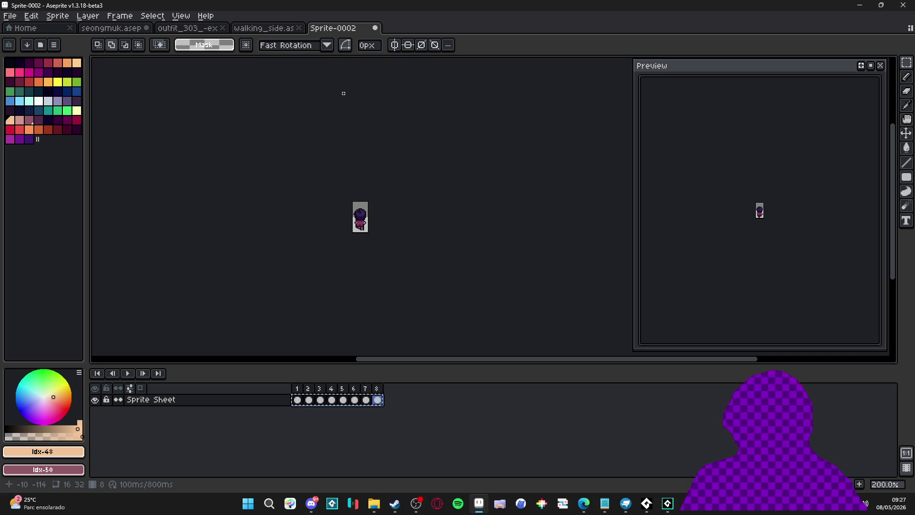
left_click(268, 29)
Paste the eight outfit frames into Layer 3 at frame 2 and select its cels 2–9.
left_click(309, 423)
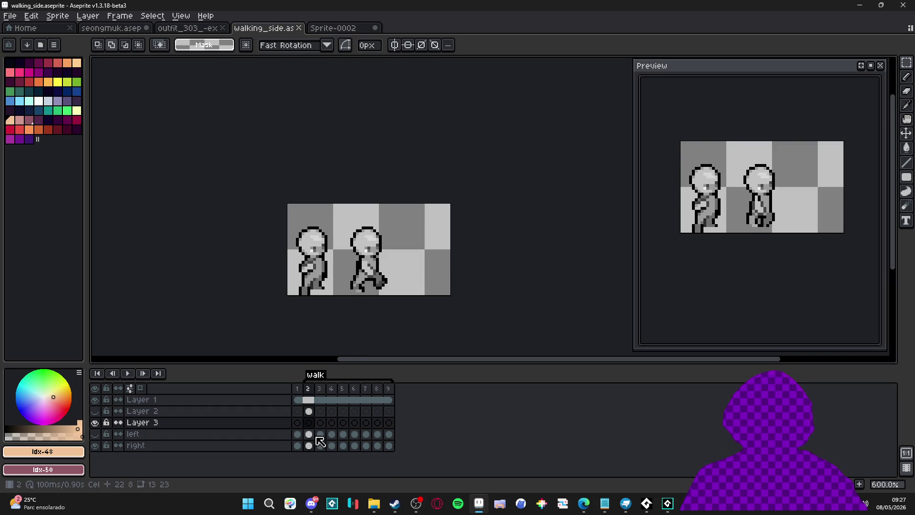
key("ctrl+v")
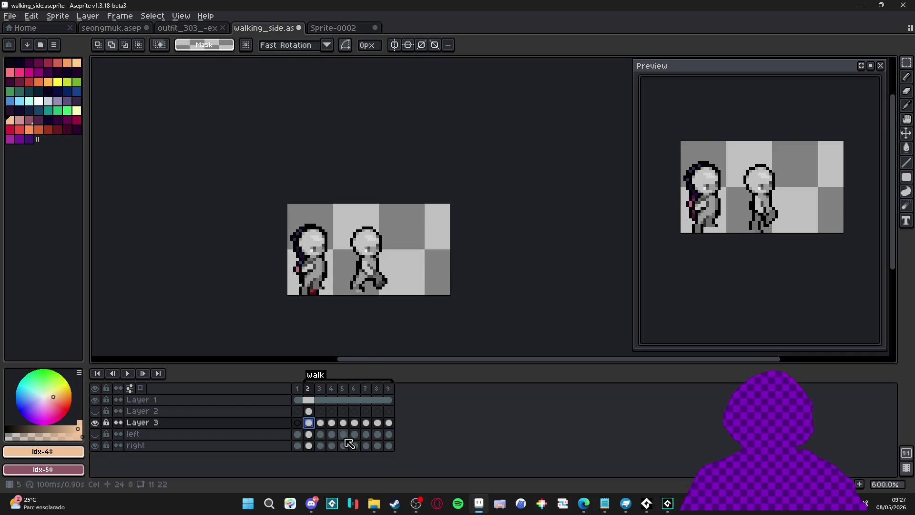
left_click(389, 423)
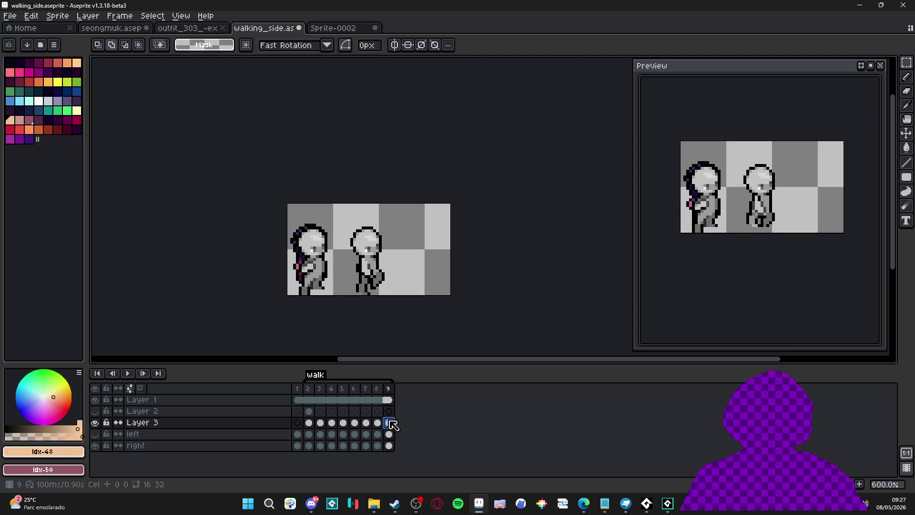
left_click_drag(389, 424, 309, 424)
Move the hair and outfit art onto the right walking figure and nudge it up one pixel.
key("v")
mouse_move(325, 249)
left_mouse_down()
mouse_move(386, 254)
mouse_move(376, 255)
left_mouse_up()
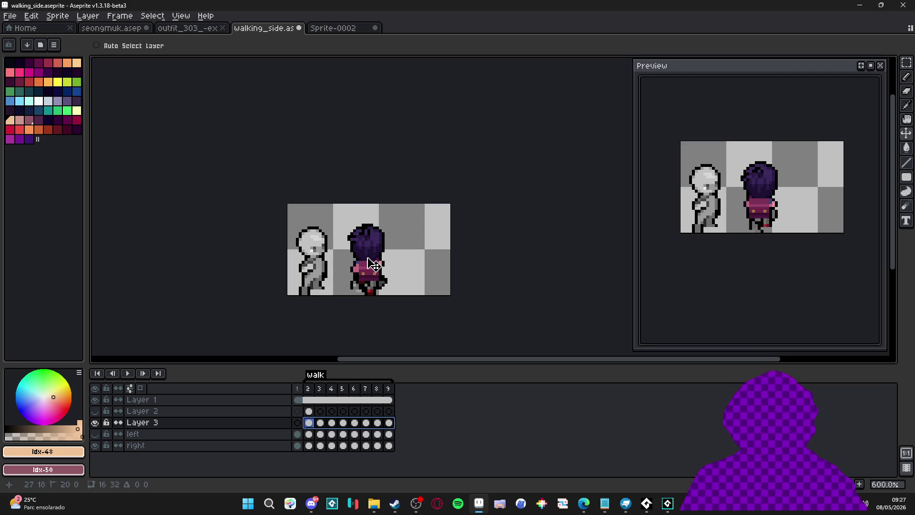
left_click_drag(369, 258, 368, 255)
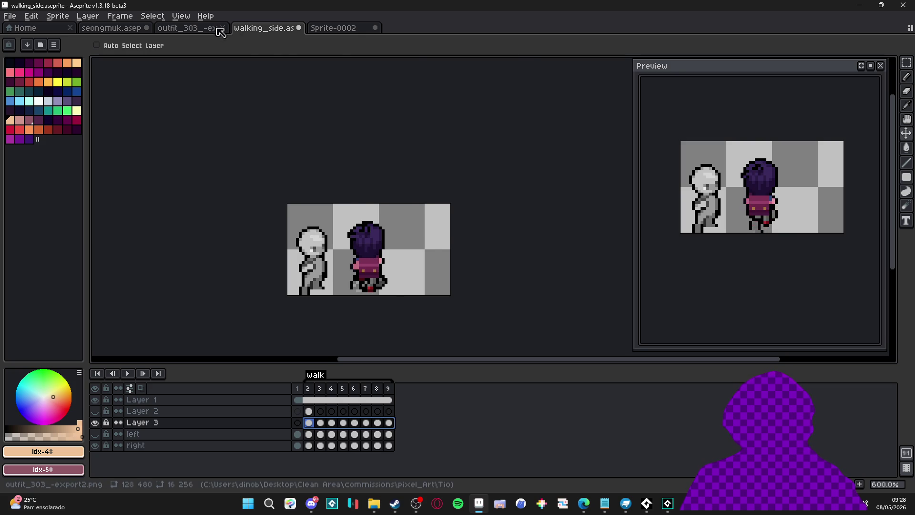
Glance at the outfit sheet, then return to walking_side and zoom in.
left_click(157, 28)
scroll(409, 214, "down", 5)
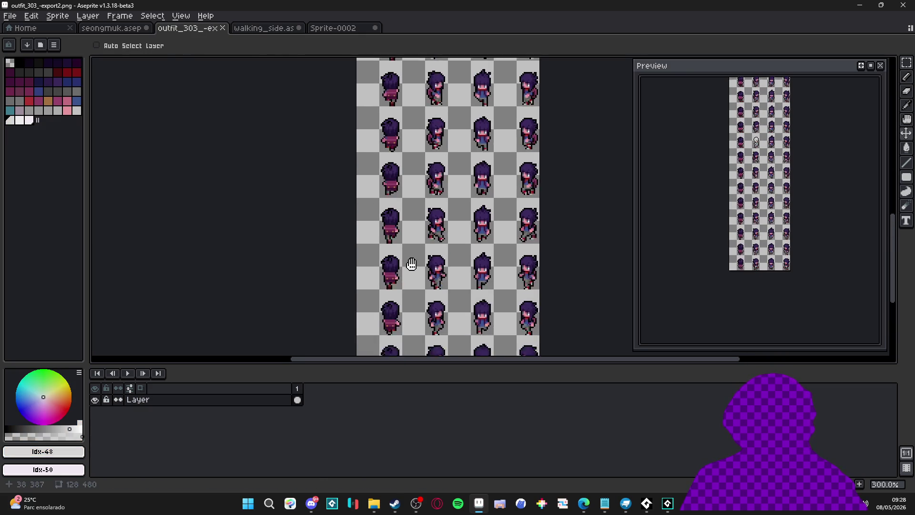
scroll(435, 245, "up", 1)
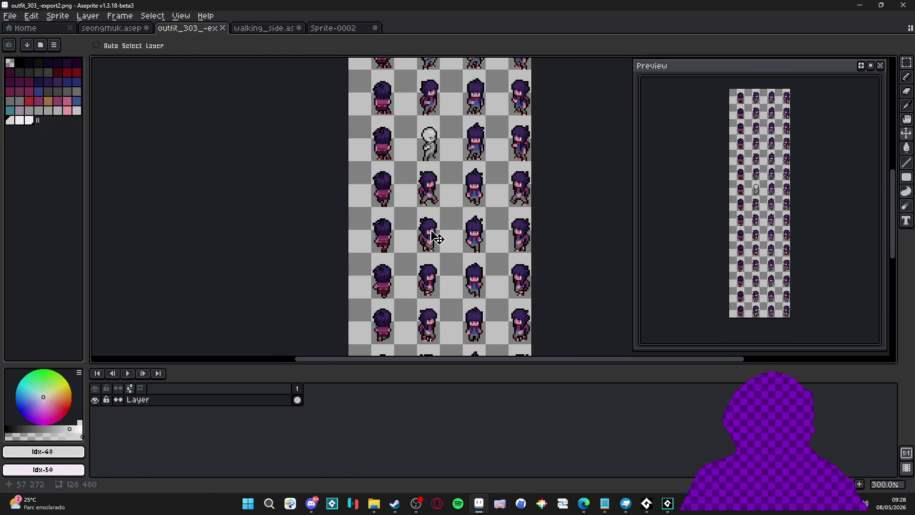
left_click(263, 28)
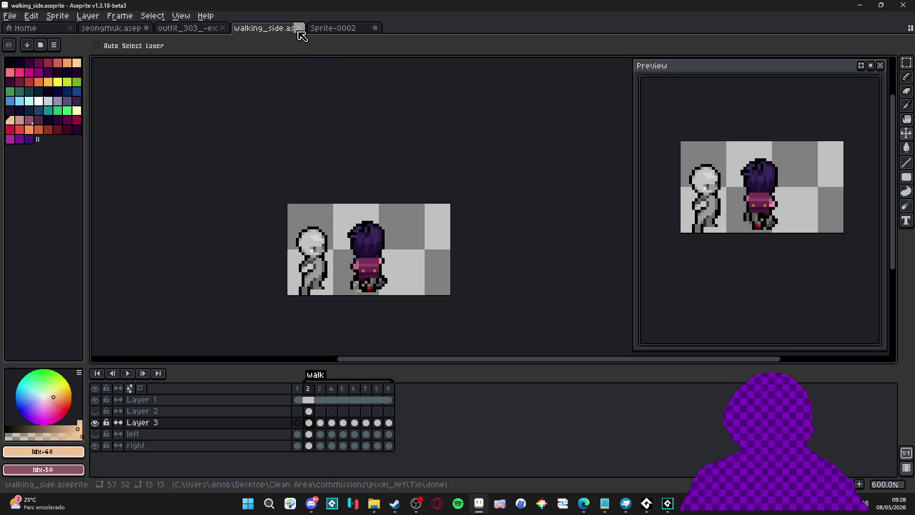
scroll(379, 257, "up", 1)
Shift the dark-haired character right off the grey figure and select the right layer's frames 2–9.
left_click_drag(381, 262, 428, 259)
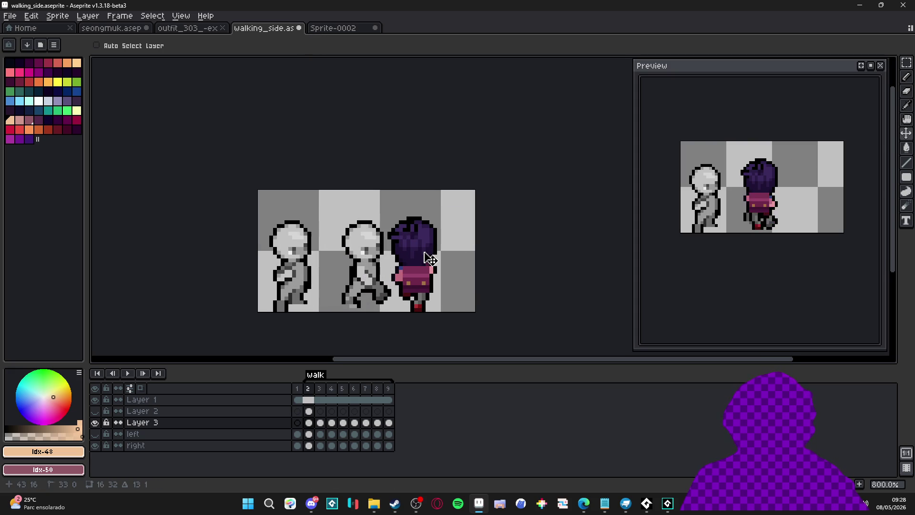
key("ctrl")
left_click(365, 263, "ctrl")
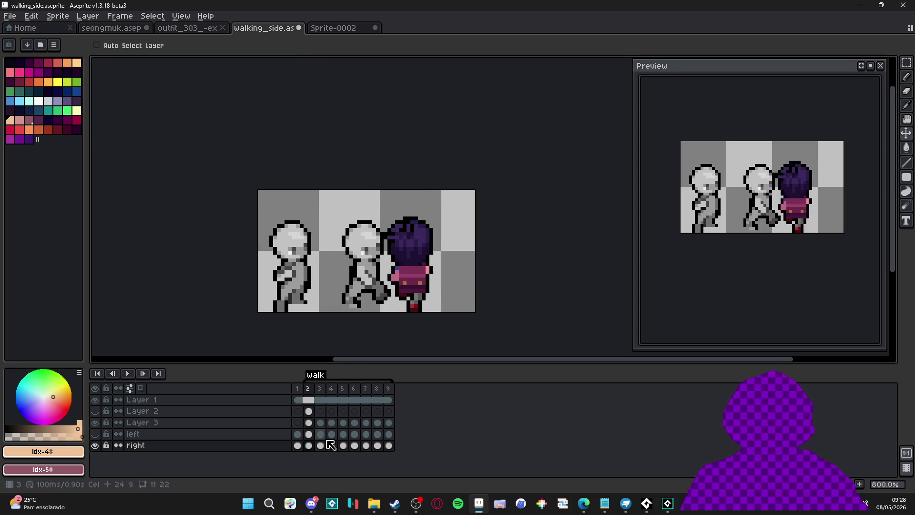
left_click_drag(310, 449, 389, 447)
left_click(390, 448)
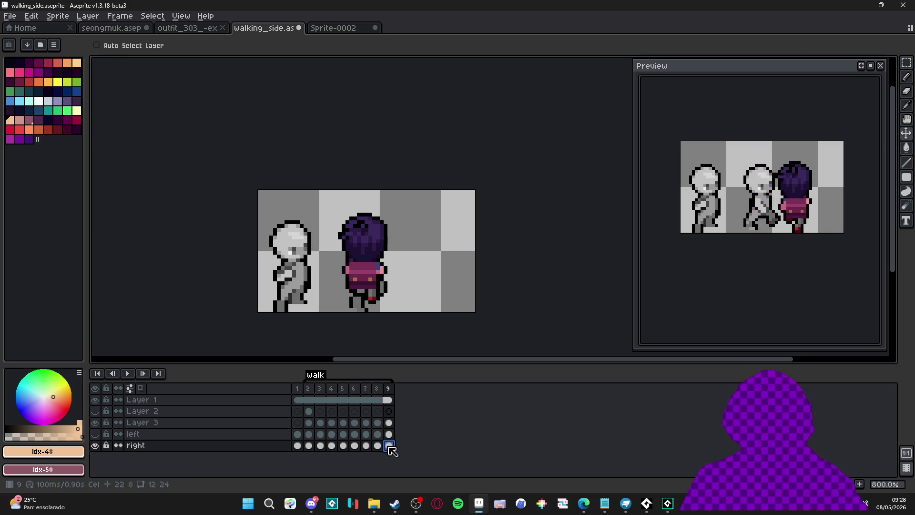
left_click_drag(391, 449, 312, 448)
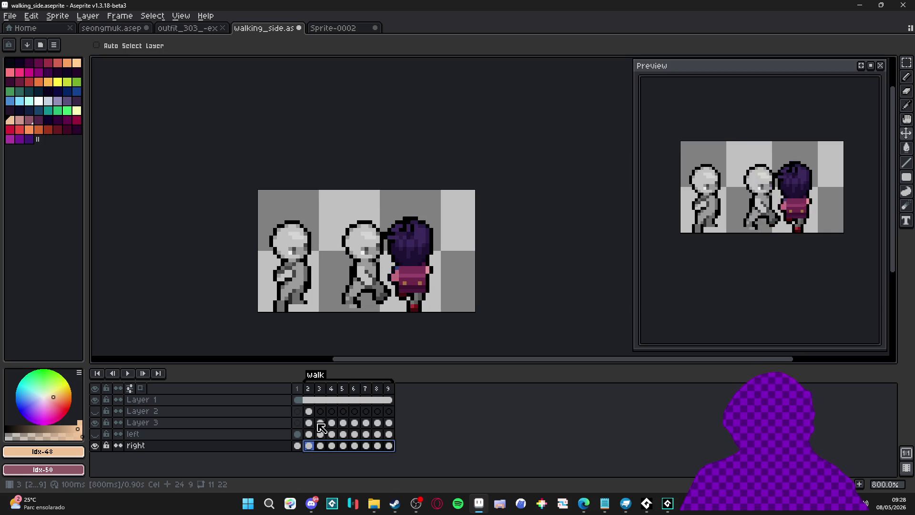
left_click(191, 28)
scroll(377, 209, "down", 1)
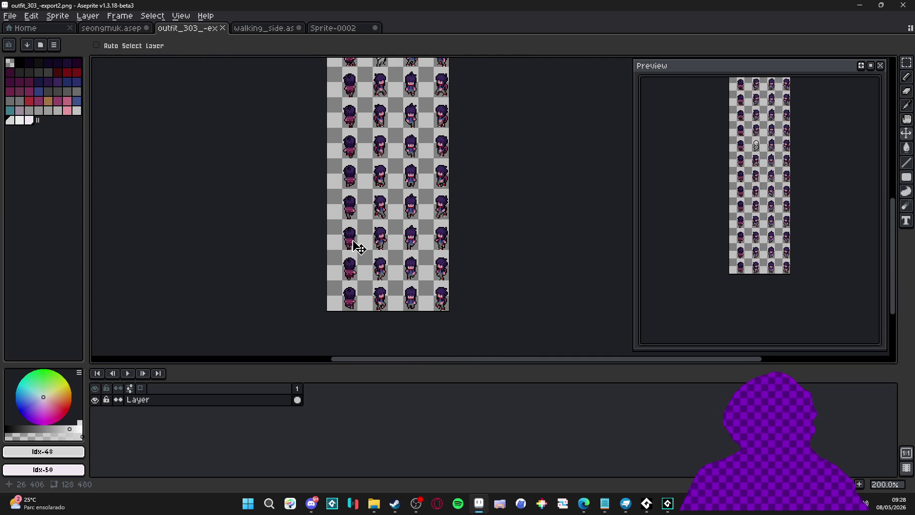
Marquee-select the left sprite column on the outfit sheet's upper rows.
mouse_move(354, 121)
left_mouse_down()
mouse_move(378, 202)
mouse_move(387, 143)
left_mouse_up()
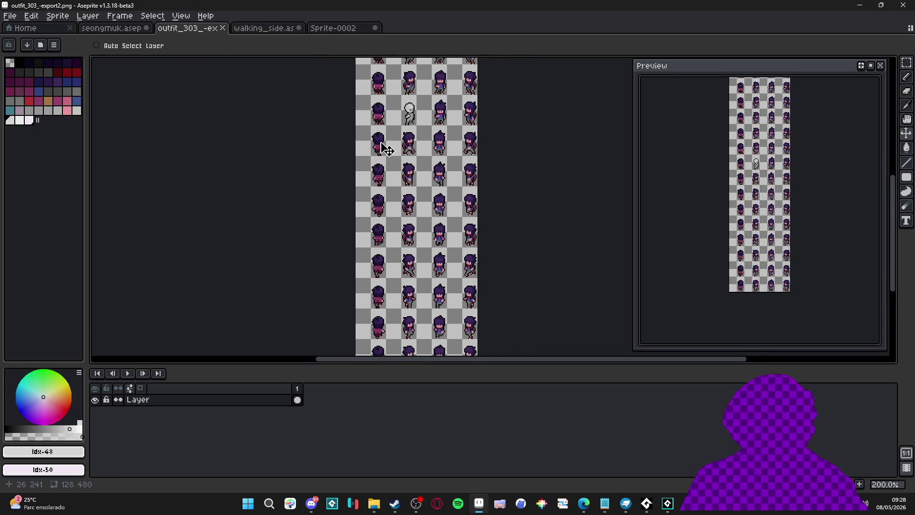
key("m")
left_click_drag(385, 101, 354, 293)
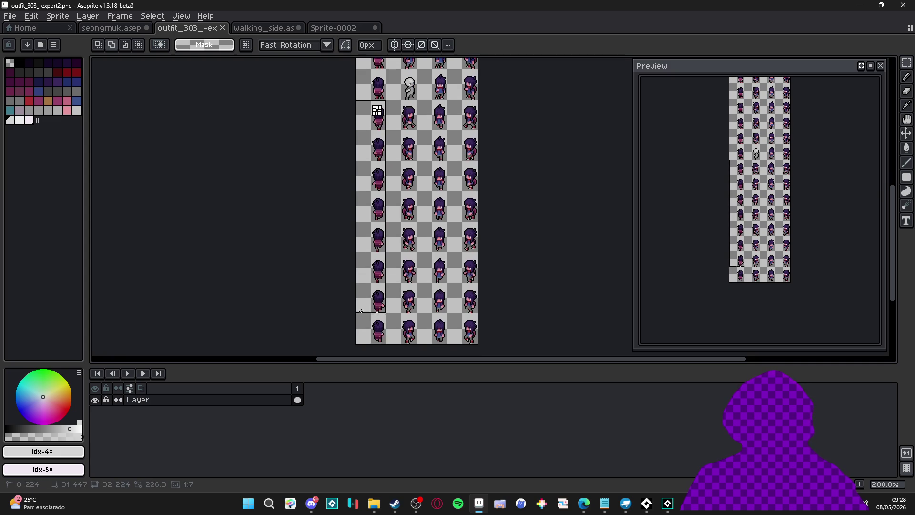
Select all eight cels in Sprite-0002, then return to walking_side.
left_click(360, 29)
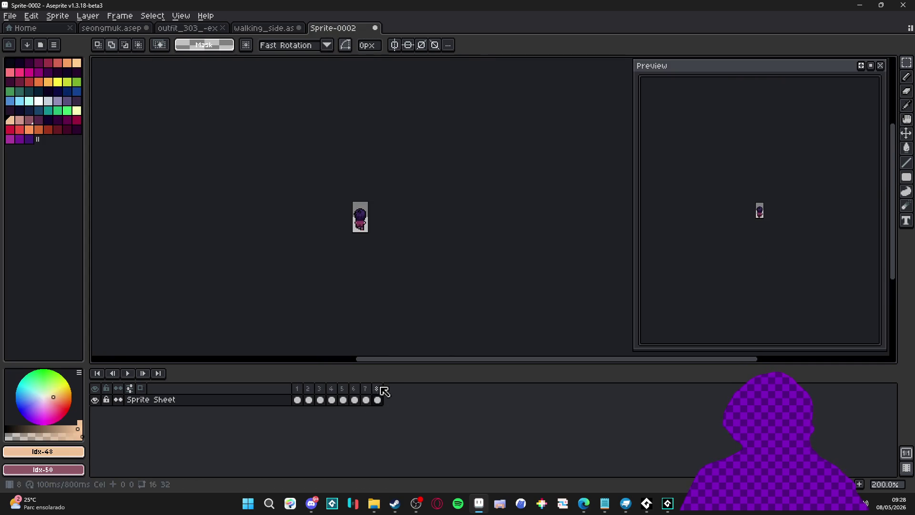
left_click_drag(300, 402, 378, 413)
left_click(264, 28)
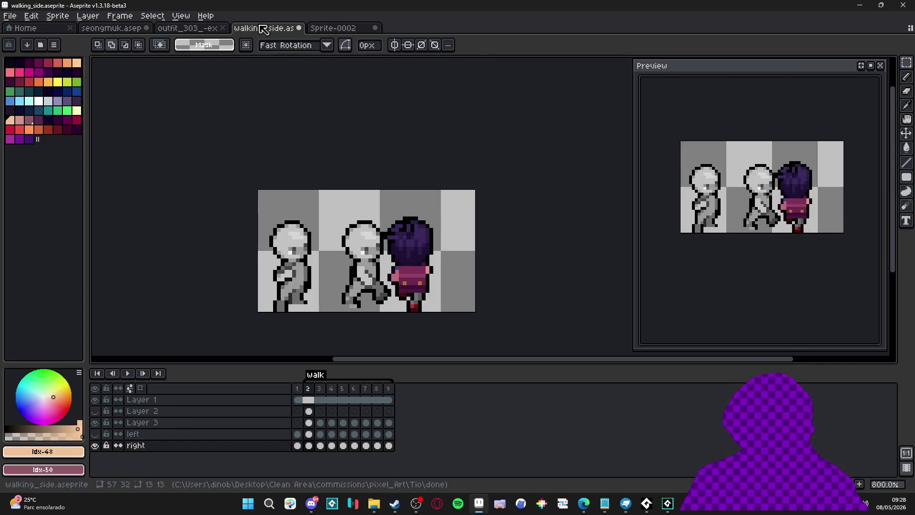
Back on walking_side, make Layer 3 active with the Move tool and flick its visibility.
left_click(212, 28)
left_click(243, 28)
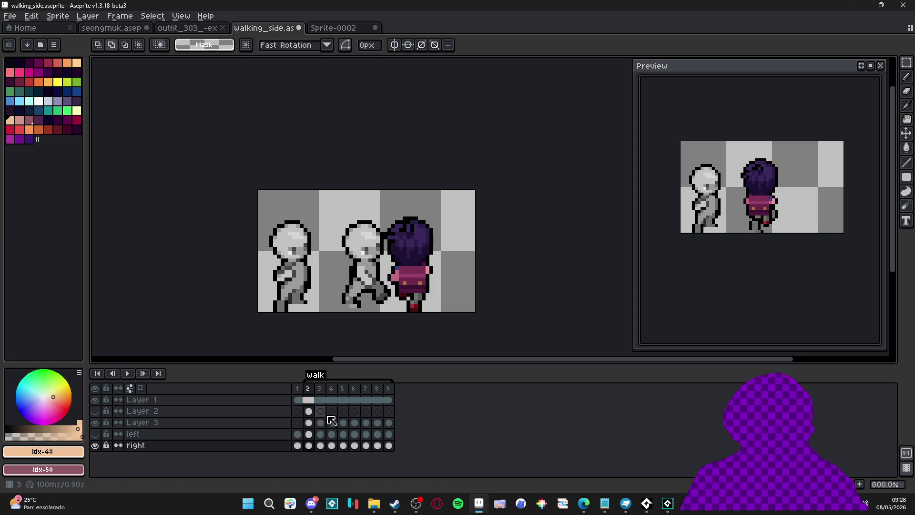
key("Up")
key("v")
key("Up")
double_click(95, 422)
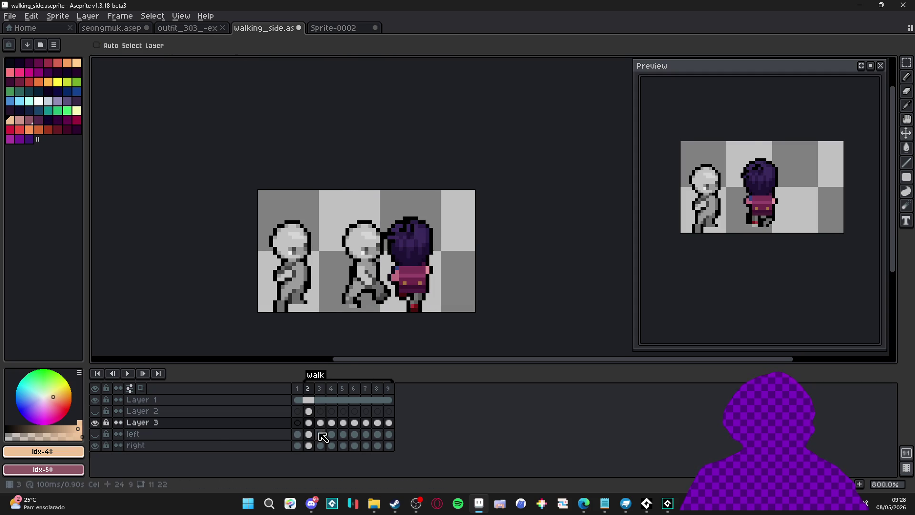
Compare Layer 3's poses on frames 2, 3 and 9, hiding and reshowing it to check underneath.
left_click(392, 397)
left_click(309, 389)
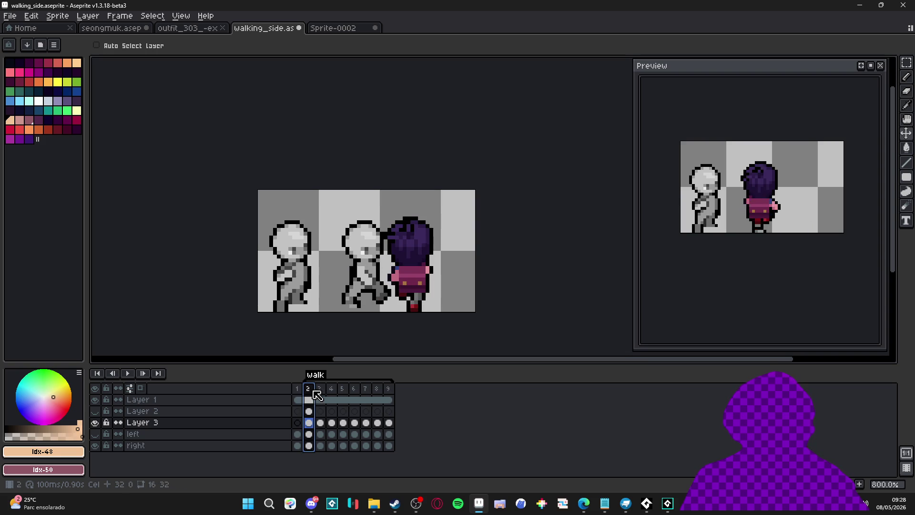
left_click(320, 424)
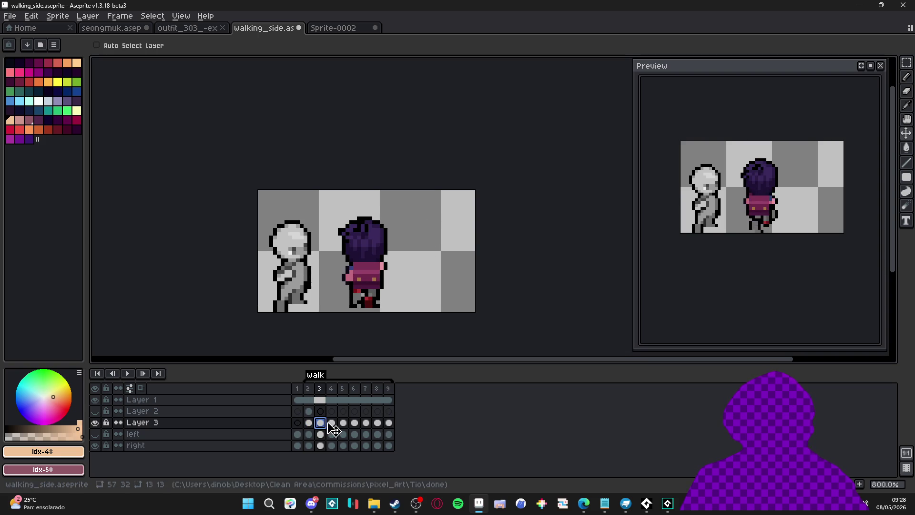
left_click(95, 423)
left_click(96, 422)
left_click(309, 425)
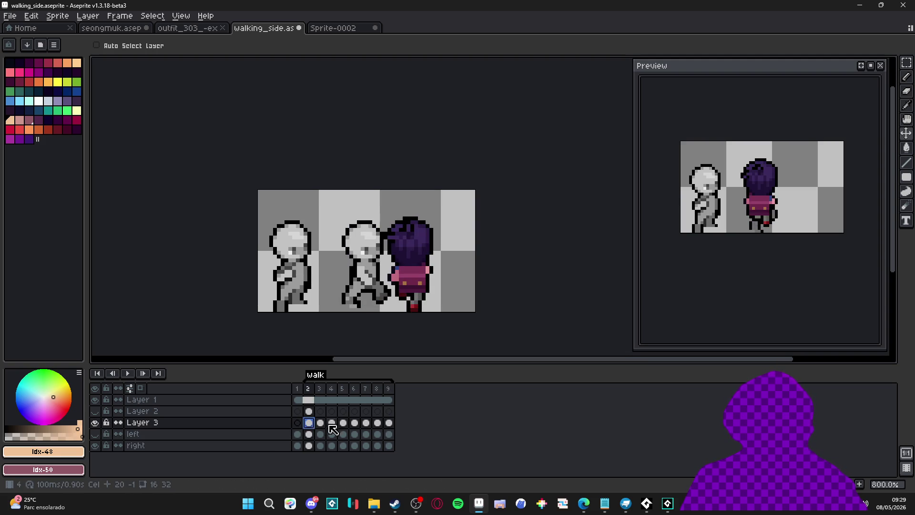
left_click(389, 423)
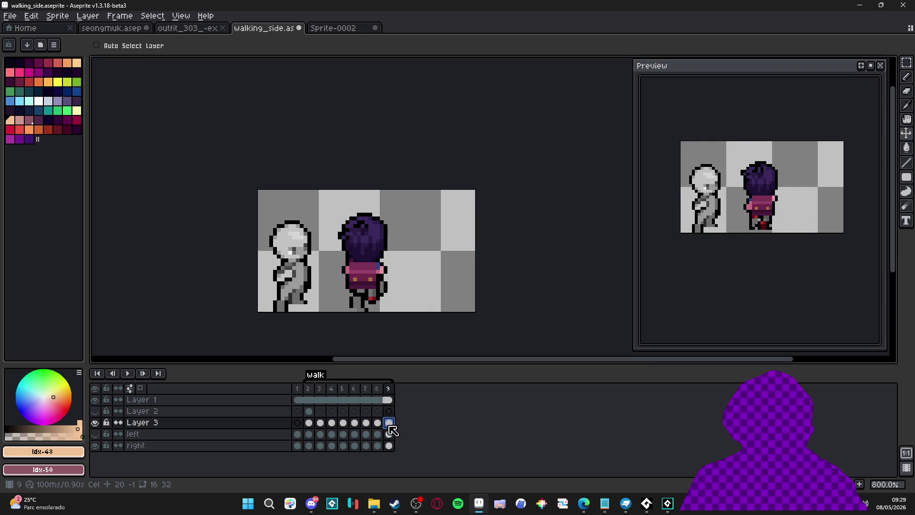
left_click(309, 424)
Move the right-layer figure about 12 px right across frames 2–9.
left_click(310, 446)
left_click_drag(313, 451, 389, 446)
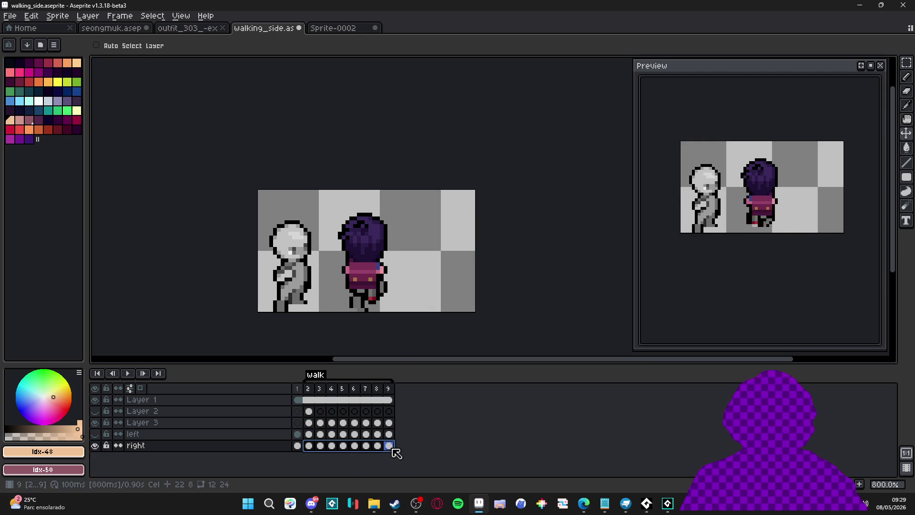
left_click_drag(369, 293, 413, 291)
left_click(389, 423)
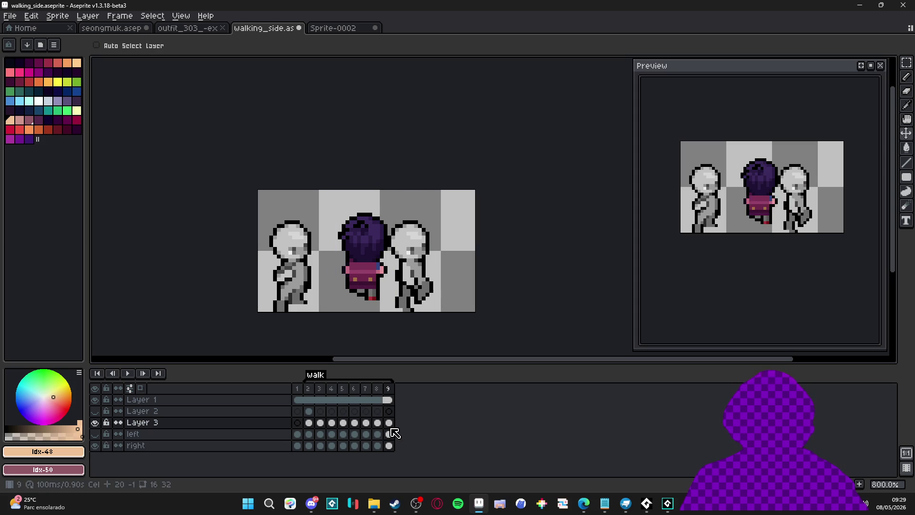
Shift the purple-haired girl right on Layer 3 frames 3–9, raising her one pixel.
left_click_drag(391, 427, 315, 424)
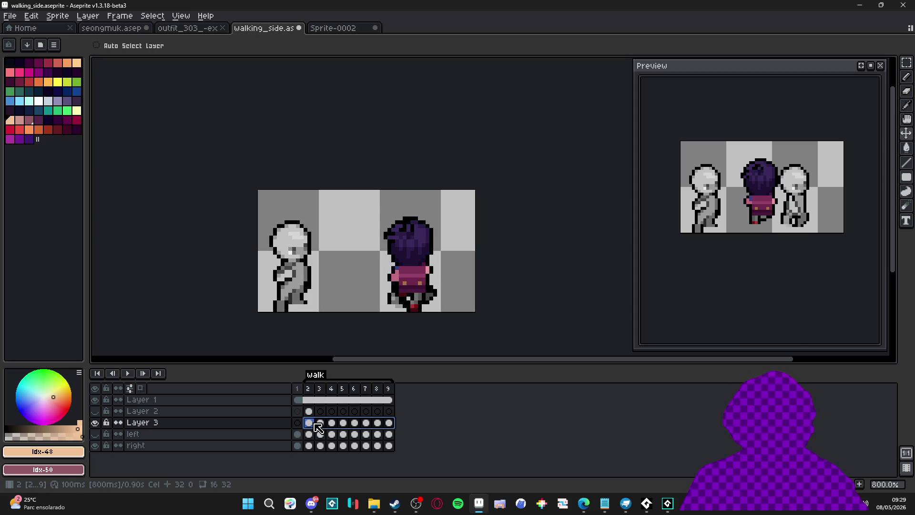
left_click(312, 422)
left_click(320, 423)
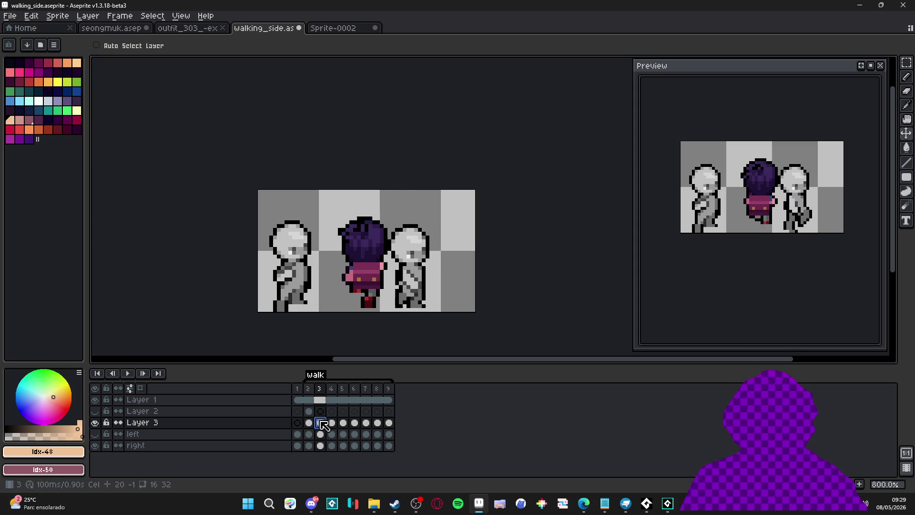
left_click_drag(325, 426, 390, 424)
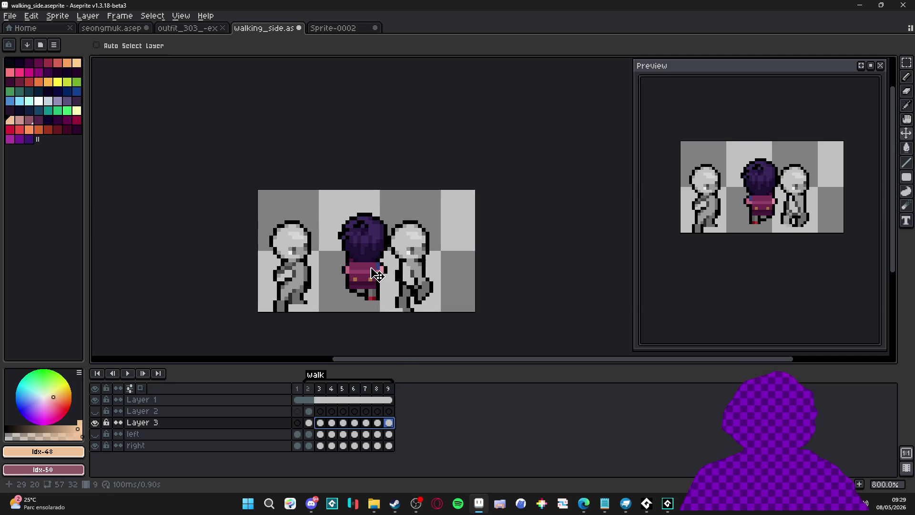
left_click_drag(377, 285, 422, 295)
key("Up")
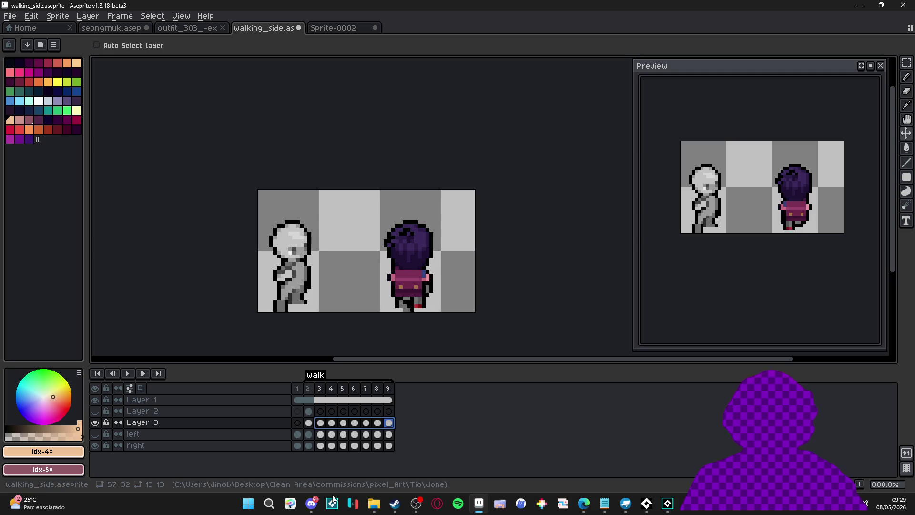
left_click(312, 422)
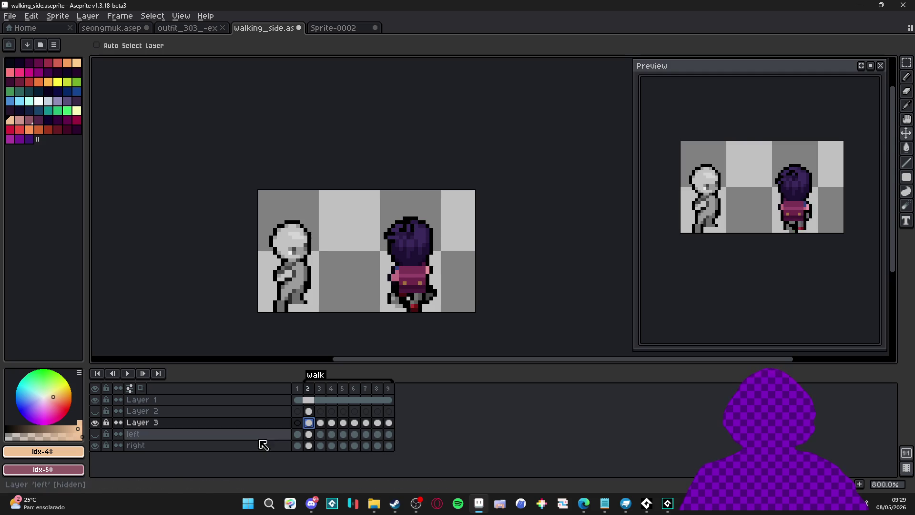
Hide the 'right' layer and reposition the canvas view.
left_click(95, 447)
left_click_drag(323, 259, 310, 256)
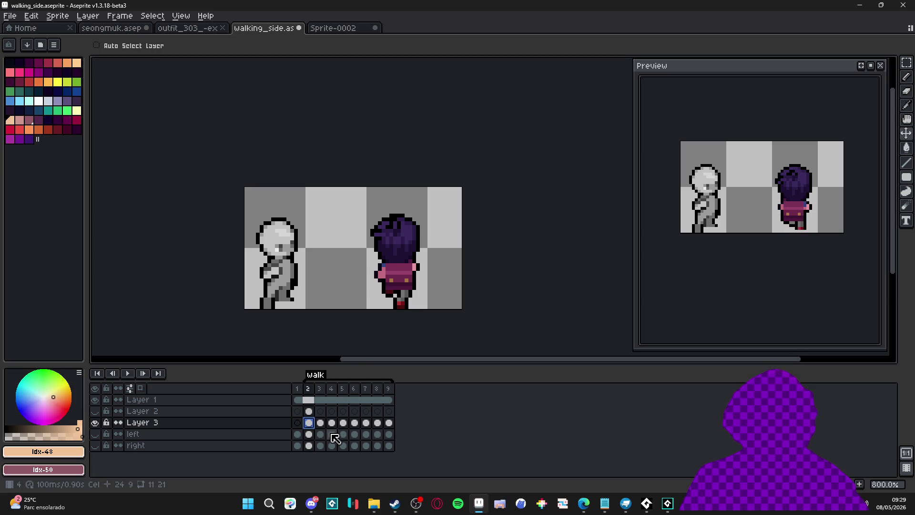
key("ctrl")
scroll(405, 287, "up", 1)
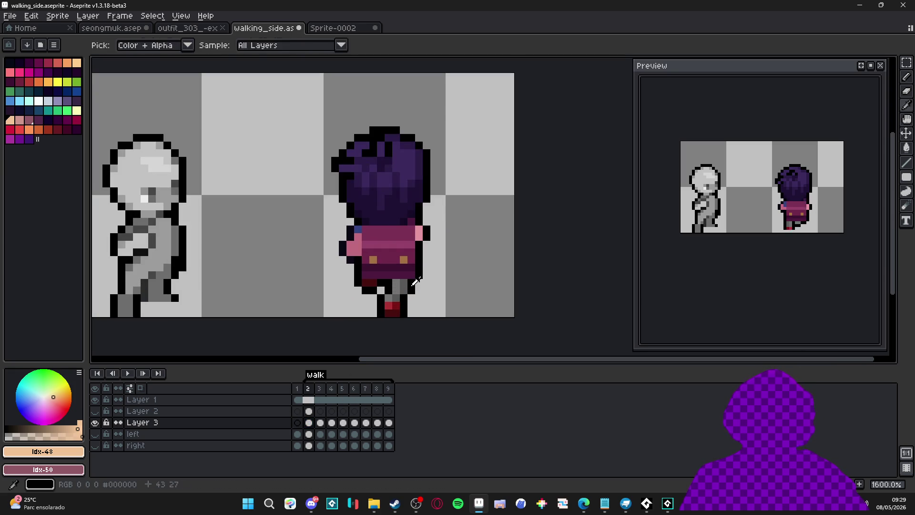
Sample black from the character's outline and set the pencil to a 2 px brush.
left_click(413, 274, "alt")
key("shift")
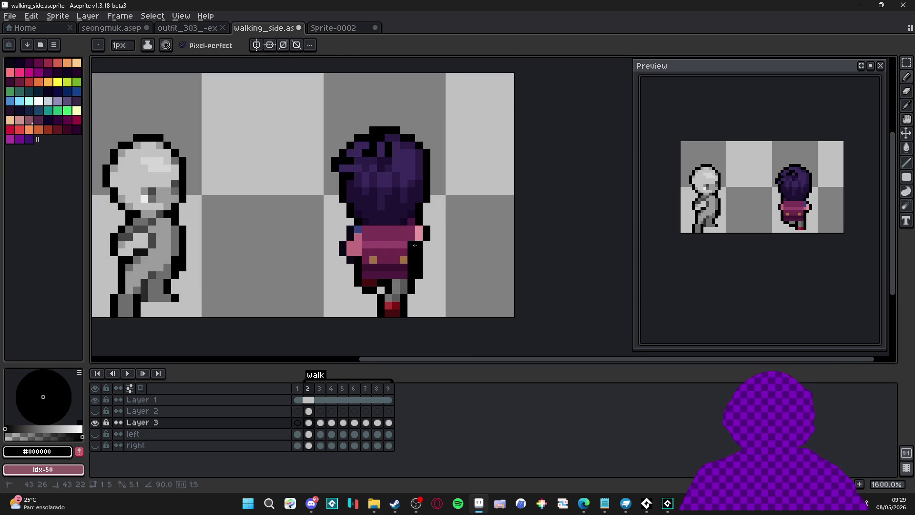
key("e")
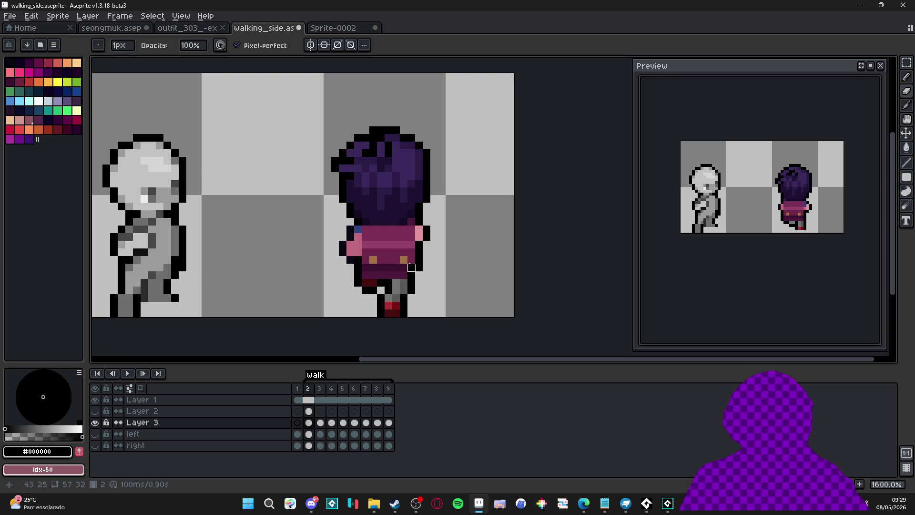
key("b")
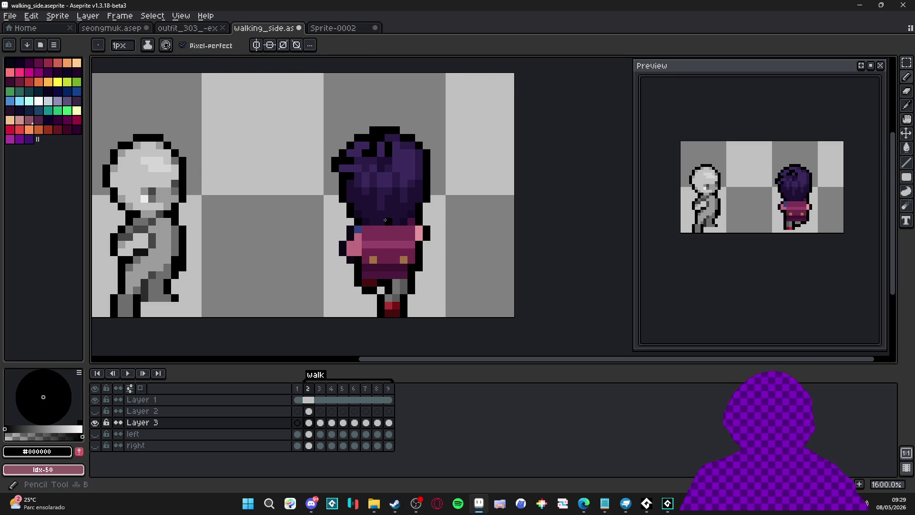
key("plus")
Repaint the leg pixels in greys #9c9c9c, #6d6d6d and #464646, replacing the dark red.
left_click(221, 274, "alt")
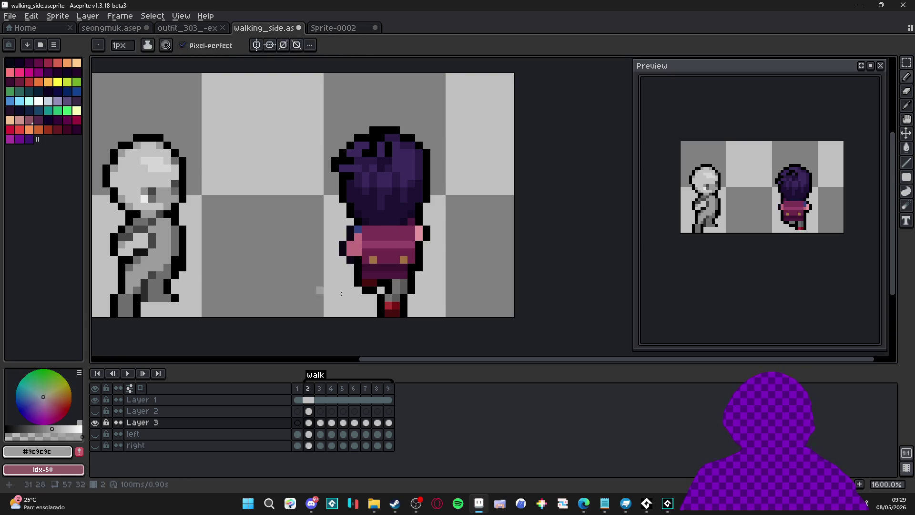
mouse_move(405, 290)
left_mouse_down()
mouse_move(390, 307)
mouse_move(397, 304)
left_mouse_up()
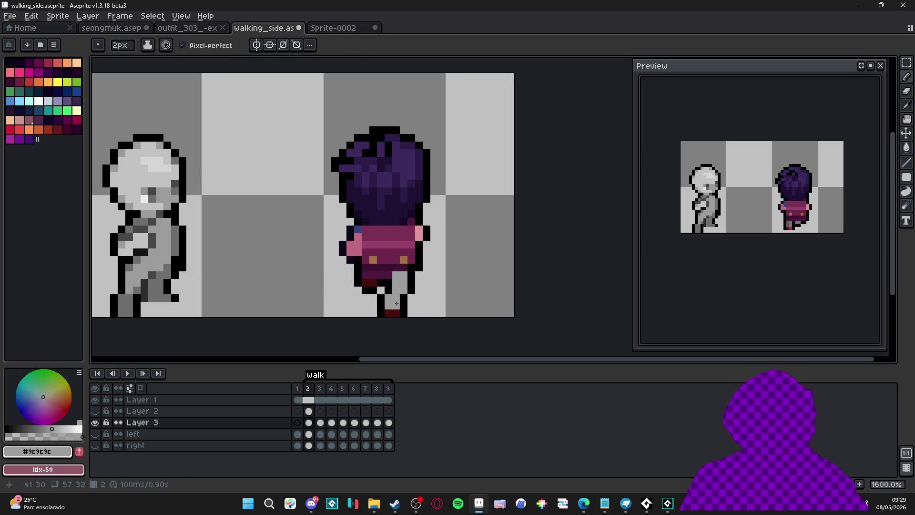
left_click(221, 302, "alt")
key("minus")
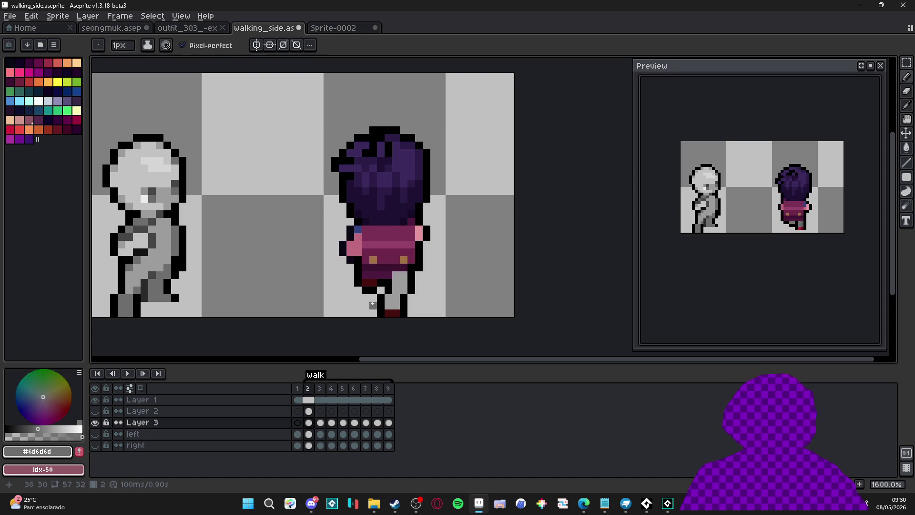
left_click(396, 313)
left_click(374, 290)
left_click(377, 290, "alt")
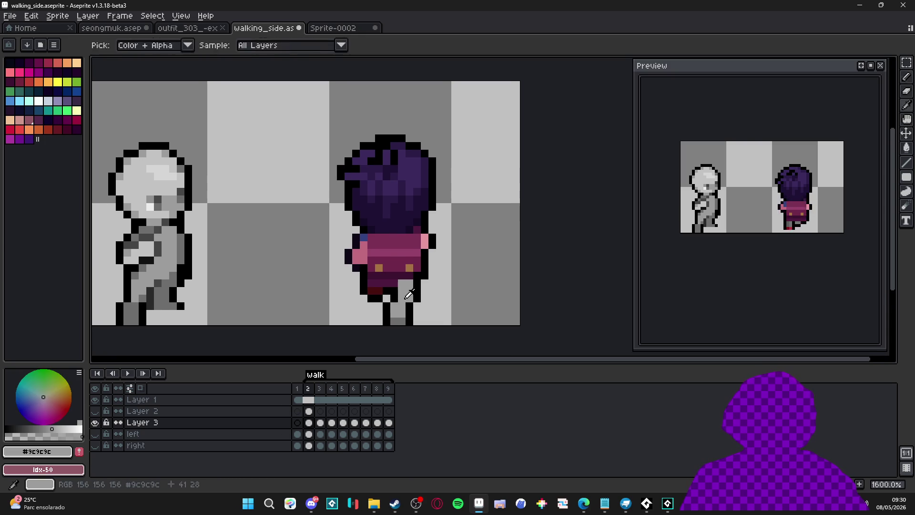
left_click(143, 309, "alt")
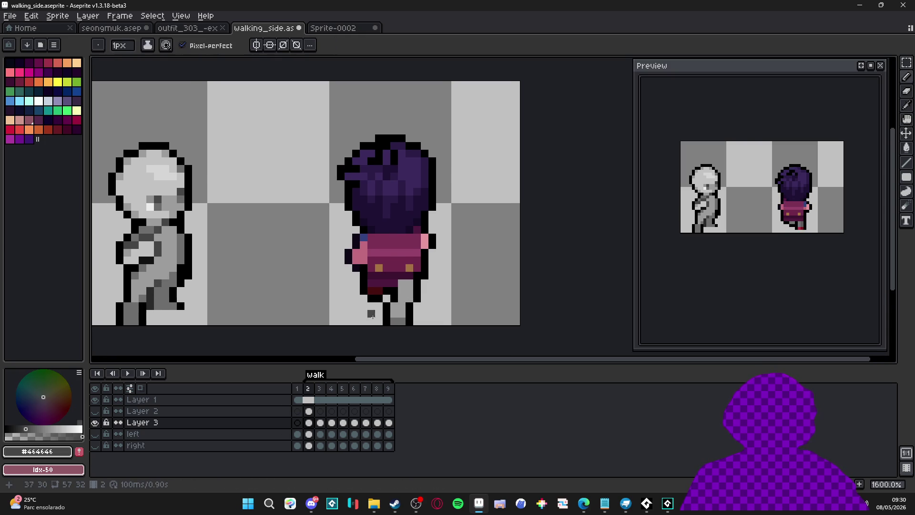
left_click(377, 290)
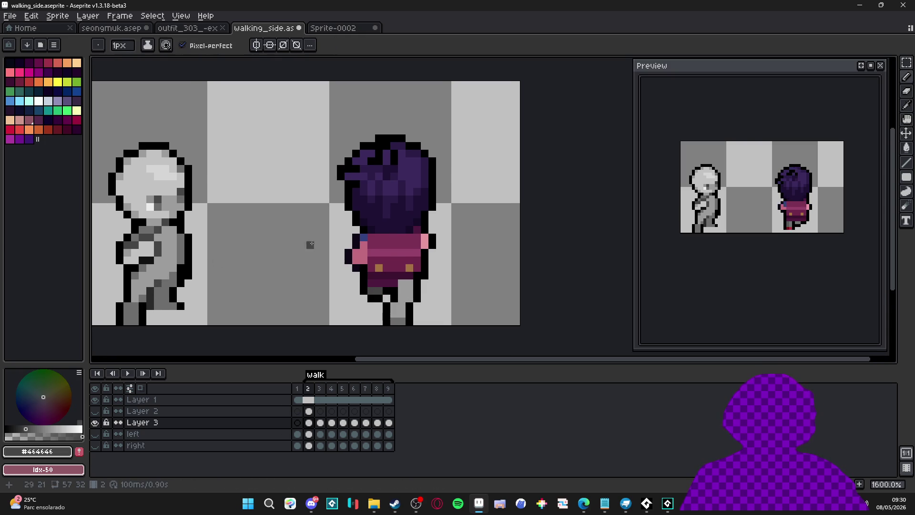
Paint the hand light grey #c3c3c3 and add a dark grey pixel on the shirt.
left_click(147, 246, "alt")
key("plus")
left_click(360, 258)
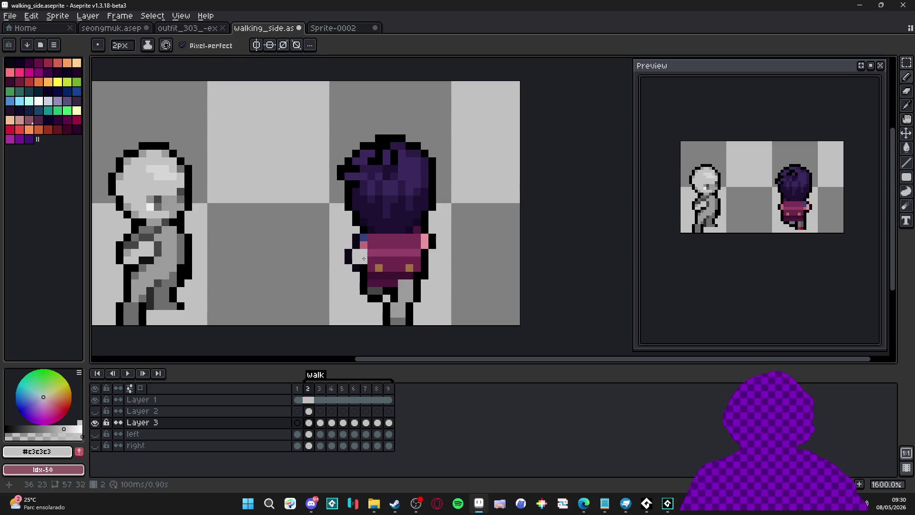
left_click(165, 252, "alt")
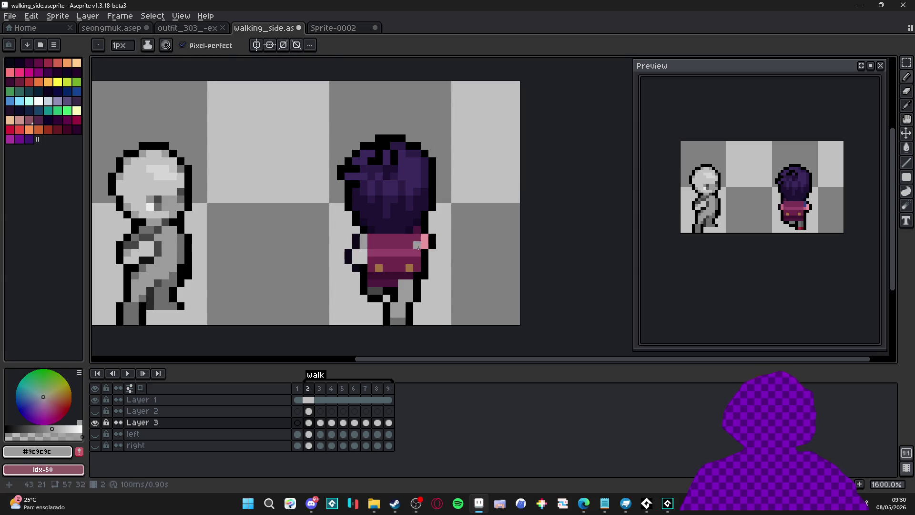
key("alt")
left_click(186, 257, "alt")
left_click(411, 246)
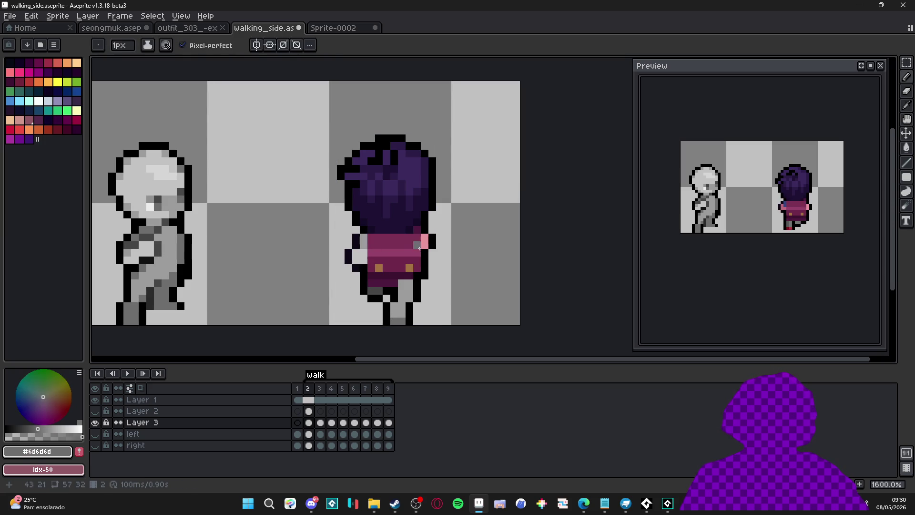
left_click(405, 291, "alt")
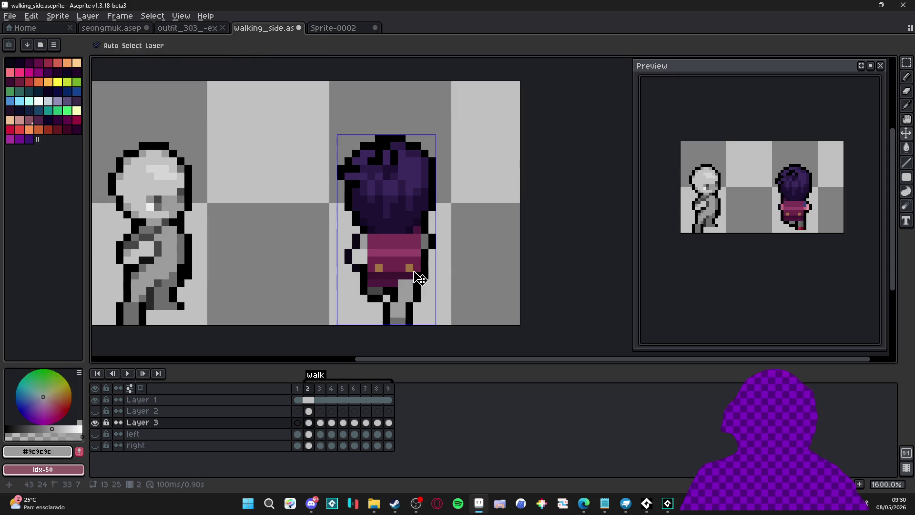
Paint a light grey column over the right figure's pink shirt and pants with a 1–2px pencil.
mouse_move(412, 262)
left_mouse_down()
mouse_move(412, 275)
mouse_move(414, 235)
mouse_move(377, 253)
mouse_move(377, 241)
mouse_move(378, 267)
mouse_move(371, 250)
mouse_move(399, 262)
mouse_move(379, 276)
mouse_move(396, 284)
mouse_move(368, 283)
left_mouse_up()
key("minus")
key("plus")
left_click(366, 268, "alt")
key("minus")
left_click(403, 260, "alt")
key("plus")
key("minus")
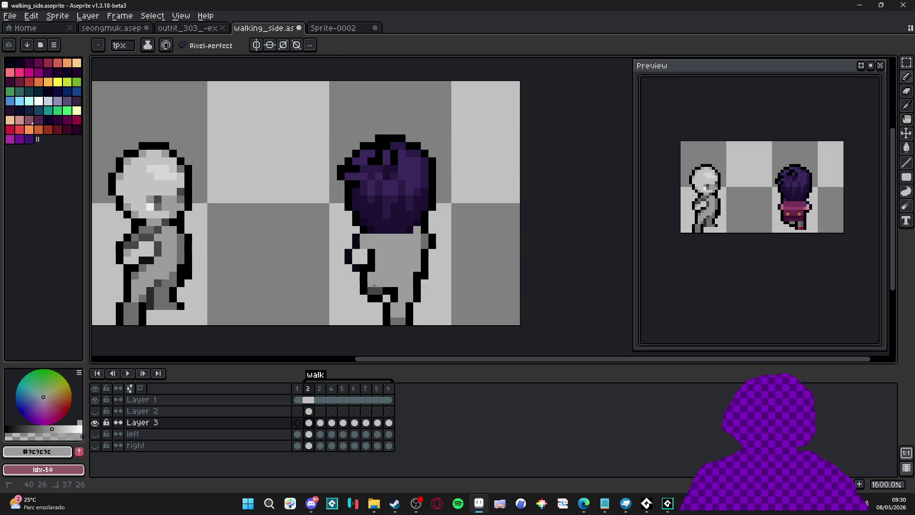
scroll(389, 285, "down", 3)
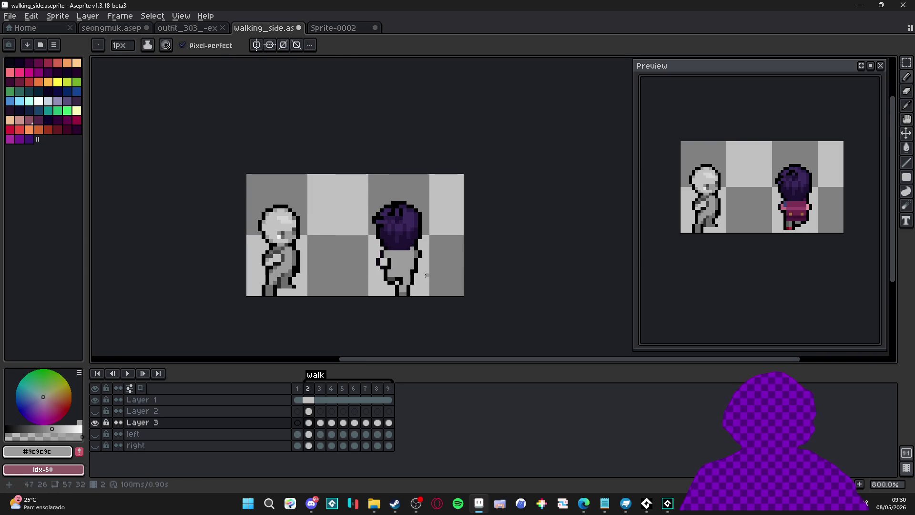
scroll(428, 276, "up", 3)
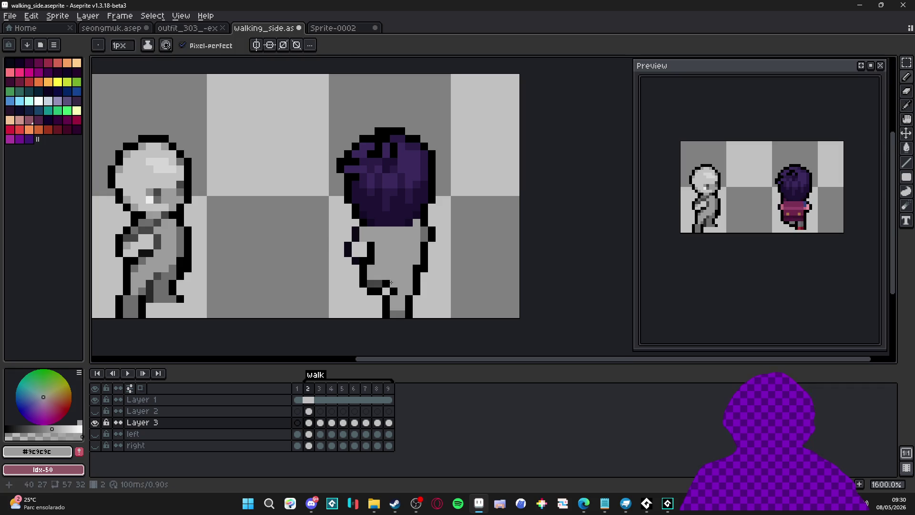
Shade the lower body and leg with dark grey #6d6d6d and darker grey #464646.
left_click(388, 283, "alt")
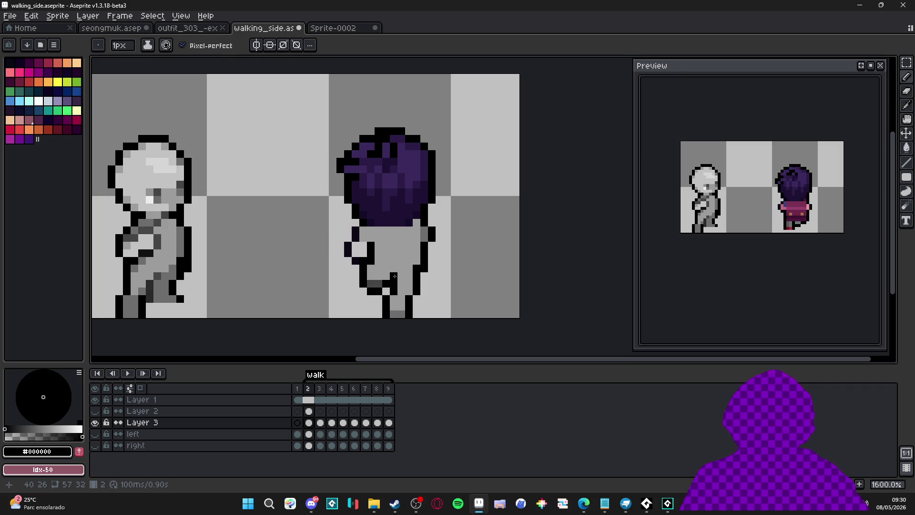
scroll(387, 305, "down", 3)
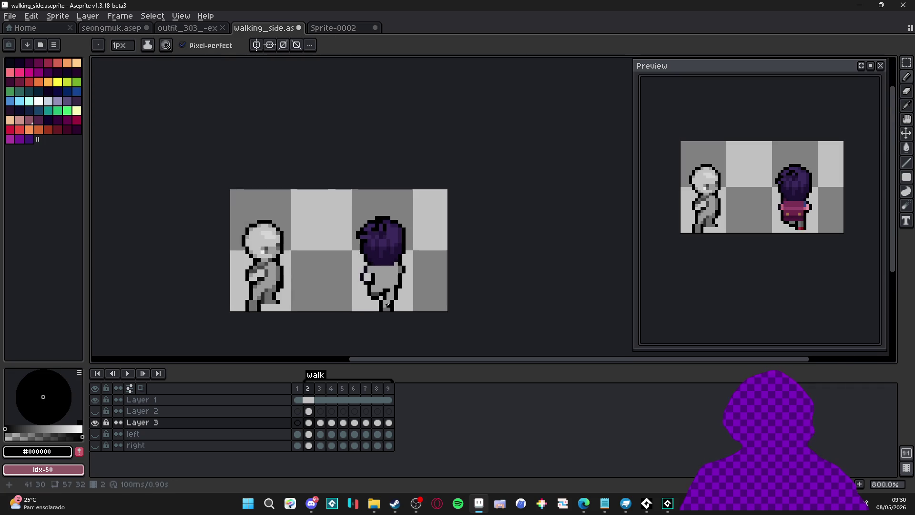
scroll(381, 286, "up", 3)
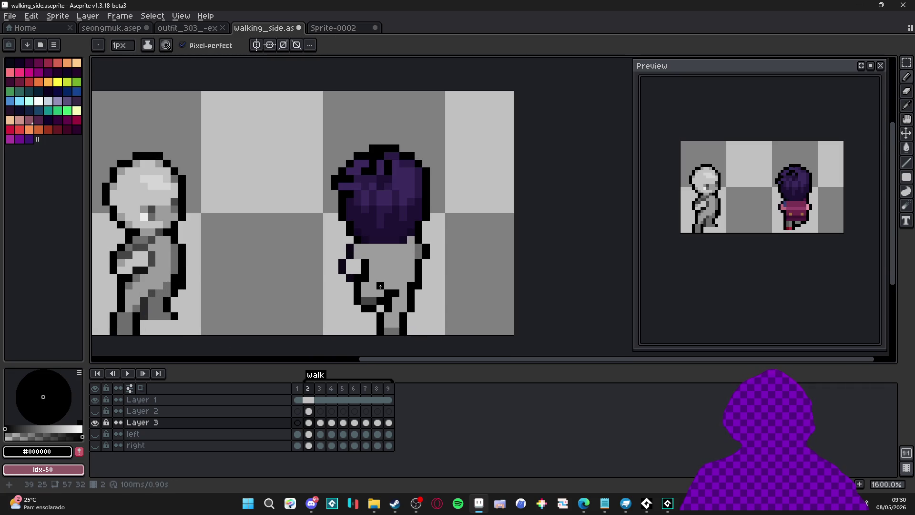
left_click(402, 281, "alt")
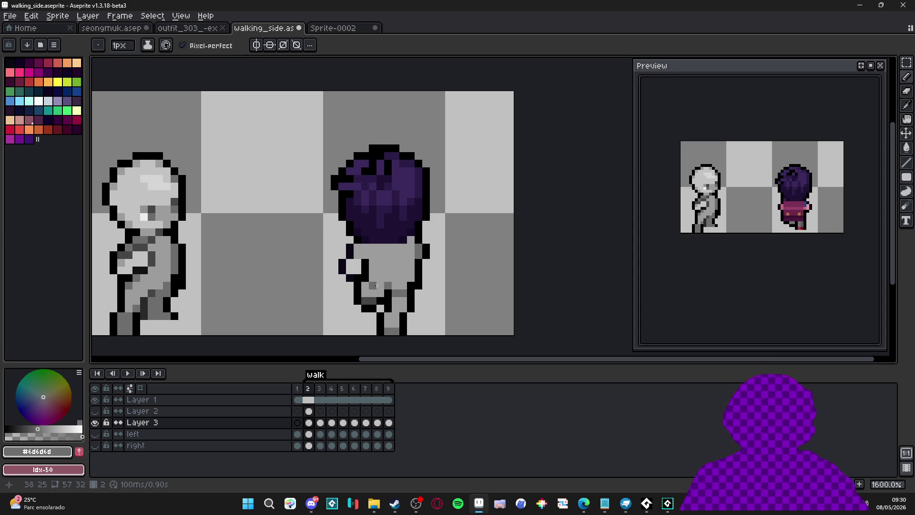
left_click_drag(379, 285, 388, 284)
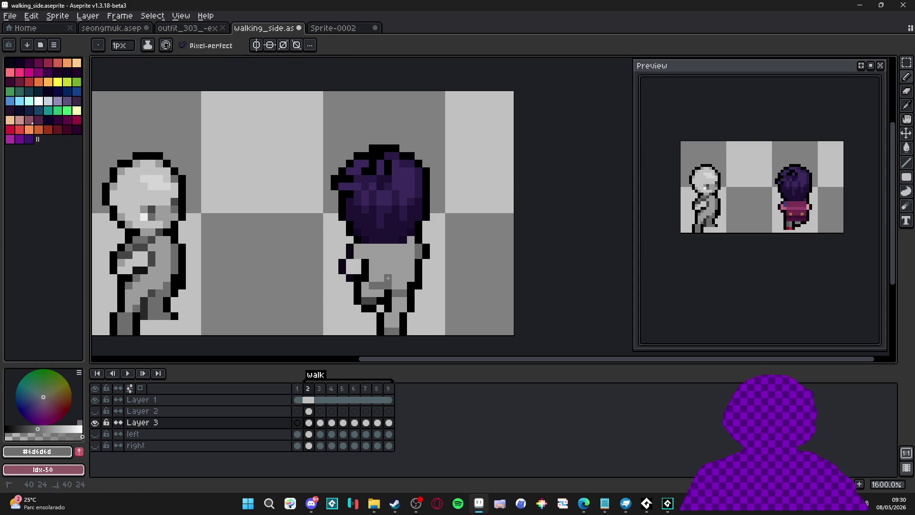
scroll(415, 310, "down", 3)
scroll(406, 306, "up", 3)
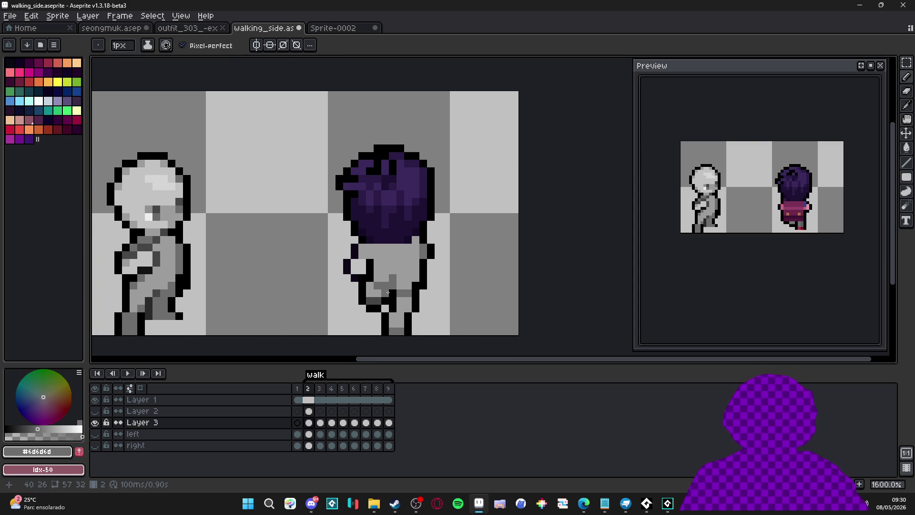
scroll(397, 300, "down", 3)
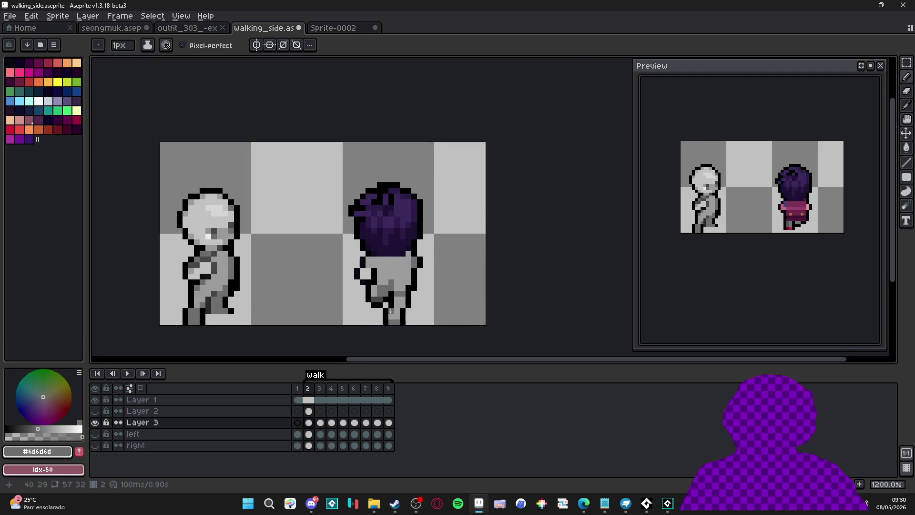
left_click(402, 302, "alt")
scroll(408, 312, "up", 3)
scroll(414, 321, "down", 3)
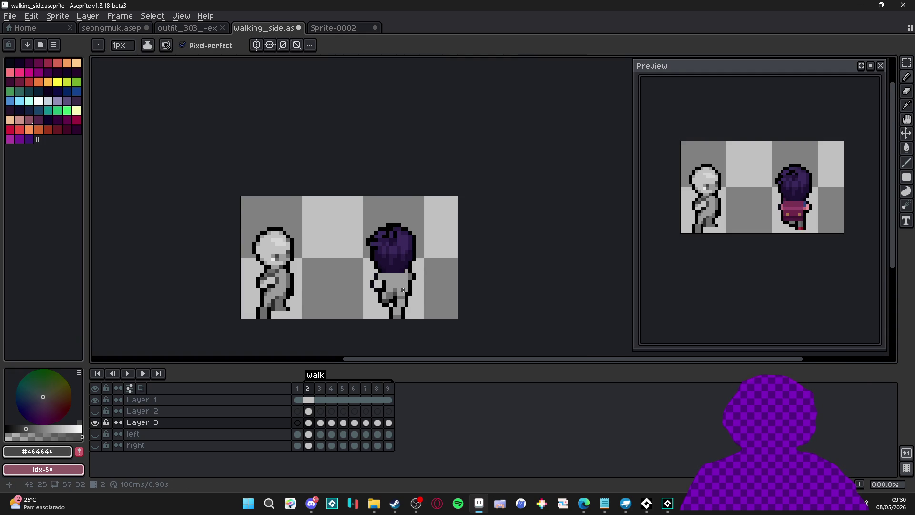
scroll(403, 294, "up", 2)
scroll(400, 298, "down", 2)
scroll(398, 303, "up", 3)
left_click(394, 309, "alt")
left_click(394, 309)
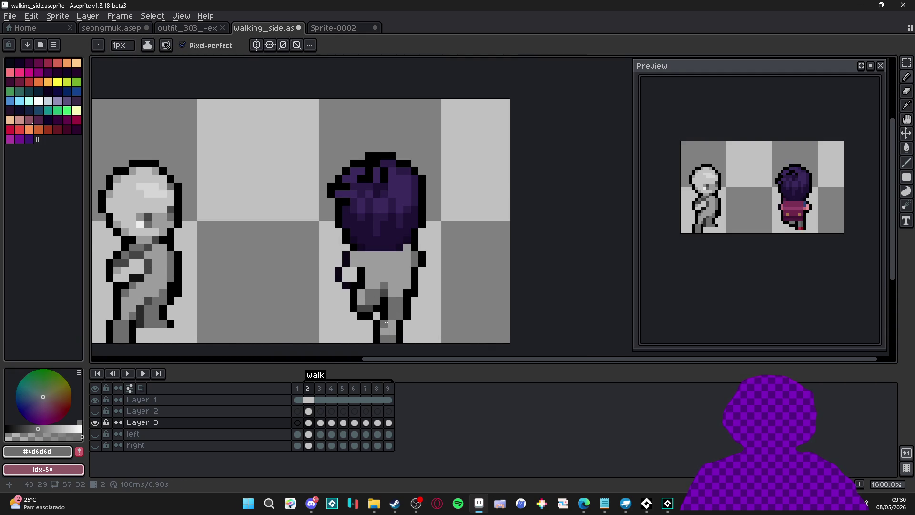
Refine the body shading with #464646, #6d6d6d and light grey #9c9c9c, erasing stray pixels.
scroll(413, 298, "down", 2)
scroll(425, 282, "up", 1)
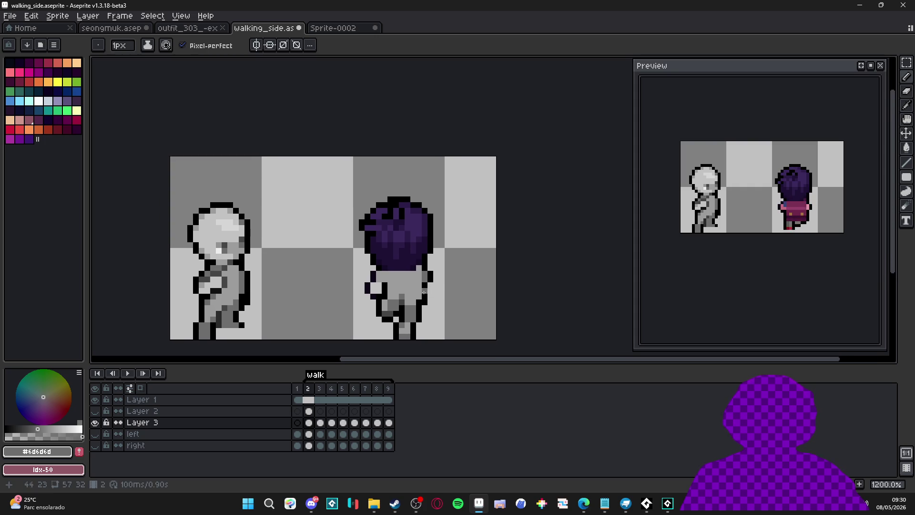
left_click(382, 295, "alt")
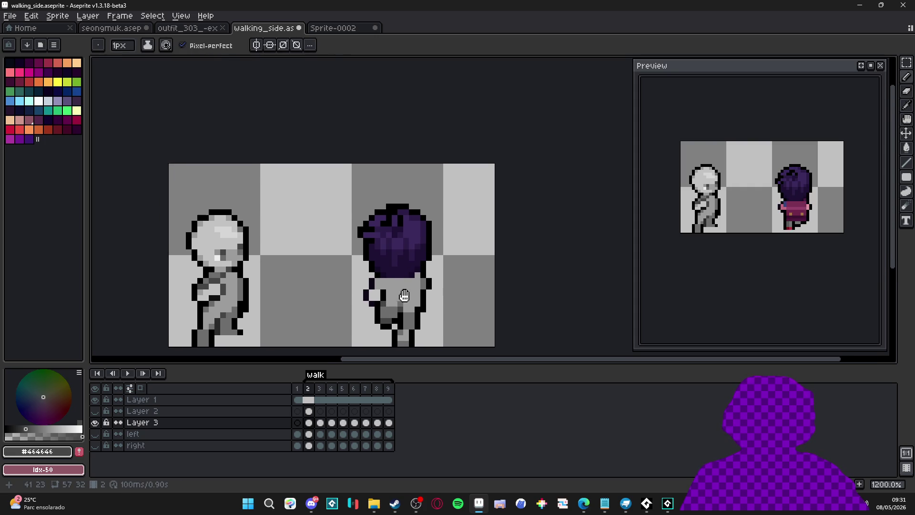
left_click(396, 314, "alt")
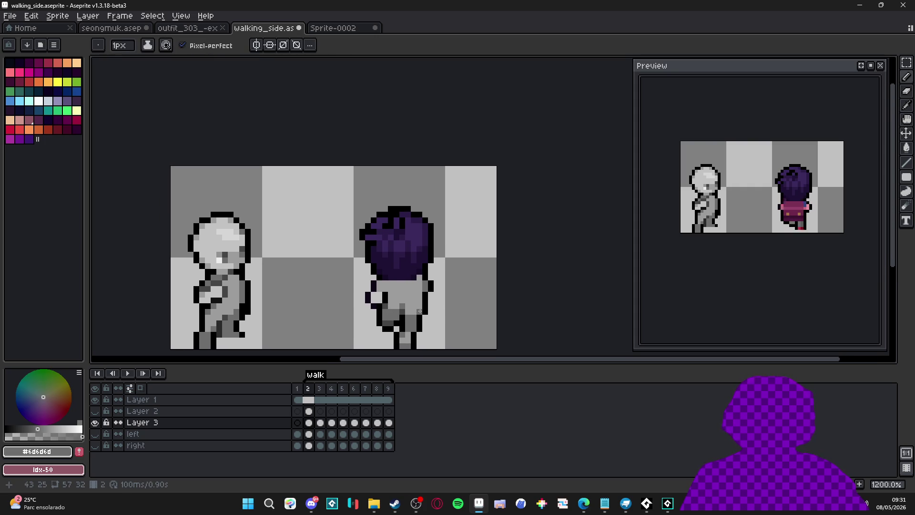
key("e")
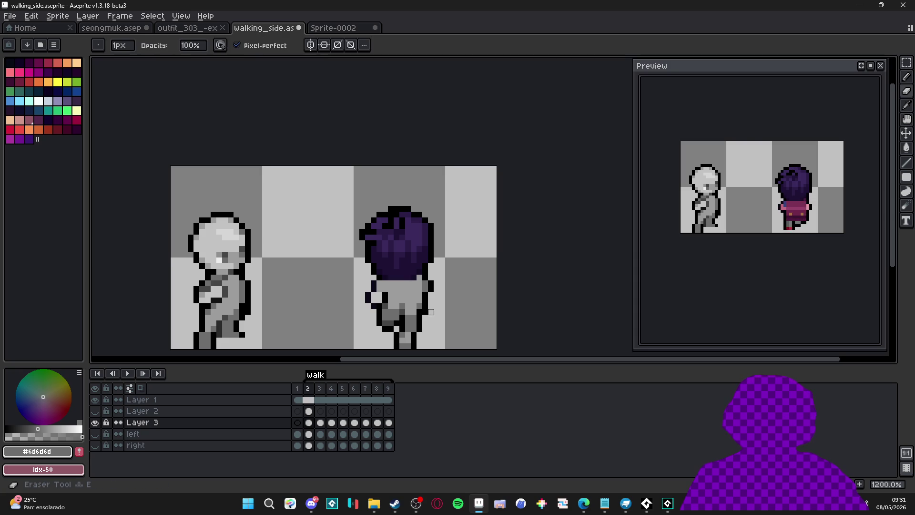
scroll(425, 311, "down", 3)
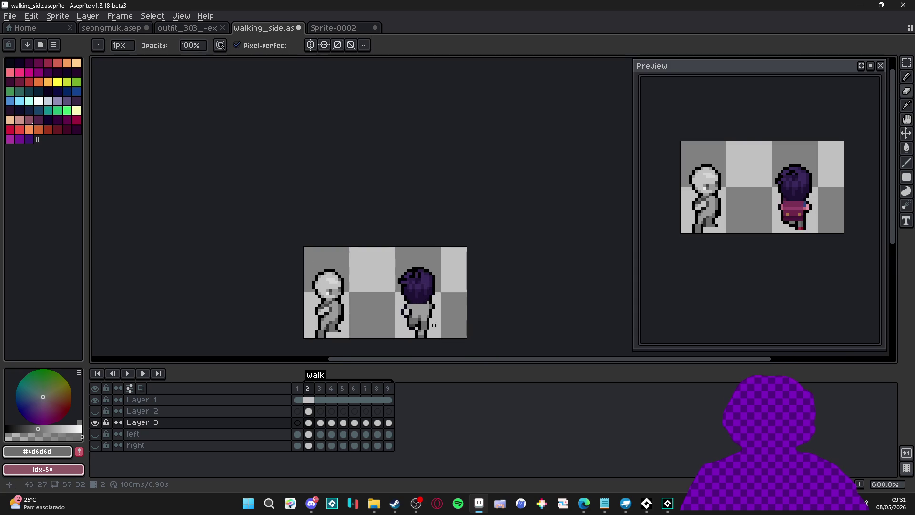
scroll(425, 319, "up", 3)
left_click(423, 321, "alt")
key("b")
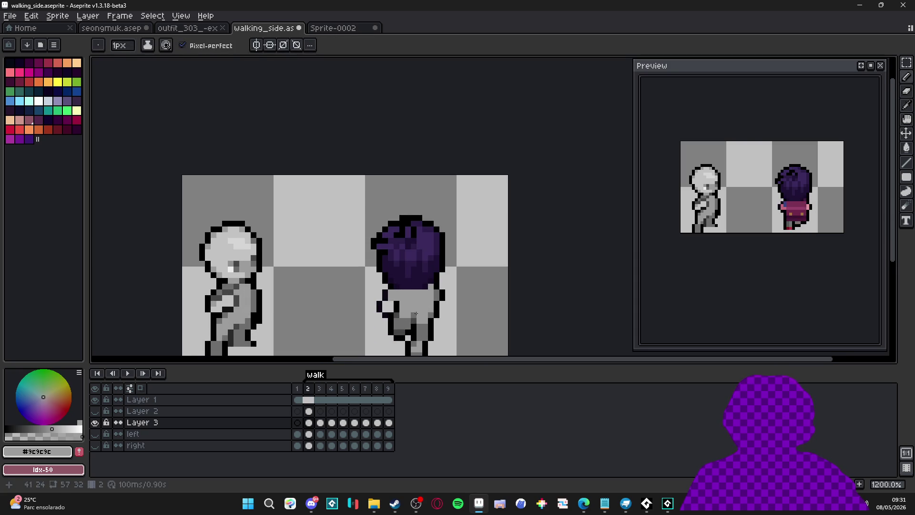
scroll(424, 323, "down", 3)
scroll(429, 325, "up", 3)
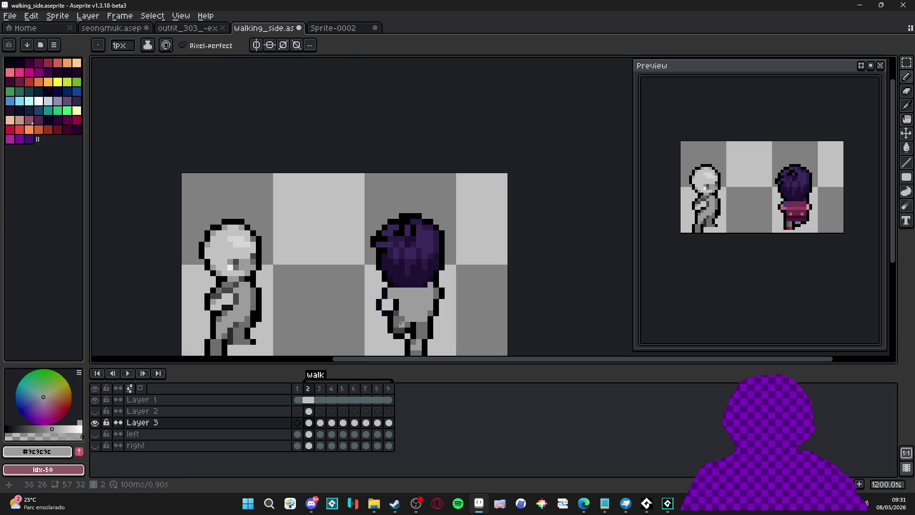
left_click(412, 323, "alt")
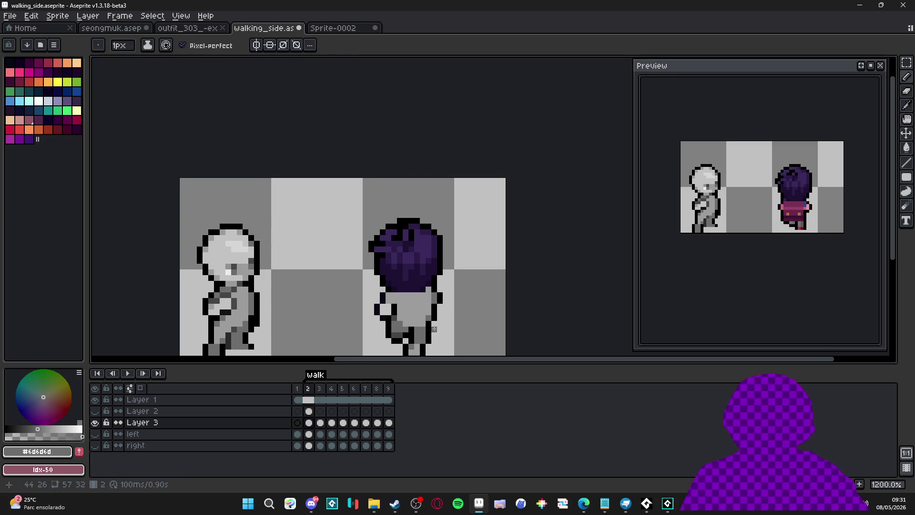
left_click(428, 313, "alt")
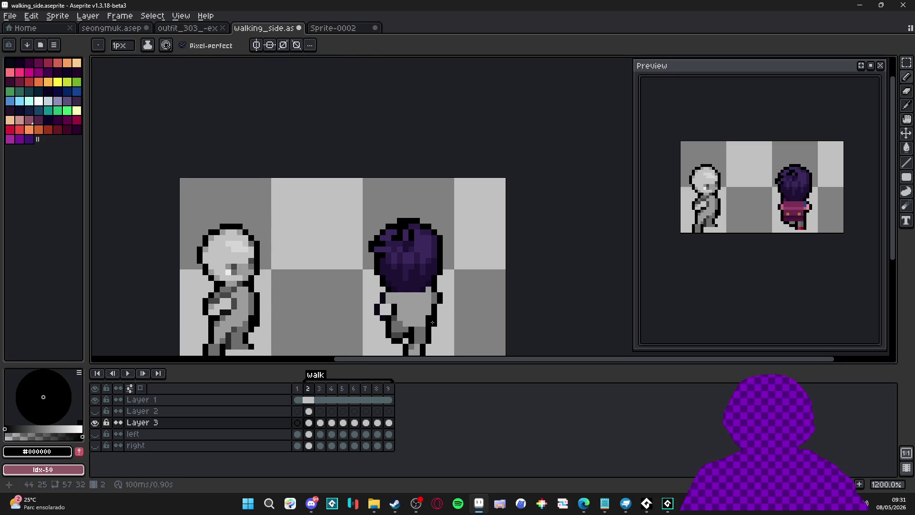
Darken a body pixel with #464646 and draw a straight black outline line across the body.
scroll(434, 319, "down", 1)
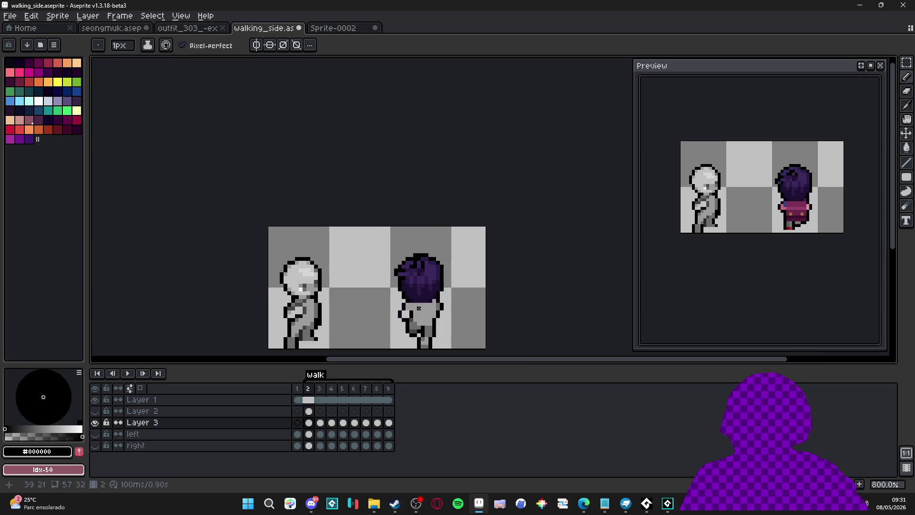
scroll(413, 303, "up", 1)
scroll(414, 303, "up", 1)
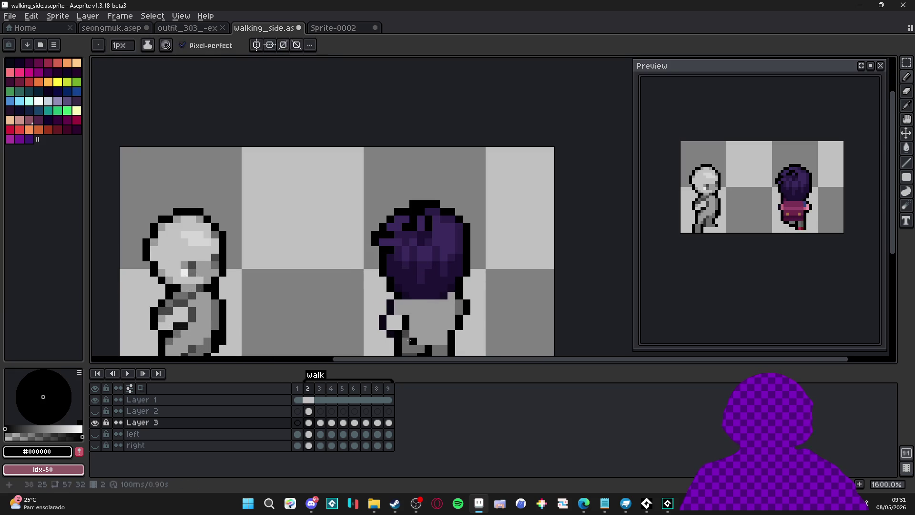
left_click(408, 323, "alt")
left_click(414, 310)
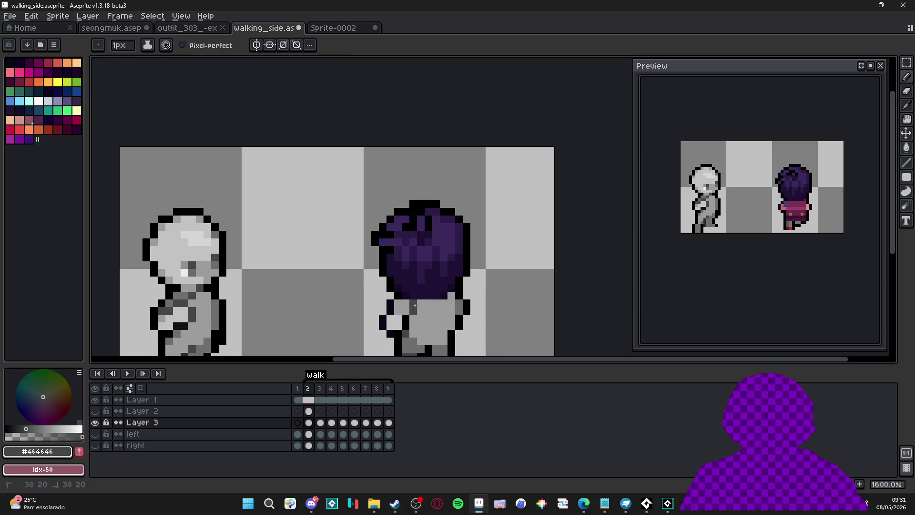
scroll(415, 315, "down", 1)
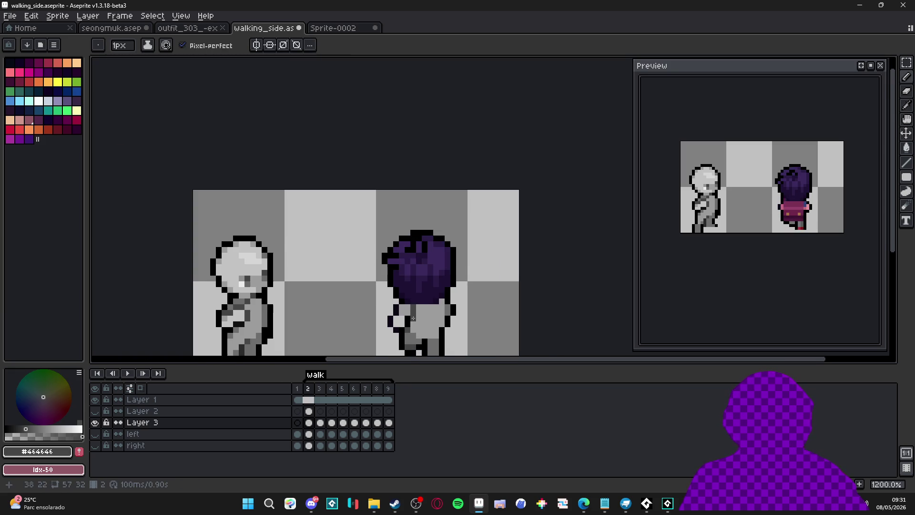
left_click(234, 238, "alt")
left_click_drag(233, 239, 438, 240)
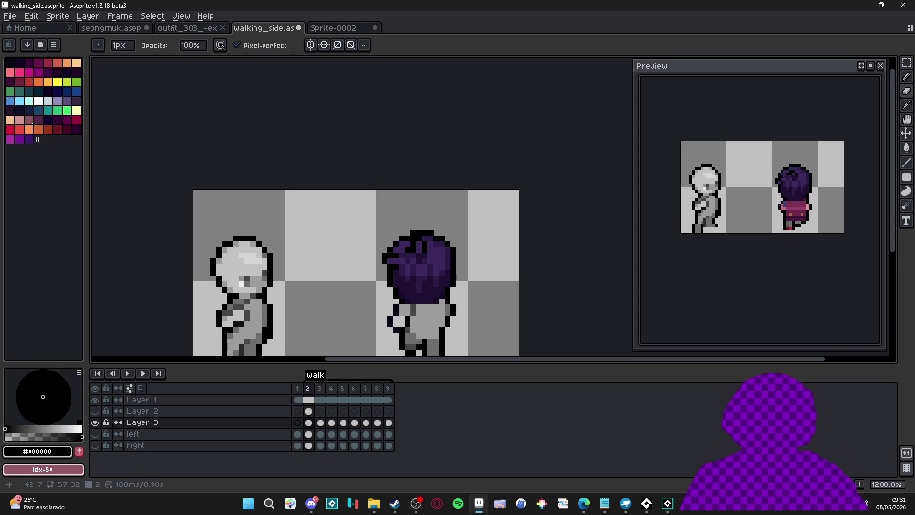
Compare with frame 3, which still shows pink, then return to frame 2.
scroll(437, 233, "down", 1)
left_click(319, 388)
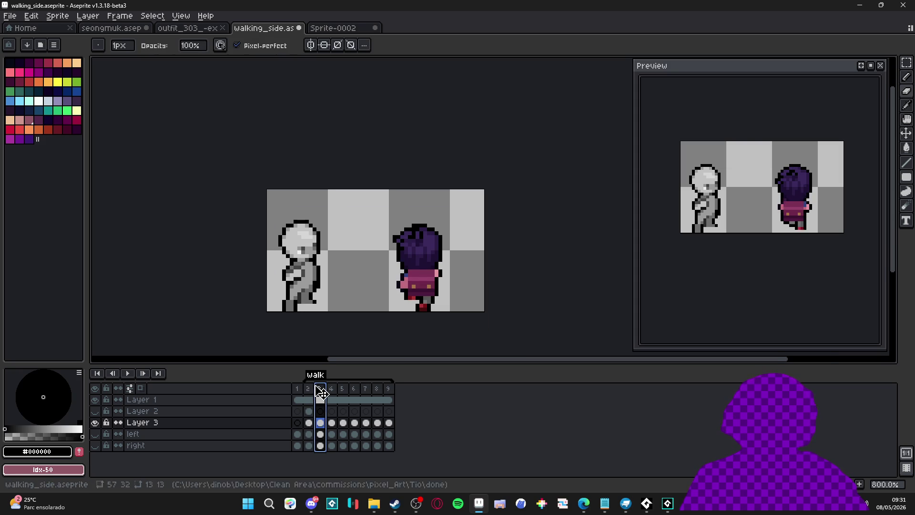
key("Left")
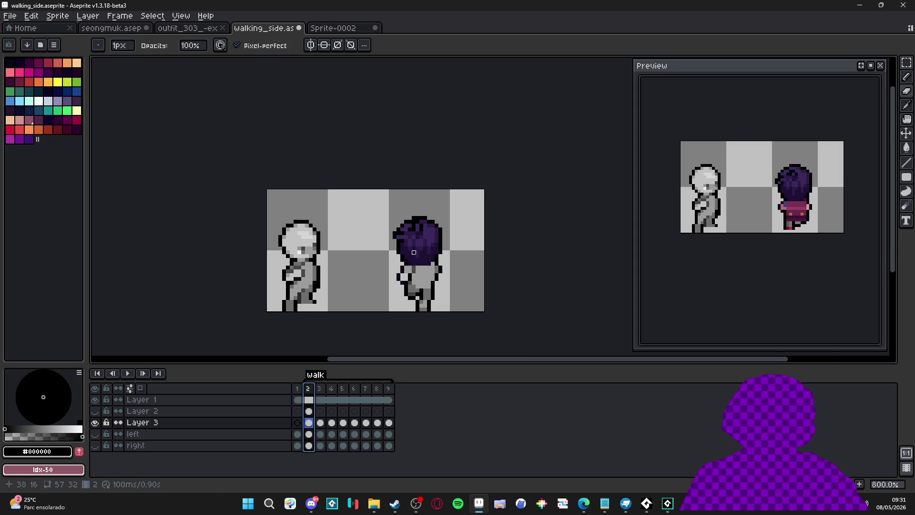
scroll(437, 245, "up", 2)
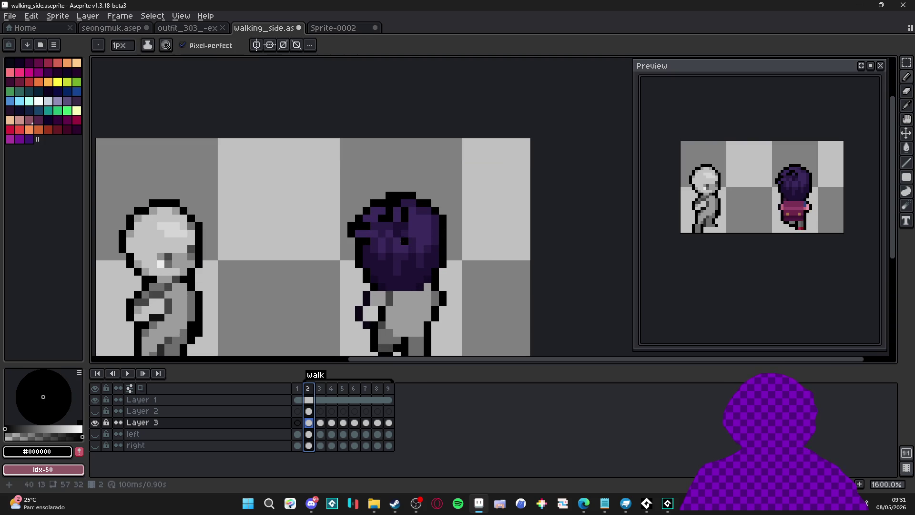
Step through walk frames 3 and 4, then go back to frame 2.
left_click(325, 389)
left_click(332, 389)
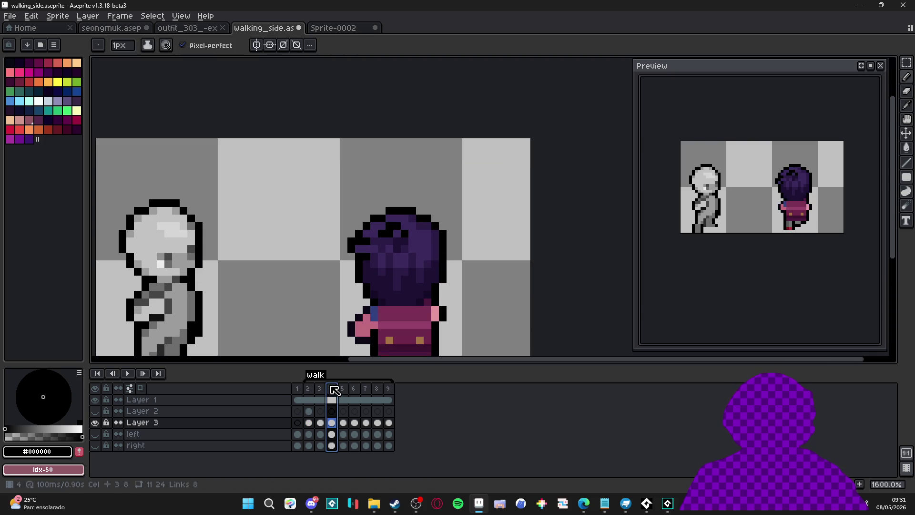
left_click(314, 389)
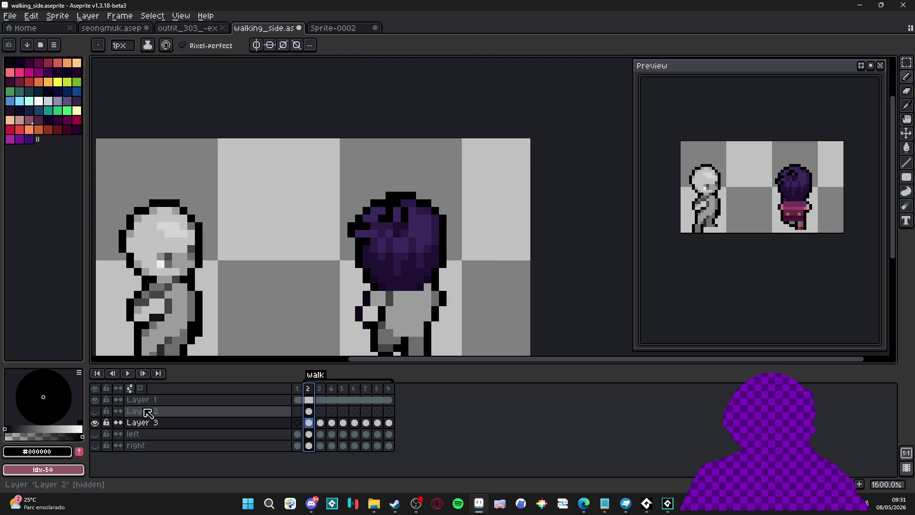
Hide Layer 3 and the right layer, leaving only the grey figure visible in frame 2.
left_click(98, 445)
left_click(96, 423)
left_click(96, 423)
left_click(96, 423)
key("m")
left_click(442, 279, "ctrl")
mouse_move(328, 179)
left_mouse_down()
mouse_move(491, 258)
mouse_move(474, 227)
mouse_move(493, 286)
left_mouse_up()
key("ctrl+d")
left_click(95, 445)
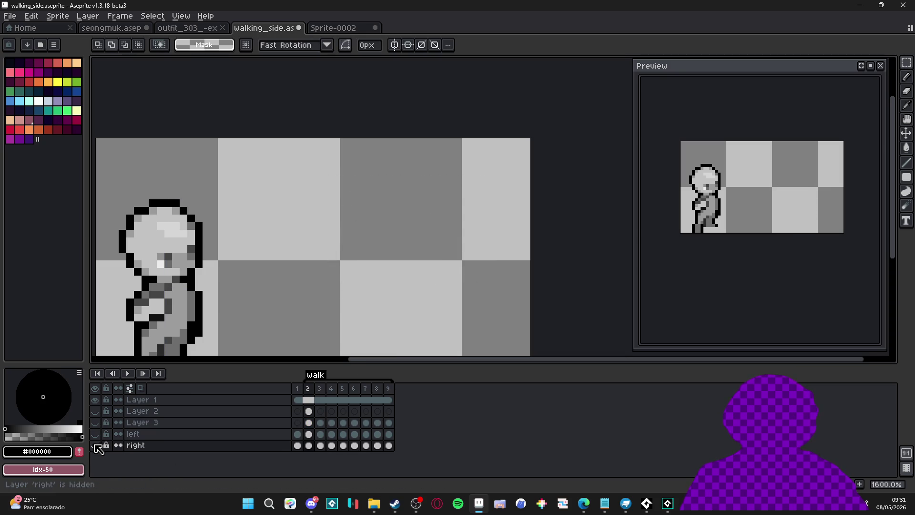
Show Layer 3 again and rename it to 'top'.
left_click(95, 422)
double_click(142, 426)
type("top")
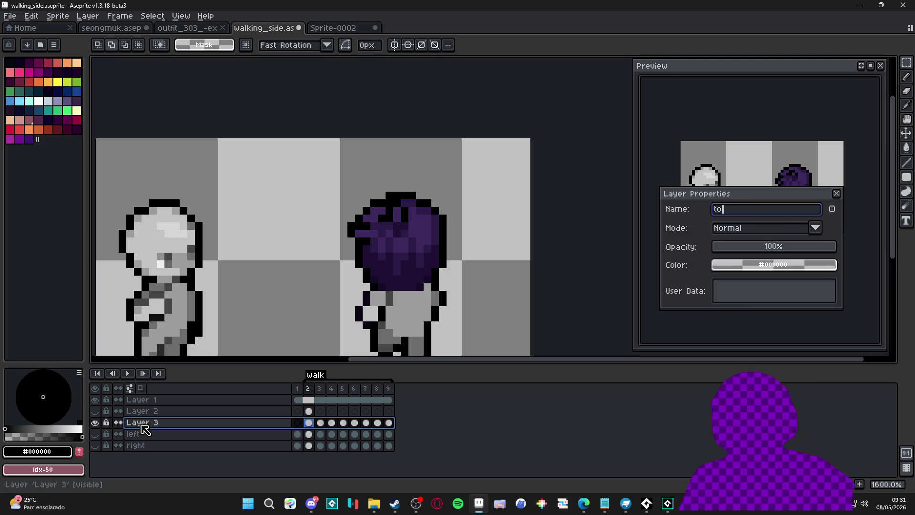
key("Return")
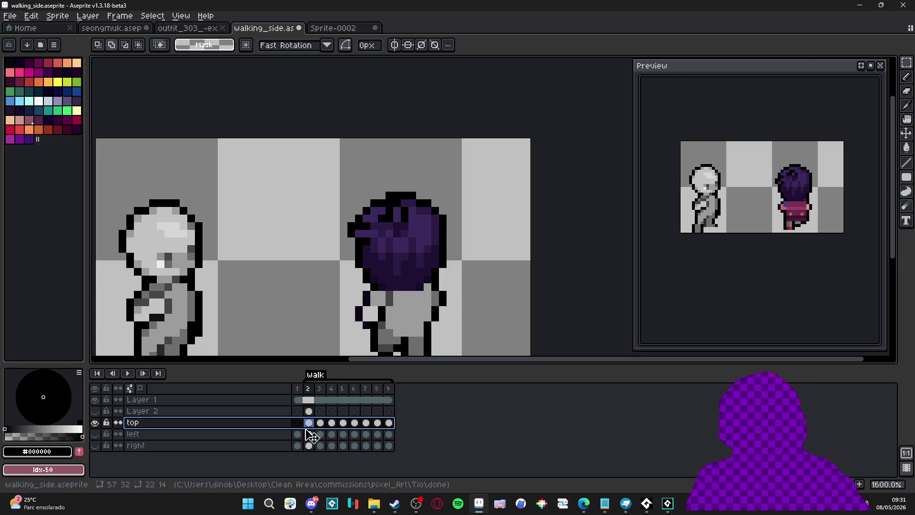
Paste the copied bald grey head and place it beside the purple-haired figure.
left_click_drag(348, 236, 356, 233)
key("ctrl+v")
left_click_drag(441, 257, 327, 257)
key("b")
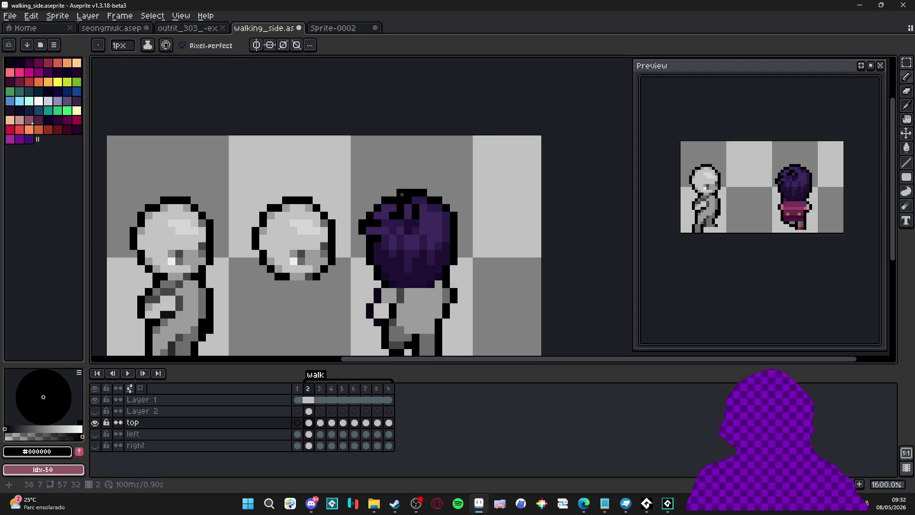
Erase the black pixels and stray pixel above the purple hair, then pick the grey body colour.
key("e")
left_click_drag(403, 196, 485, 201)
left_click(423, 193)
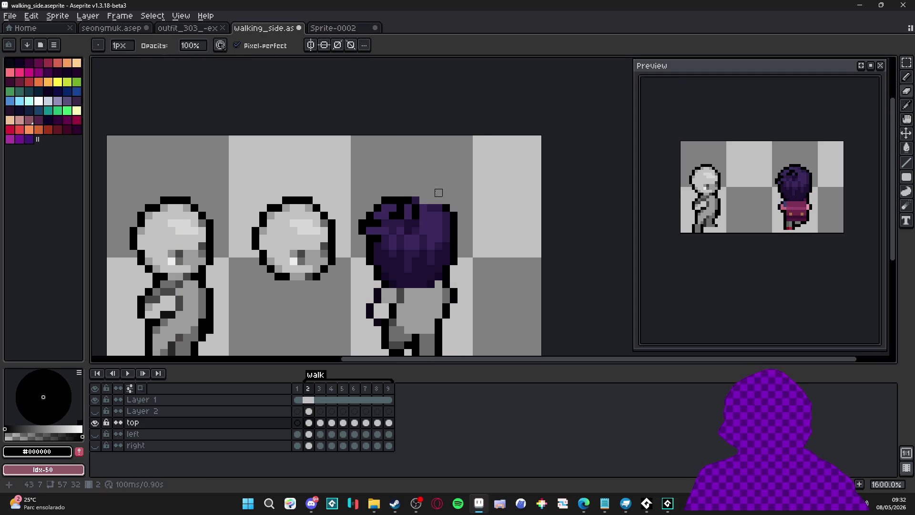
key("b")
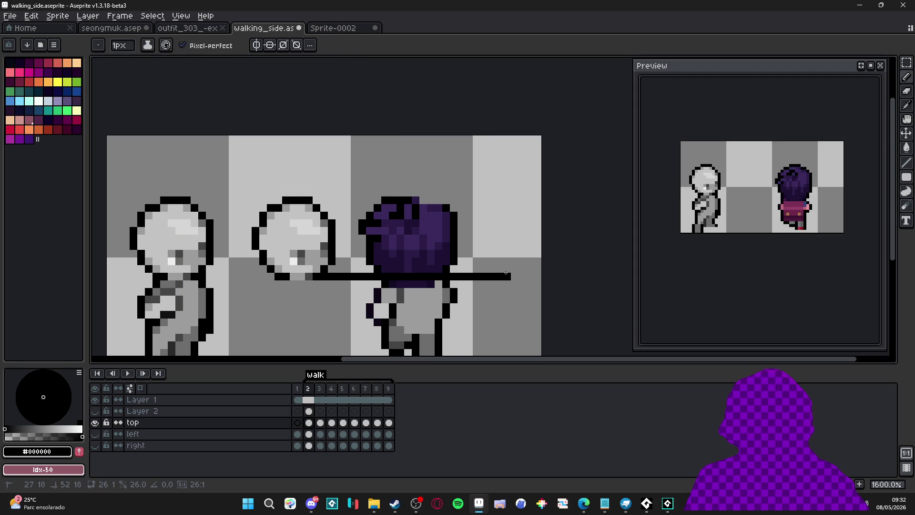
left_click(410, 285, "alt")
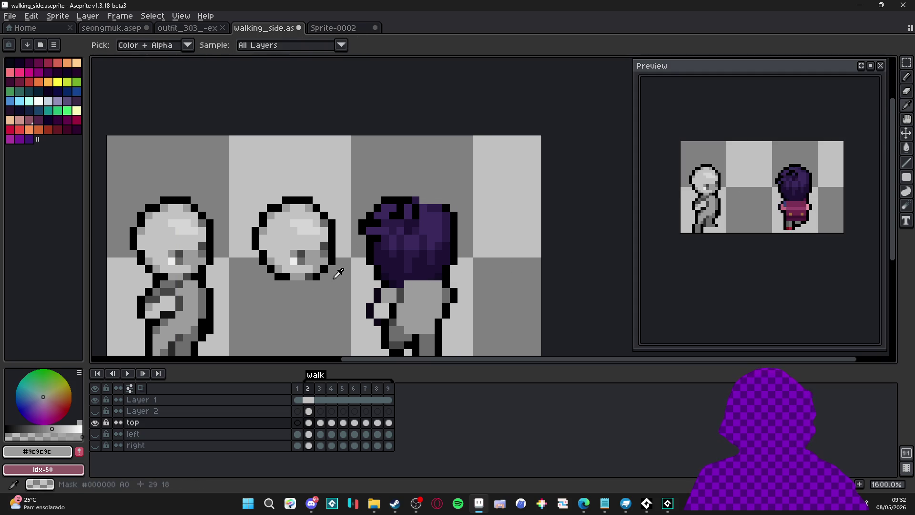
left_click(332, 265, "alt")
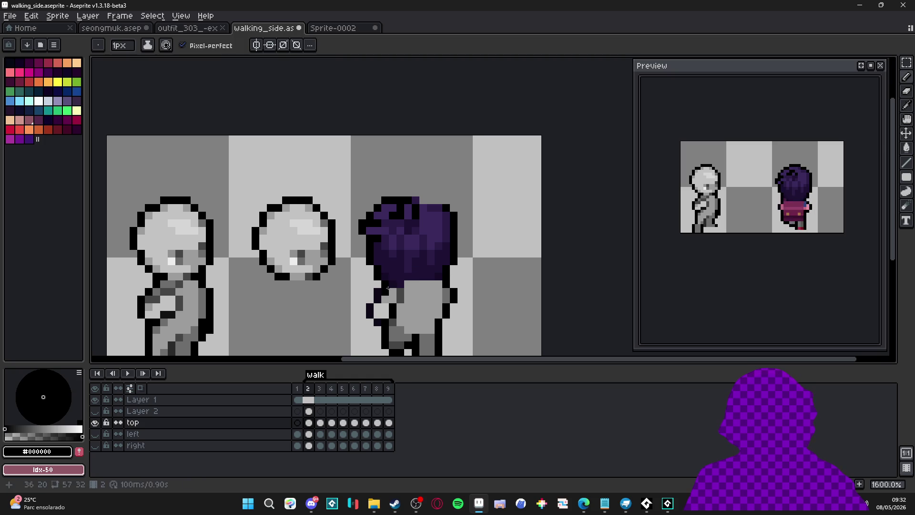
left_click(392, 285, "alt")
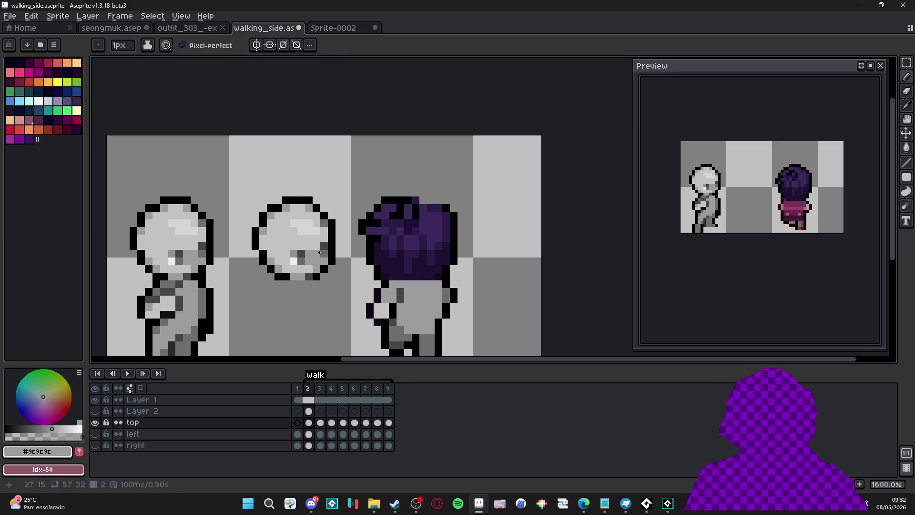
Select the copied middle head and drag it onto the purple-haired figure.
key("m")
left_click_drag(238, 175, 341, 285)
left_click_drag(318, 235, 436, 234)
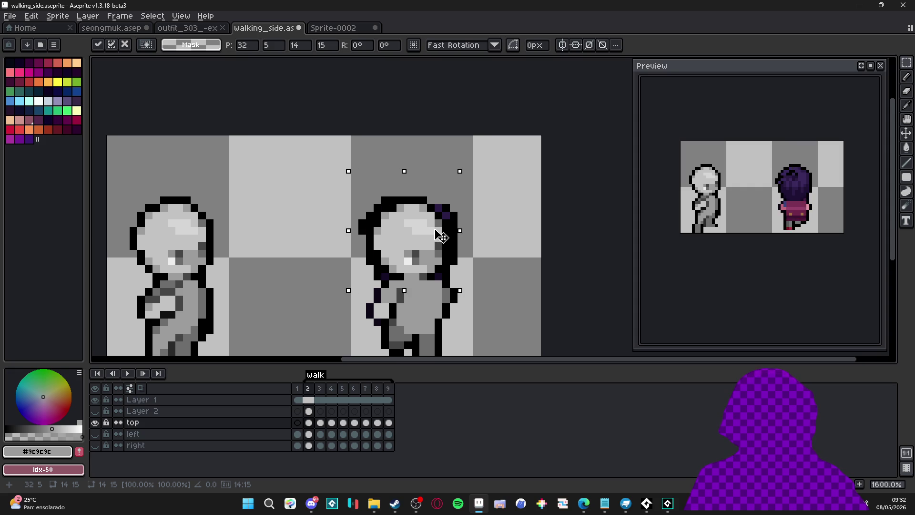
Cancel the head move and erase the hair's left and right black outlines.
key("Escape")
key("ctrl+d")
key("e")
left_click_drag(370, 261, 370, 201)
left_click_drag(366, 241, 359, 224)
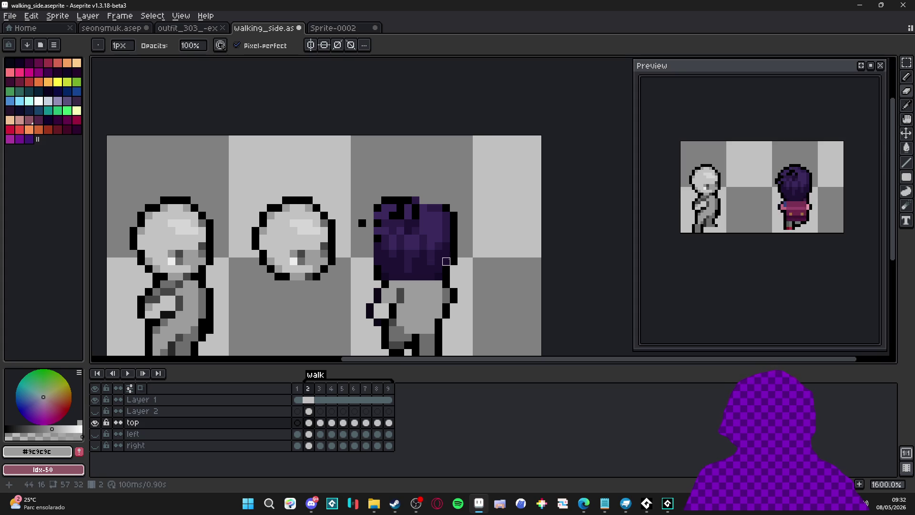
mouse_move(454, 261)
left_mouse_down()
mouse_move(454, 205)
mouse_move(446, 208)
left_mouse_up()
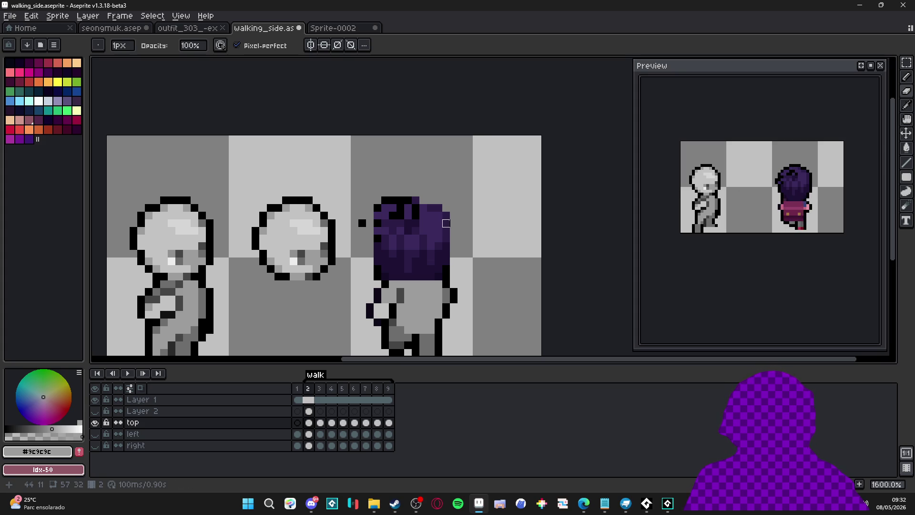
Draw a new black outline along the top and right side of the head.
key("b")
left_click(408, 200, "alt")
left_click(420, 200)
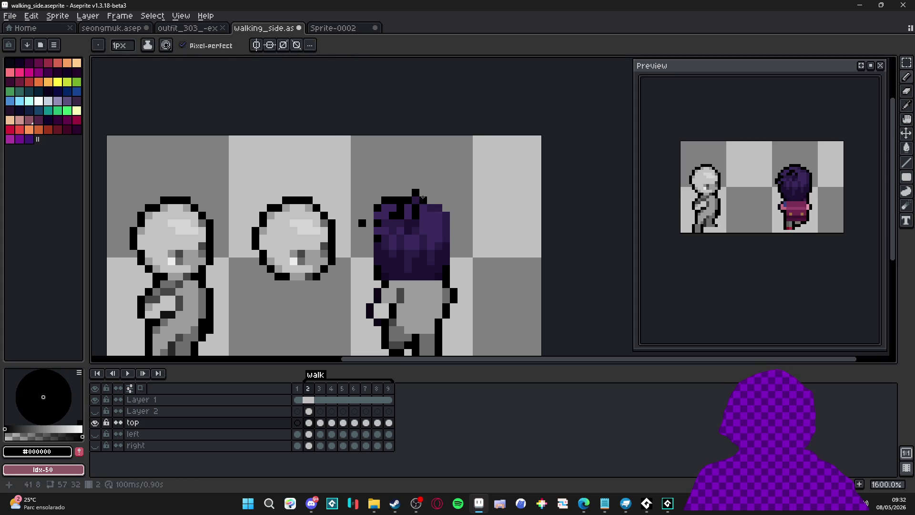
mouse_move(427, 200)
left_mouse_down()
mouse_move(442, 207)
mouse_move(454, 270)
left_mouse_up()
key("e")
key("b")
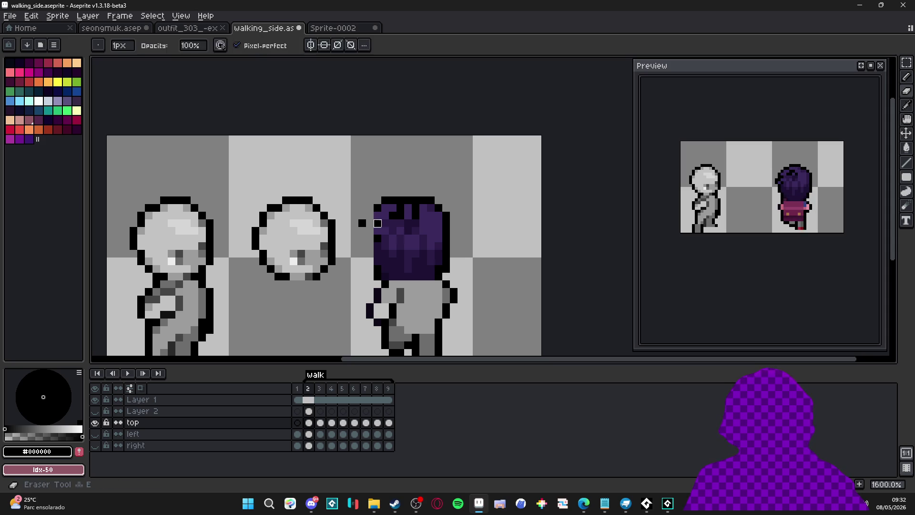
Fill the head with light grey #c3c3c3 and recolour leftover hair pixels on its edges grey.
left_click(410, 305, "alt")
key("plus")
key("plus")
key("plus")
left_click(300, 229, "alt")
left_click(412, 239)
key("v")
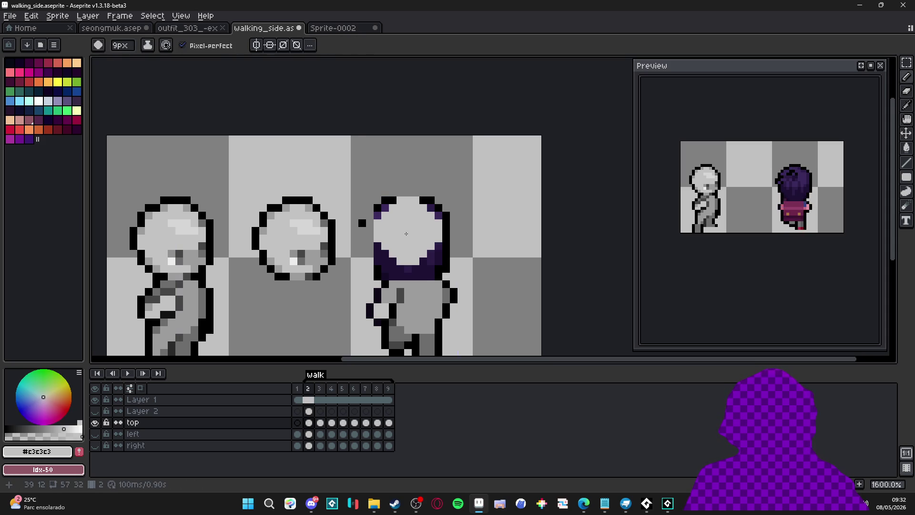
key("b")
mouse_move(428, 207)
left_mouse_down()
mouse_move(439, 265)
mouse_move(400, 276)
mouse_move(384, 260)
mouse_move(385, 224)
mouse_move(398, 217)
mouse_move(378, 219)
left_mouse_up()
key("plus")
key("minus")
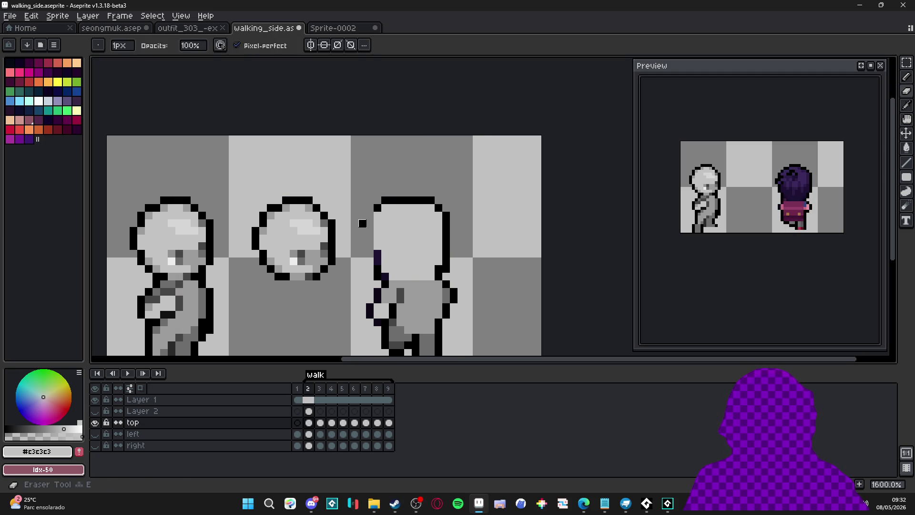
left_click(362, 223)
scroll(362, 224, "down", 3)
scroll(395, 245, "up", 3)
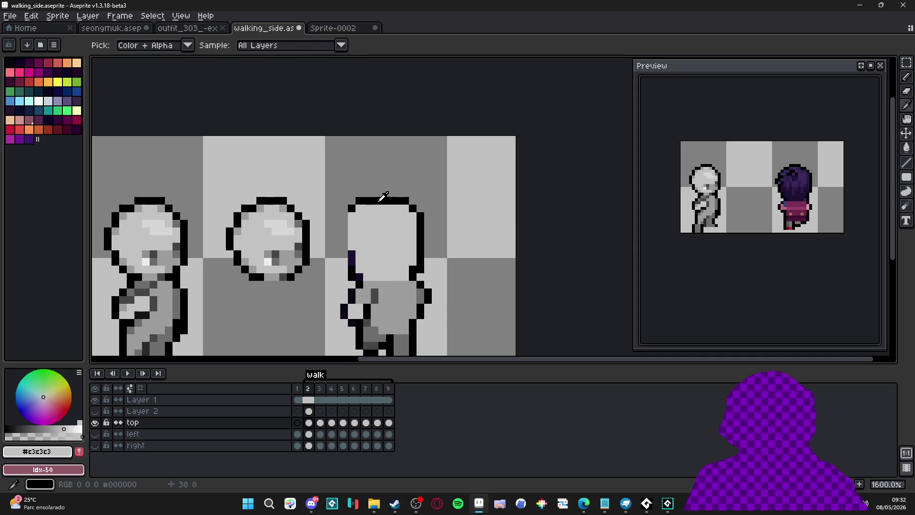
left_click(382, 199, "alt")
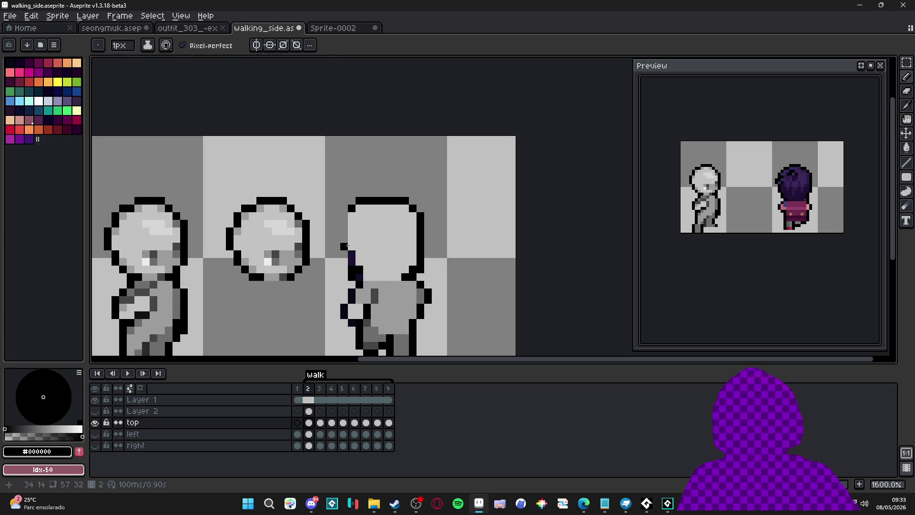
Redraw the third head's left outline in black and tidy its top-left corner and neck pixels.
left_click_drag(352, 216, 351, 249)
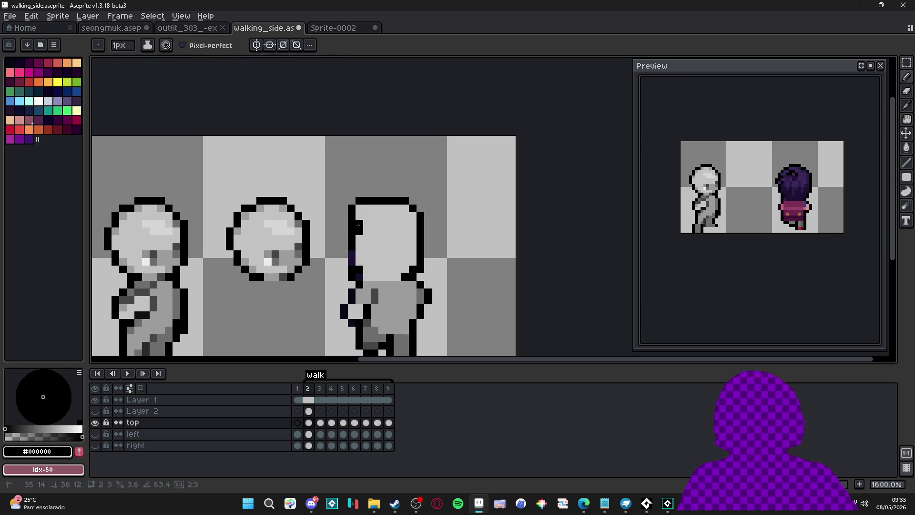
key("e")
left_click(352, 208)
left_click(360, 201)
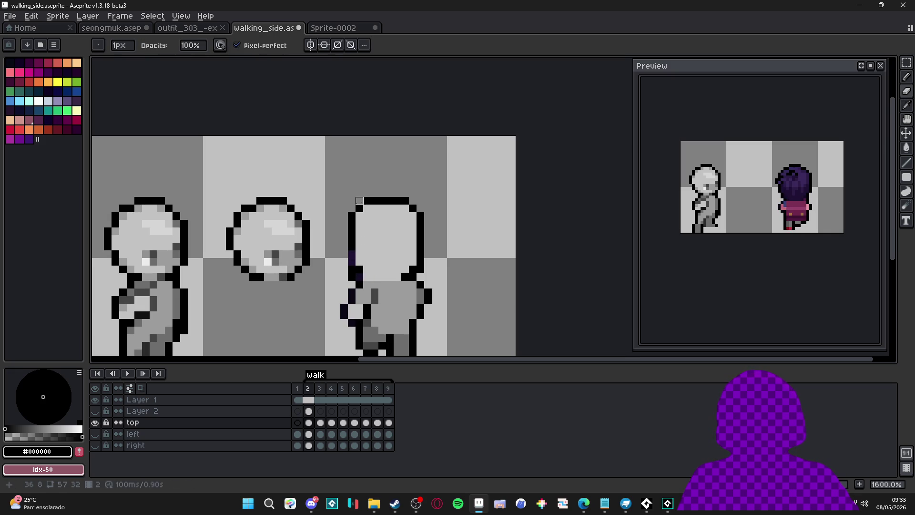
key("b")
left_click_drag(359, 208, 366, 209)
key("e")
left_click(367, 200)
key("b")
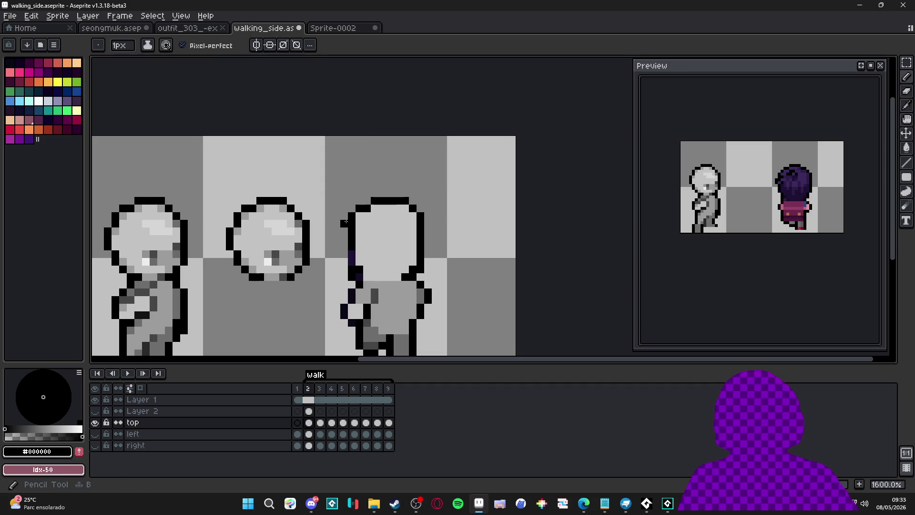
left_click(356, 263)
key("e")
left_click_drag(352, 278, 352, 270)
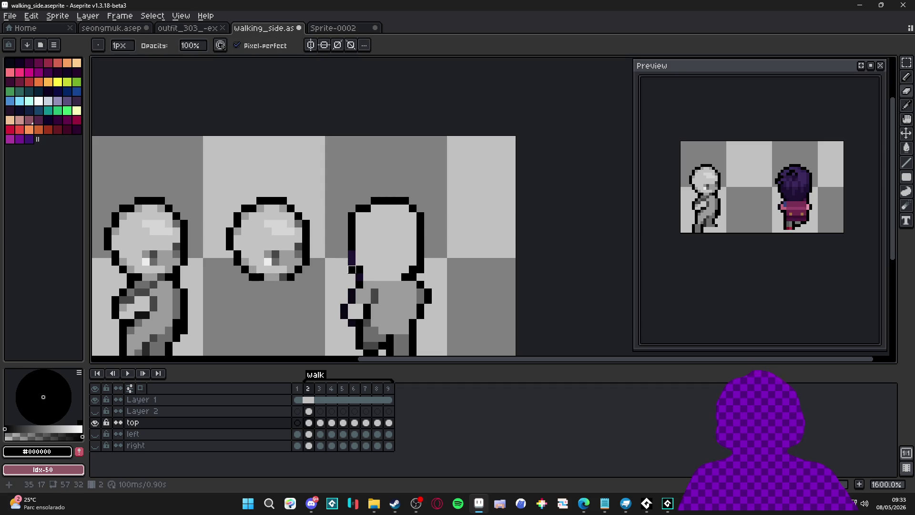
key("b")
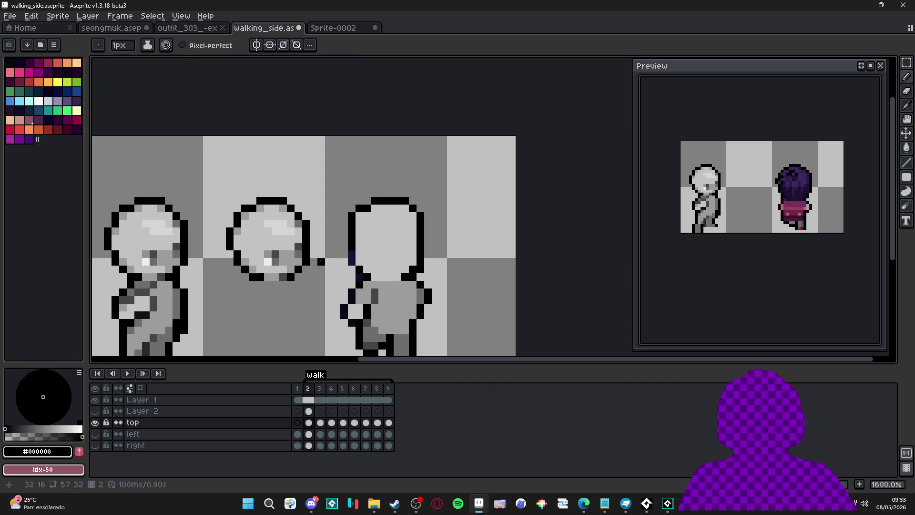
Swap a left-side outline pixel for a black one lower down, discarding a trial eye pixel.
scroll(336, 262, "down", 3)
scroll(365, 235, "up", 3)
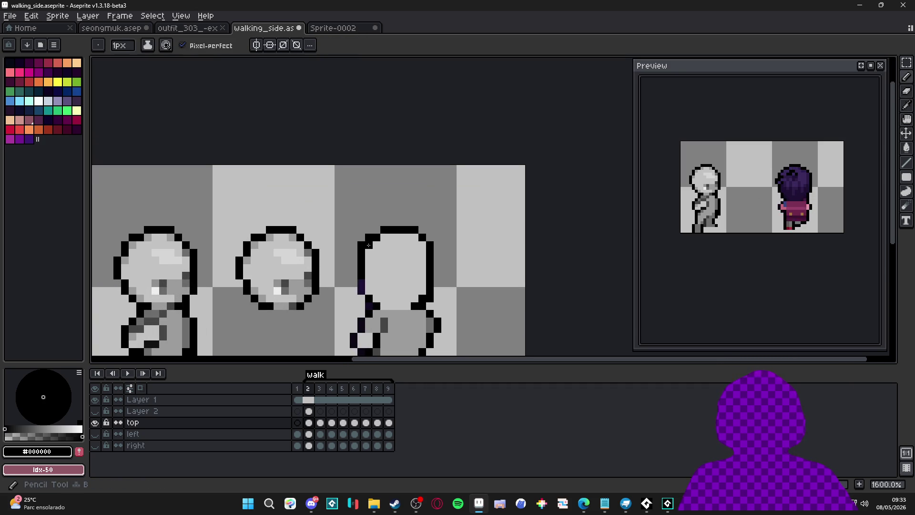
key("e")
left_click(369, 237)
key("b")
left_click(366, 245)
key("e")
key("b")
left_click(381, 253)
key("ctrl+z")
Add a black outline pixel and erase two stray pixels on the third head's right side.
scroll(381, 248, "down", 2)
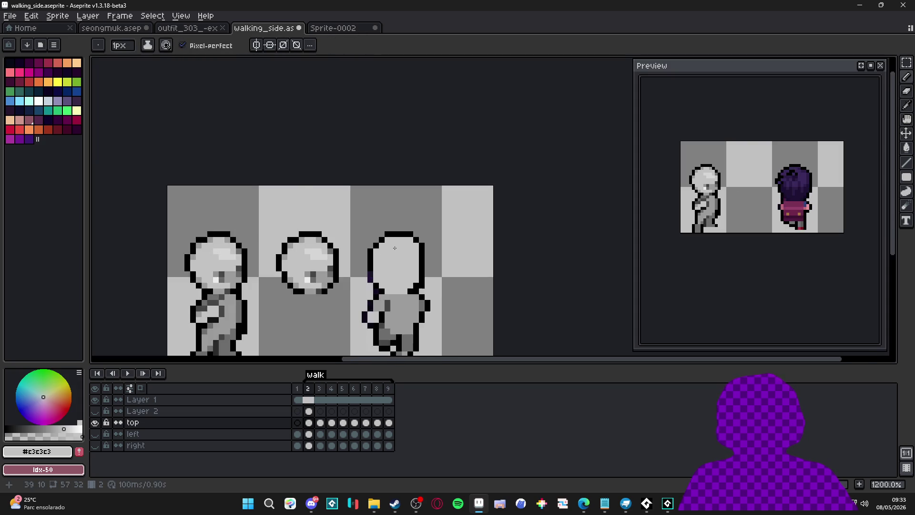
scroll(419, 238, "up", 3)
key("e")
key("b")
left_click(438, 244)
key("e")
left_click(438, 232)
left_click(450, 244)
key("b")
scroll(449, 243, "down", 1)
scroll(449, 252, "up", 1)
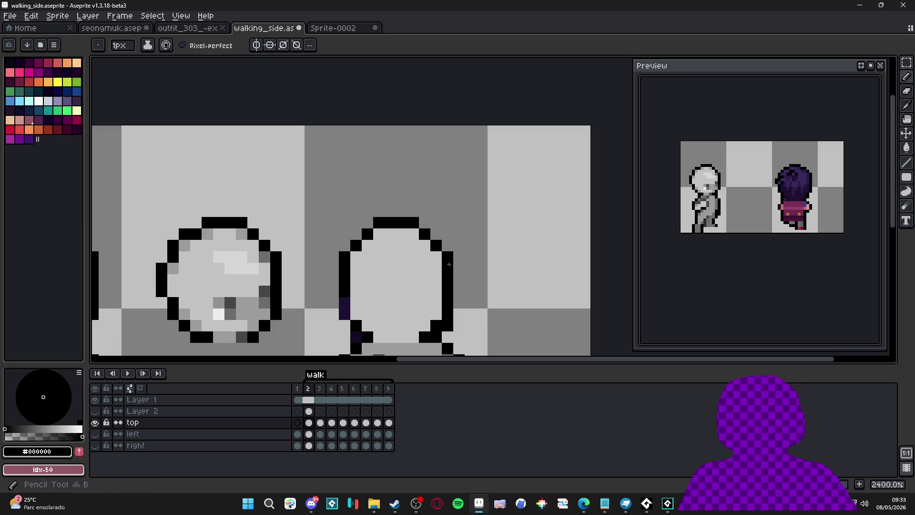
scroll(452, 286, "down", 3)
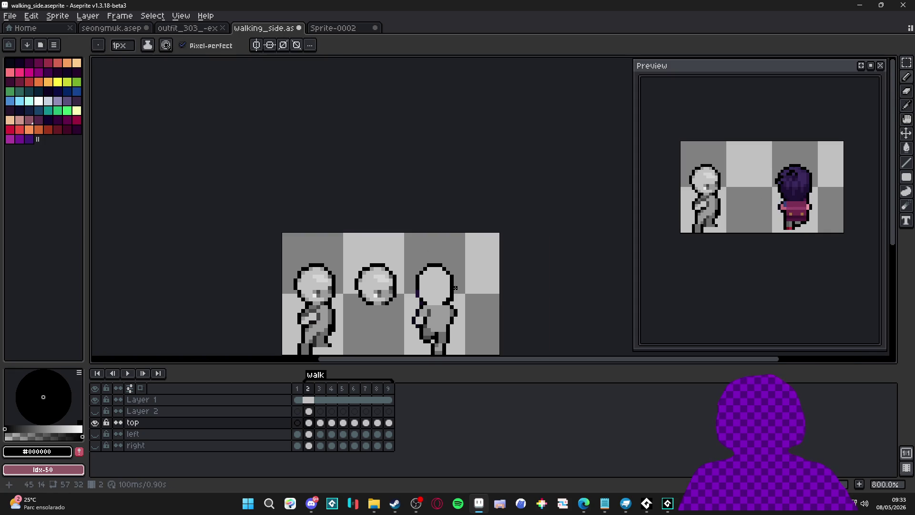
scroll(461, 280, "down", 2)
scroll(457, 279, "up", 3)
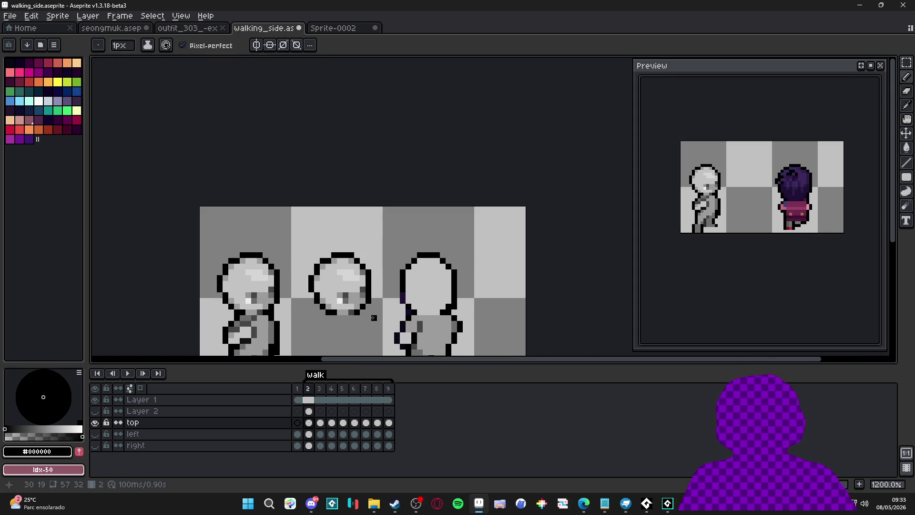
Try two horizontal guide lines across the heads, undoing both.
left_click_drag(363, 312, 434, 313)
key("ctrl+z")
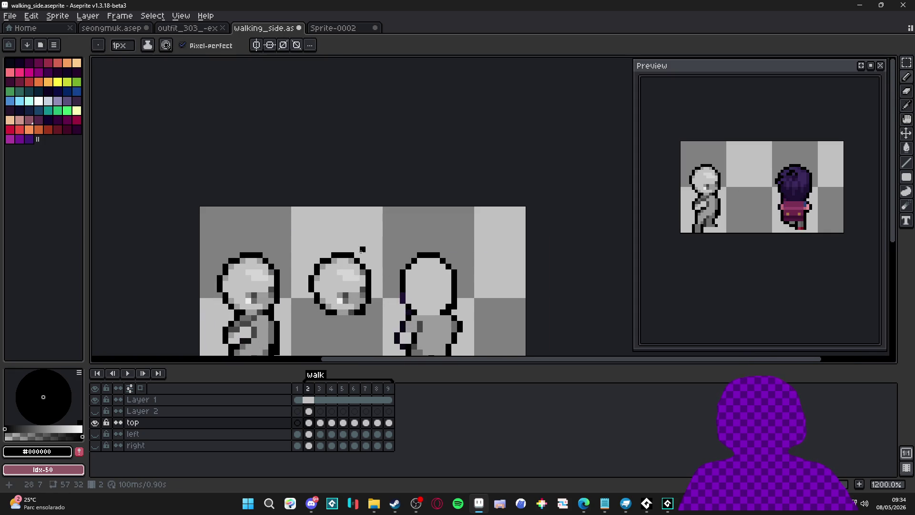
left_click_drag(359, 255, 417, 255)
key("ctrl+z")
scroll(408, 249, "up", 1)
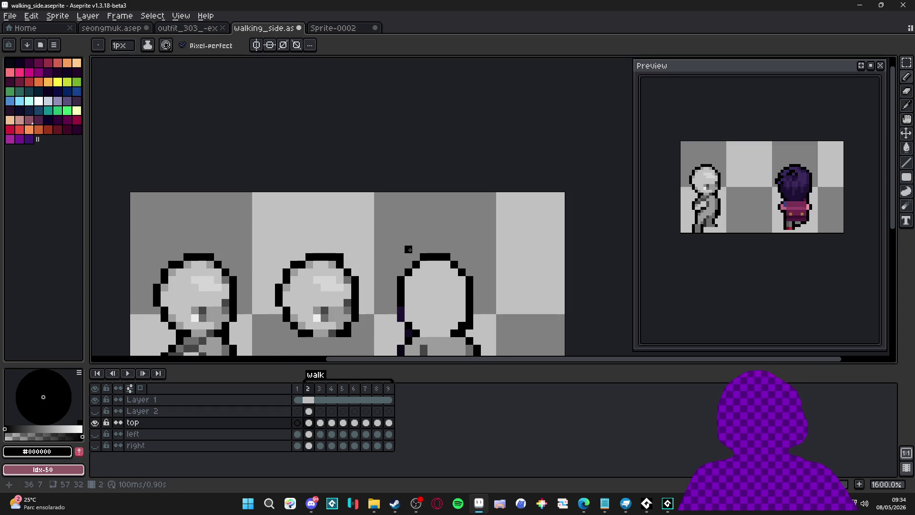
Darken a pixel beside the third head and erase two stray outline pixels.
key("m")
key("b")
left_click(421, 262)
key("e")
left_click(446, 258)
left_click(424, 258)
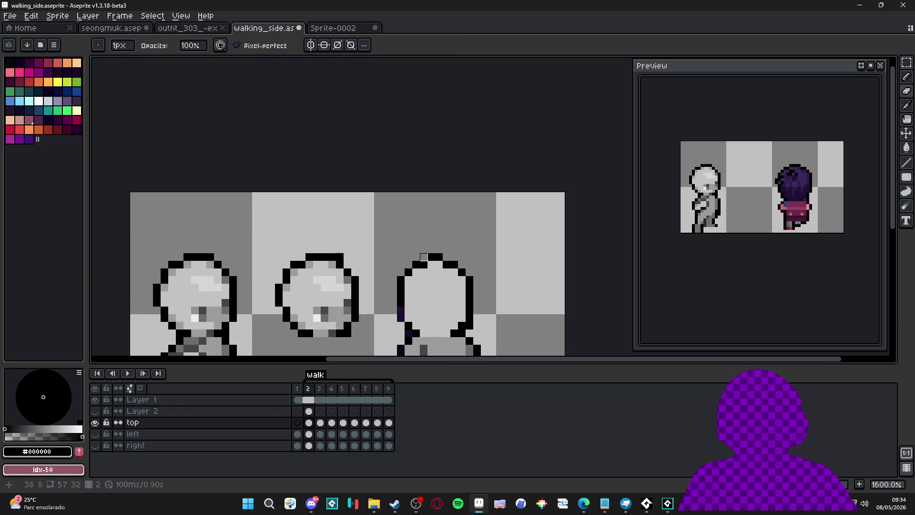
scroll(424, 301, "down", 4)
scroll(425, 301, "up", 3)
Redraw the third head's right outline edge in black.
key("b")
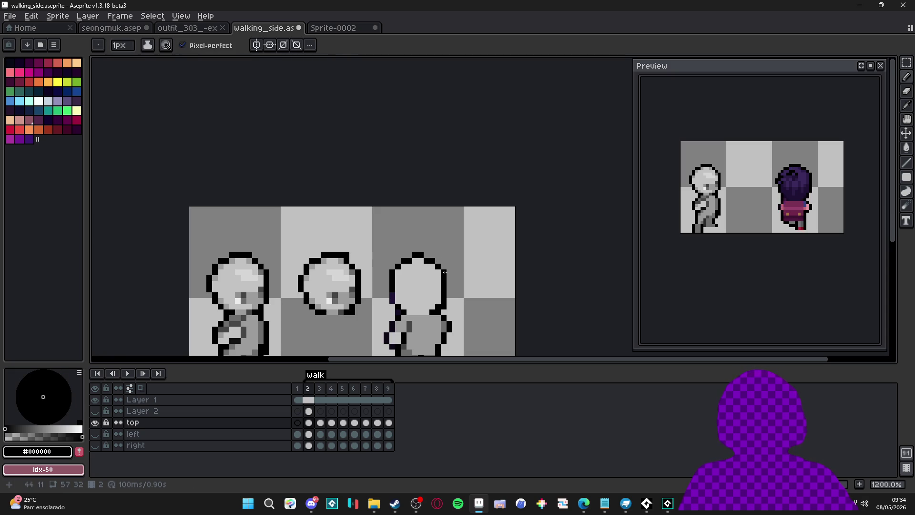
left_click_drag(447, 284, 449, 291)
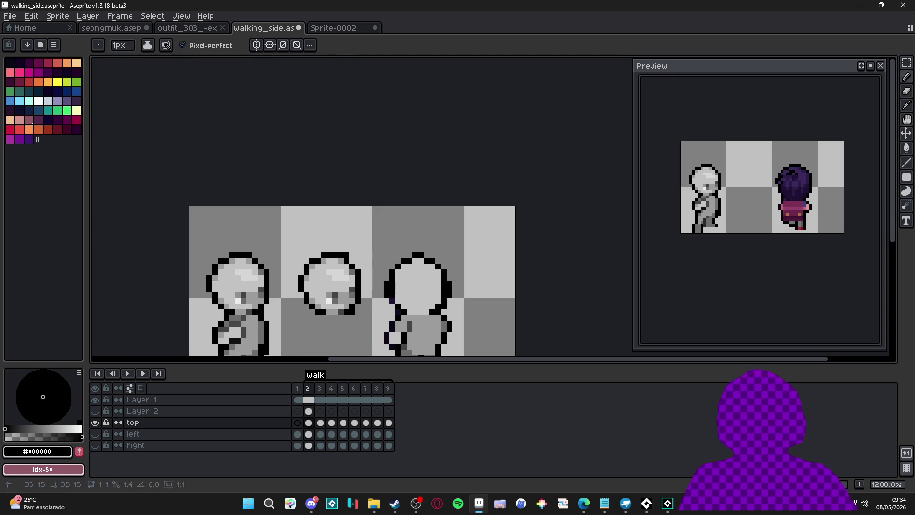
scroll(409, 292, "down", 3)
scroll(460, 274, "up", 1)
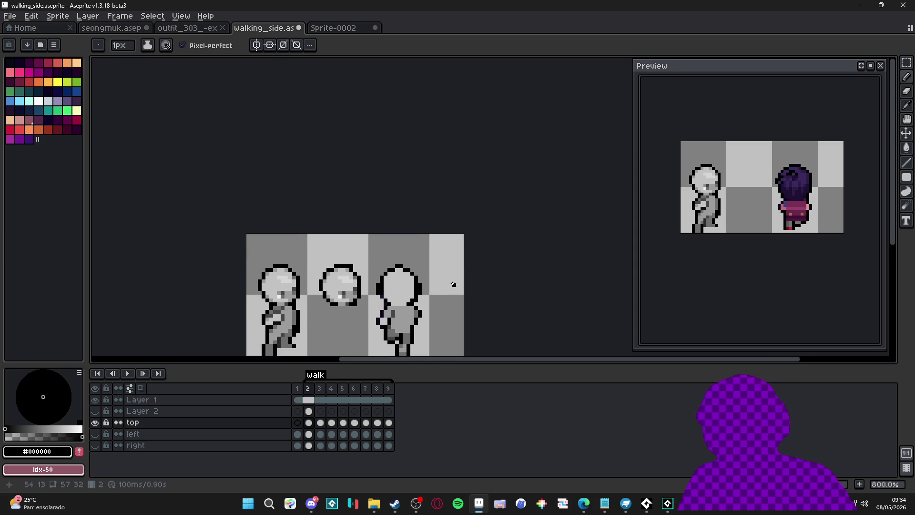
Undo the last stroke and paint light grey #d5d5d5 highlights on the third head and body.
key("ctrl+z")
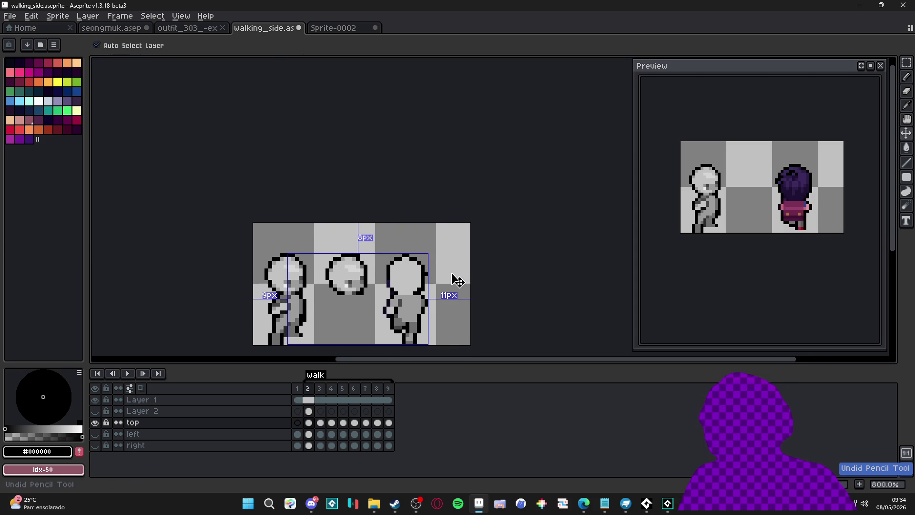
scroll(433, 281, "up", 2)
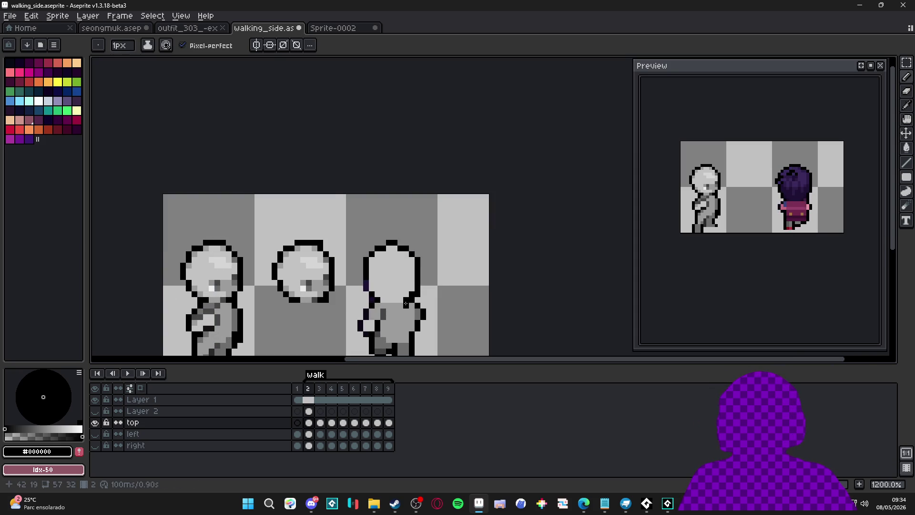
scroll(405, 303, "up", 1)
key("alt")
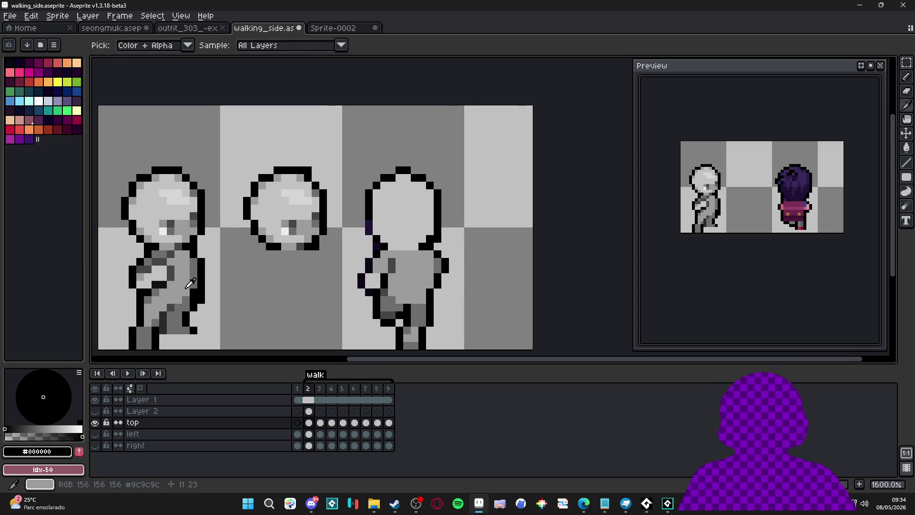
left_click(190, 283, "alt")
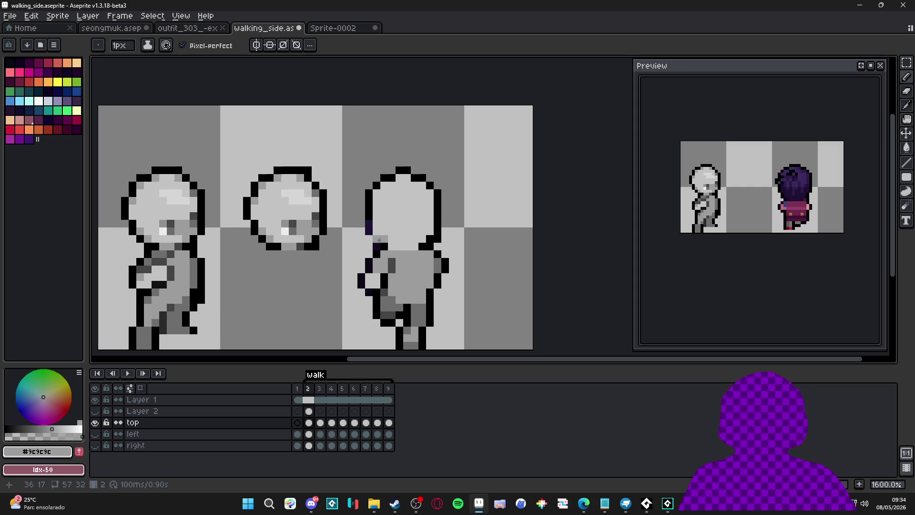
scroll(410, 219, "up", 1)
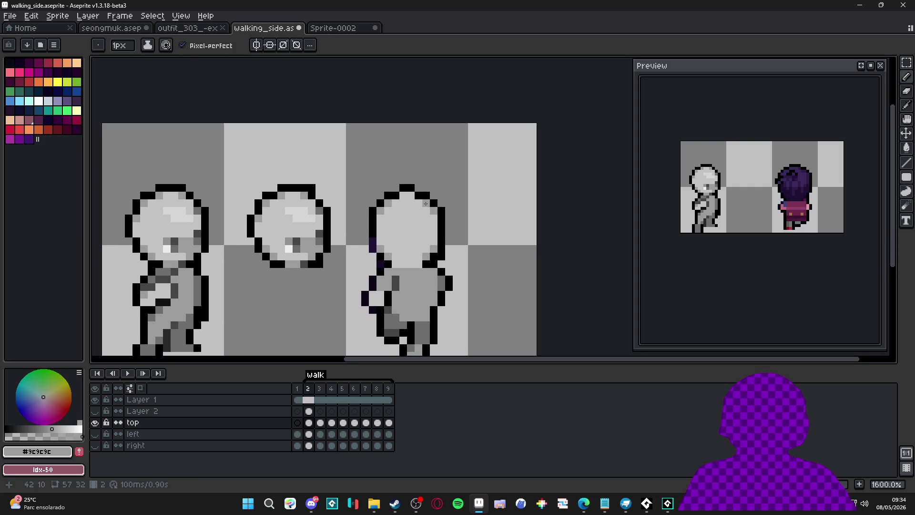
left_click(307, 213, "alt")
left_click(410, 211)
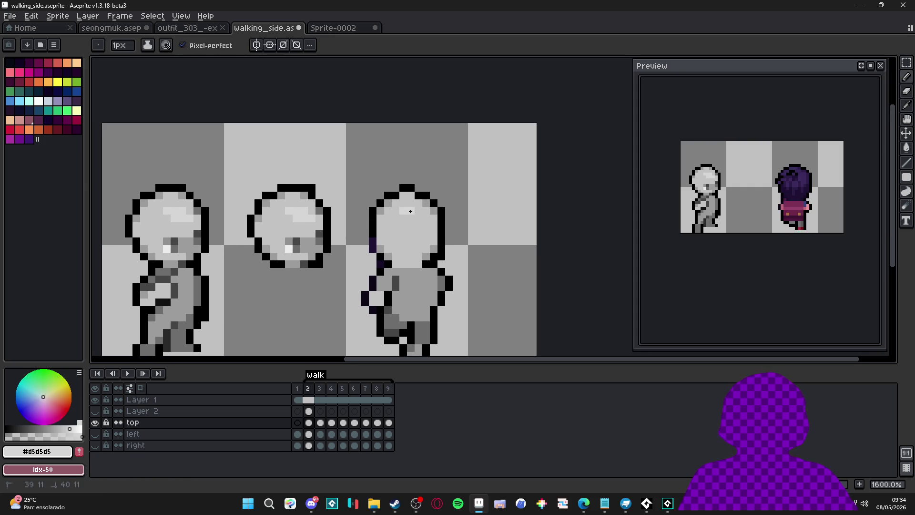
scroll(398, 213, "down", 3)
scroll(398, 213, "up", 3)
left_click(400, 271)
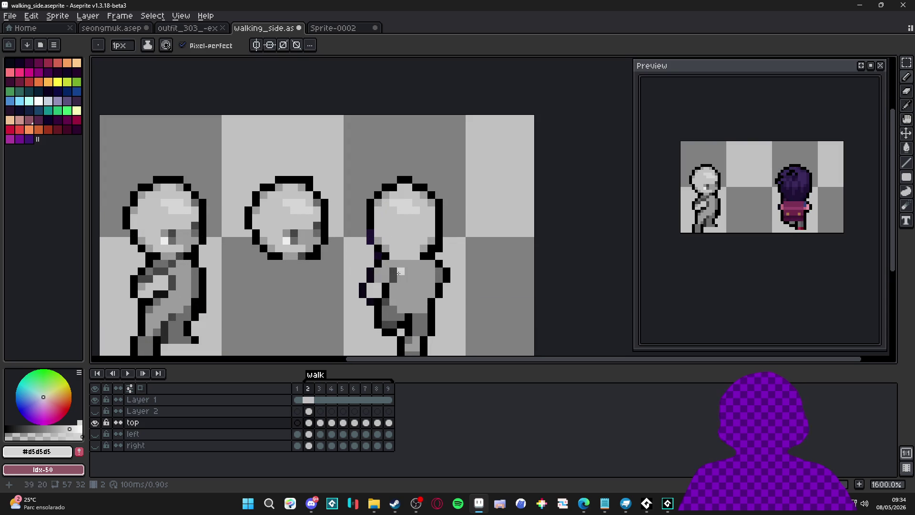
Sample the darker grey #6d6d6d and mid grey #9c9c9c from the figures for further shading.
left_click_drag(410, 285, 417, 284)
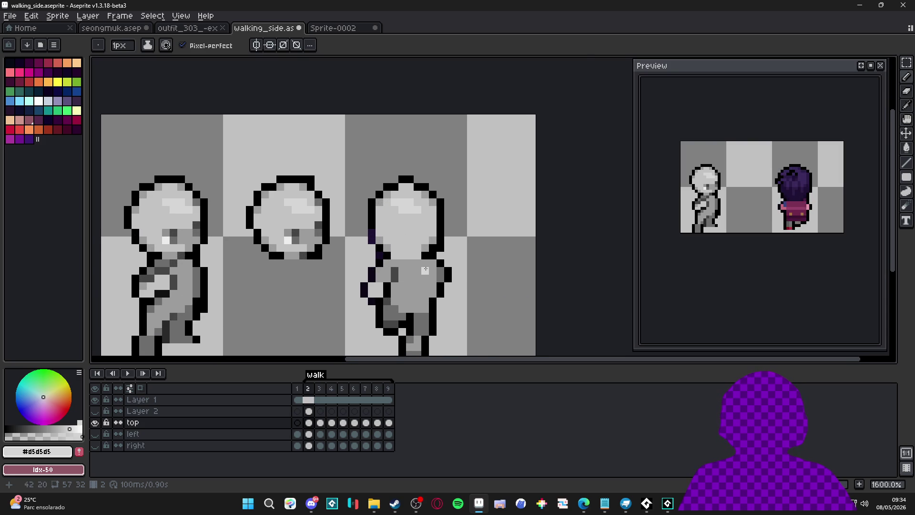
scroll(417, 281, "up", 1)
scroll(444, 271, "down", 1)
scroll(444, 271, "down", 3)
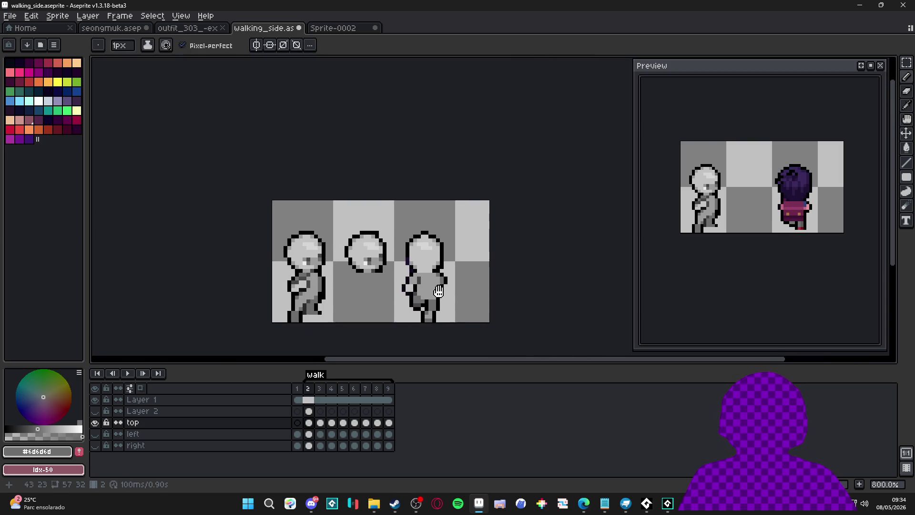
scroll(445, 294, "up", 2)
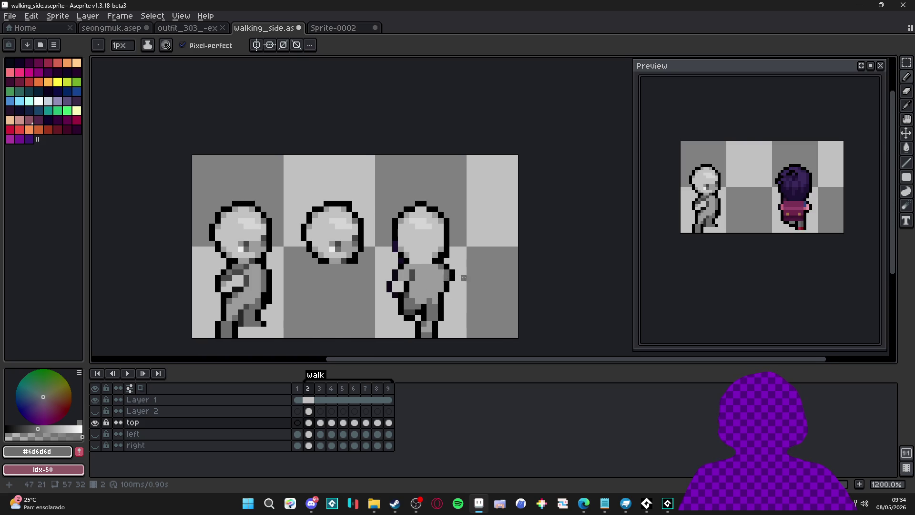
scroll(463, 280, "down", 1)
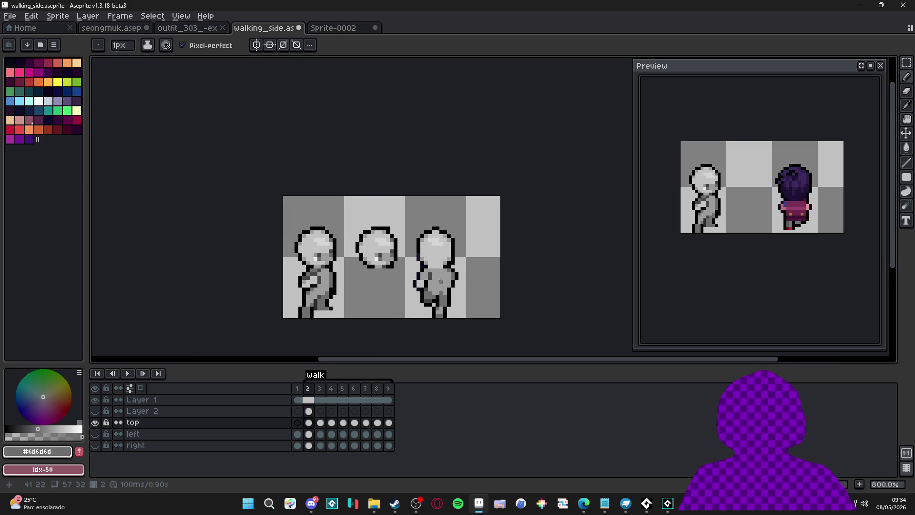
scroll(442, 281, "up", 3)
key("i")
left_click(418, 275)
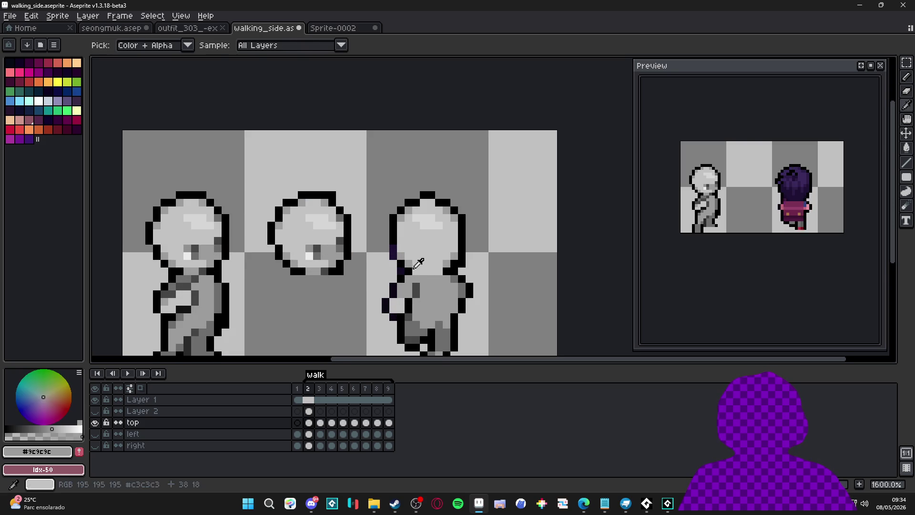
key("b")
scroll(439, 272, "down", 2)
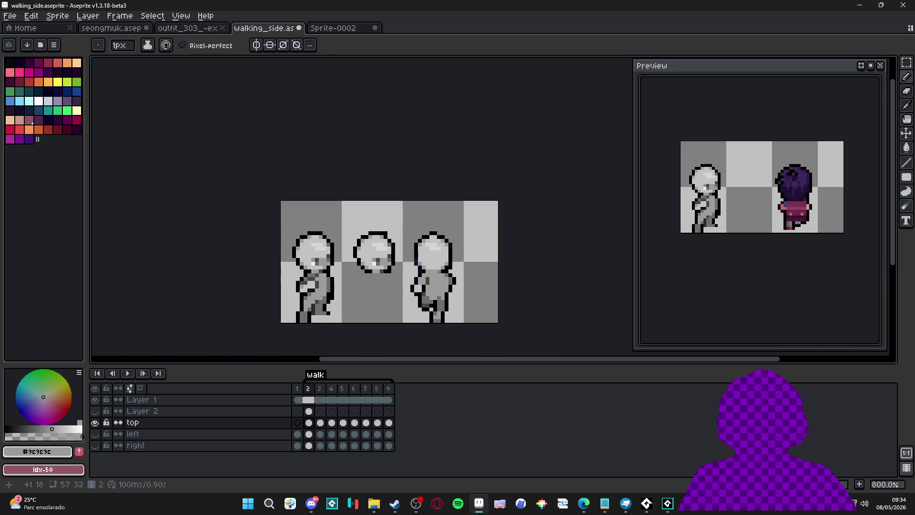
scroll(439, 271, "up", 2)
key("e")
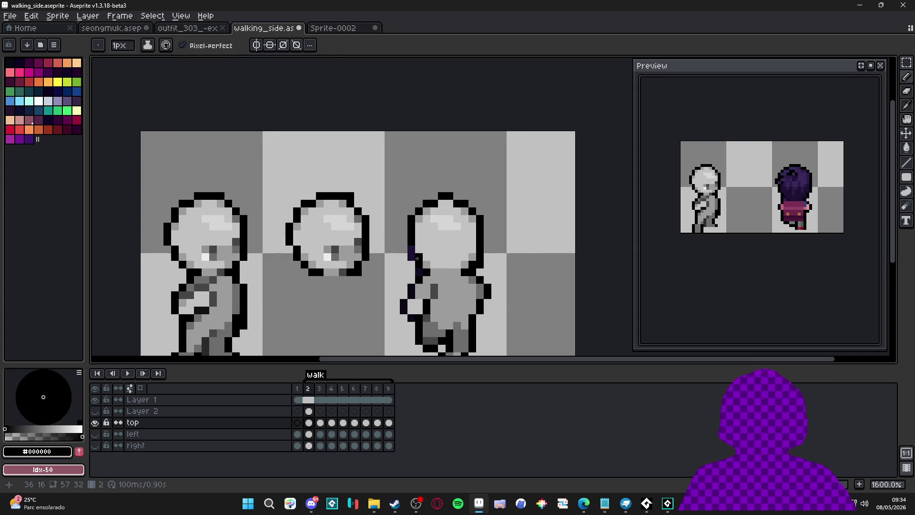
scroll(442, 288, "down", 2)
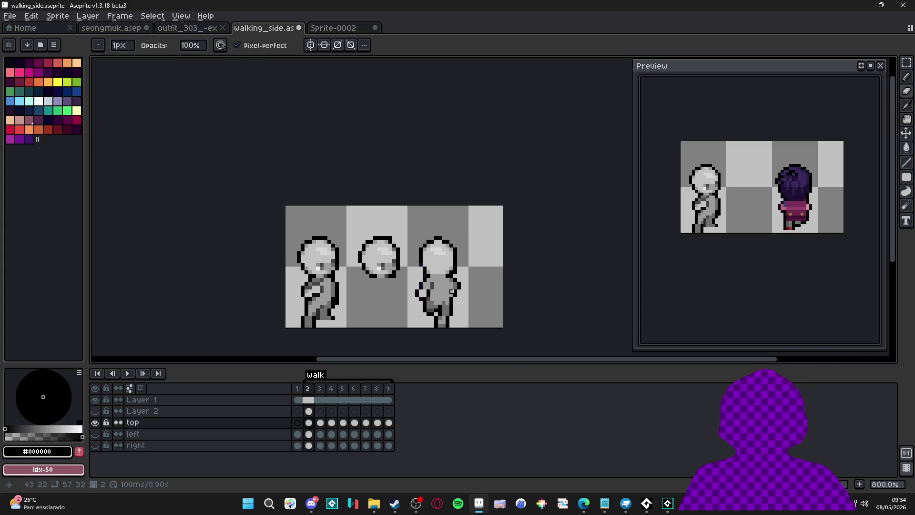
key("b")
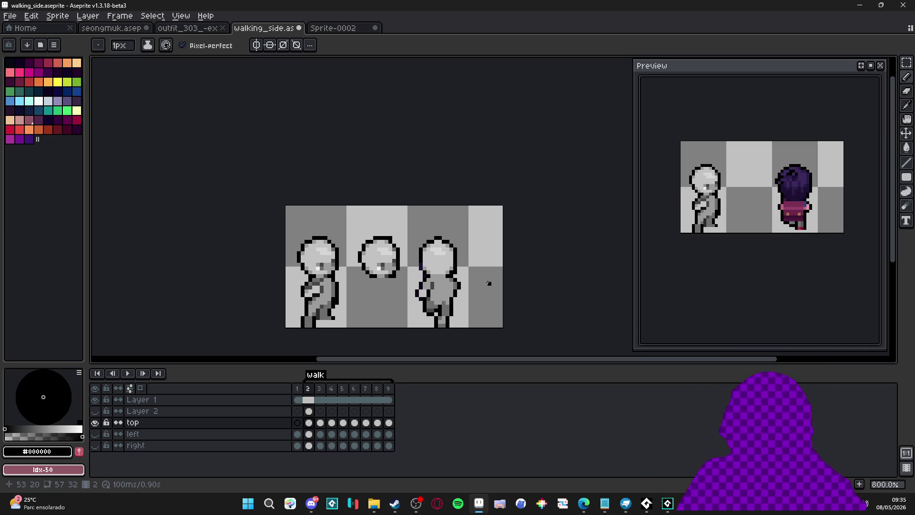
Sample light greys #c3c3c3 and #d6d6d6, undoing the light pixels on the third figure's back.
scroll(421, 287, "up", 3)
left_click(434, 283, "alt")
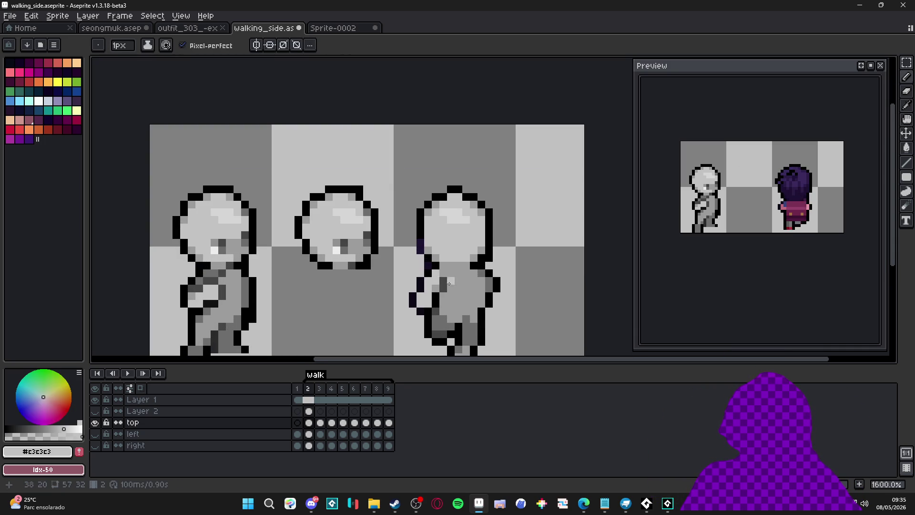
scroll(441, 281, "down", 3)
scroll(469, 307, "down", 1)
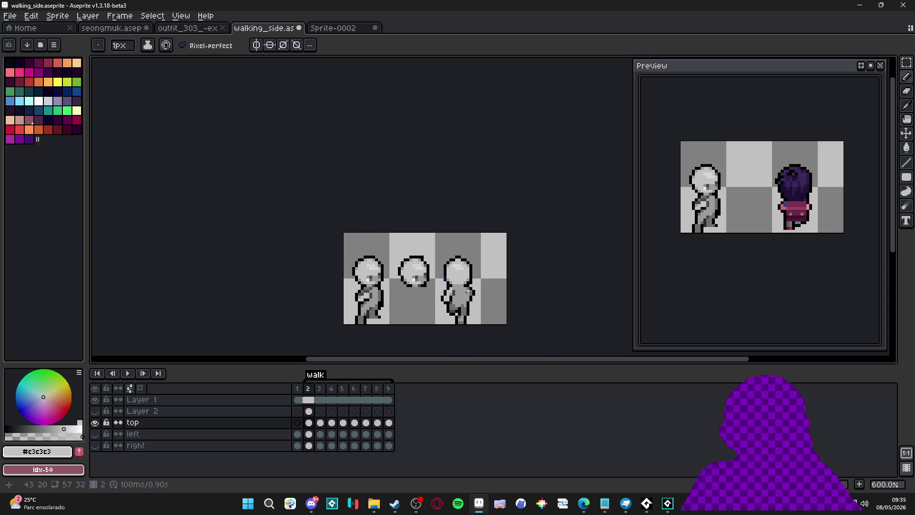
scroll(465, 292, "up", 4)
left_click(474, 303, "alt")
key("ctrl+z")
key("ctrl+z")
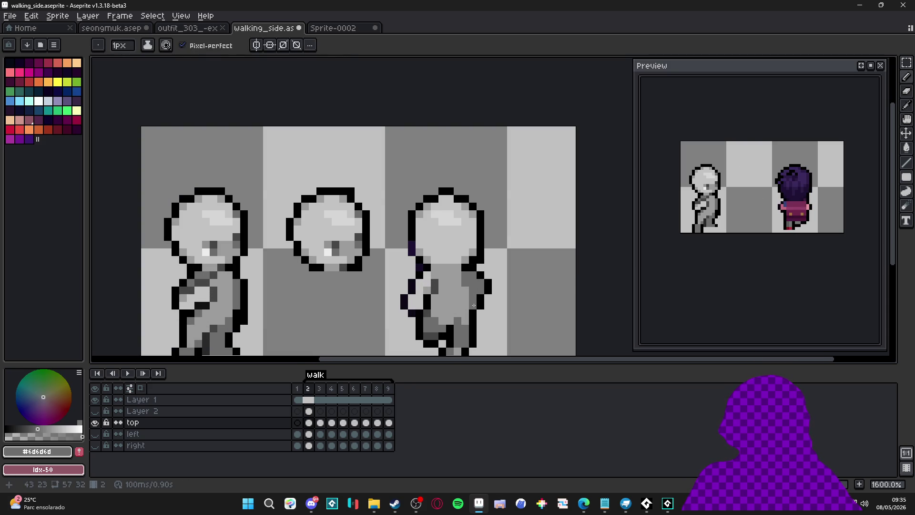
scroll(474, 304, "down", 3)
scroll(476, 310, "up", 3)
scroll(484, 326, "down", 2)
scroll(485, 326, "up", 1)
scroll(485, 326, "up", 1)
scroll(483, 324, "down", 2)
scroll(479, 322, "up", 1)
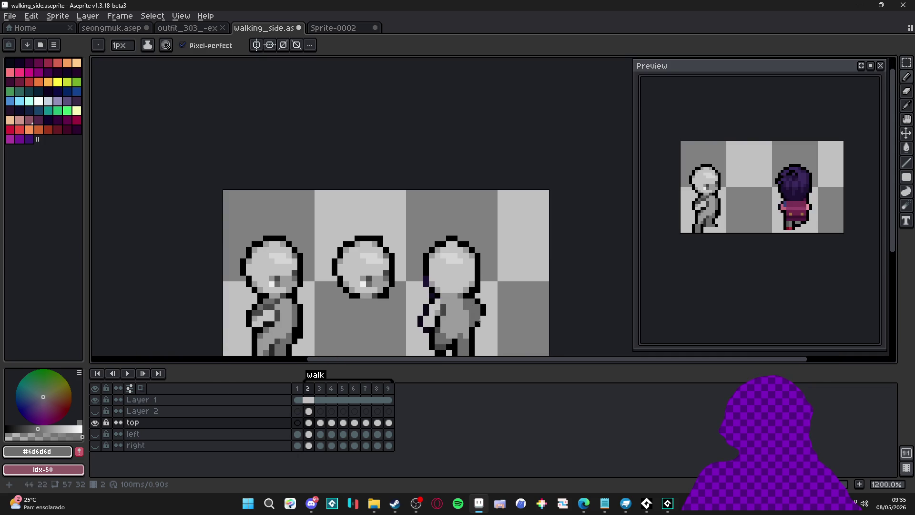
scroll(479, 320, "down", 2)
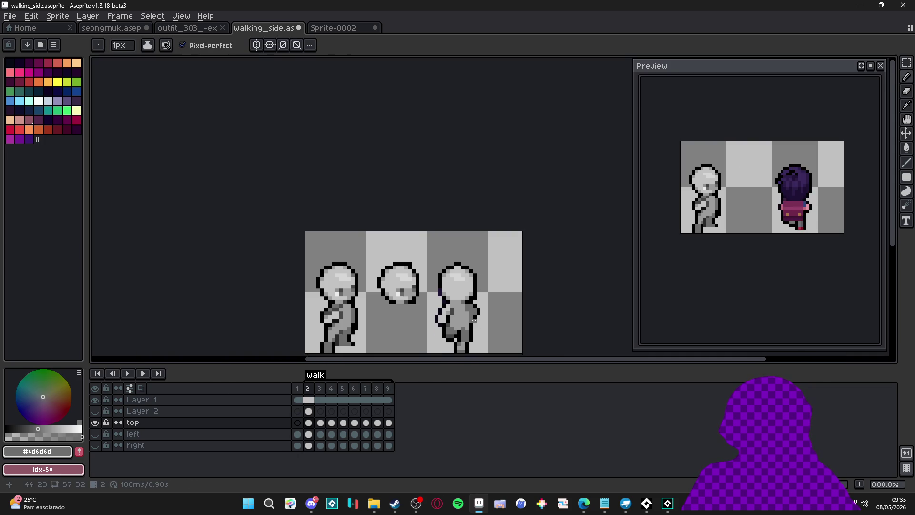
scroll(470, 316, "up", 2)
Sample the dark grey #464646 from the first figure and recentre the view on the figures.
left_click(208, 317, "alt")
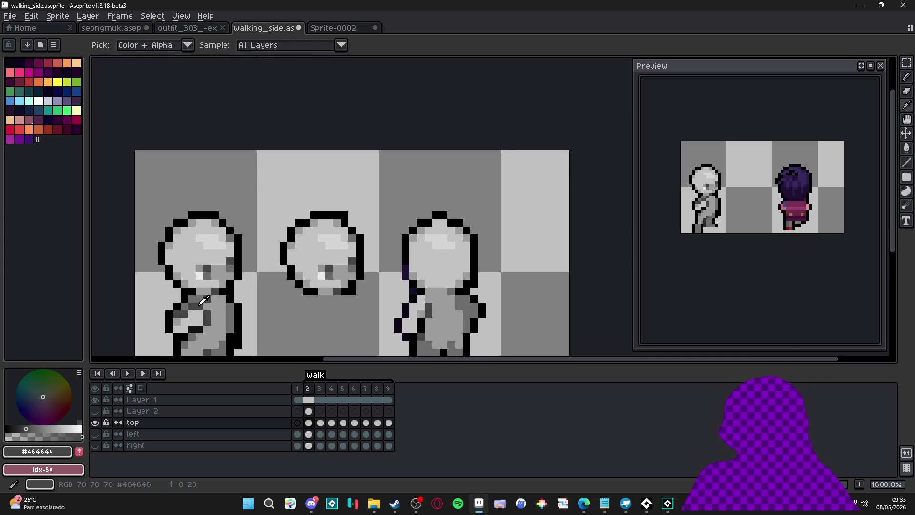
scroll(479, 322, "down", 3)
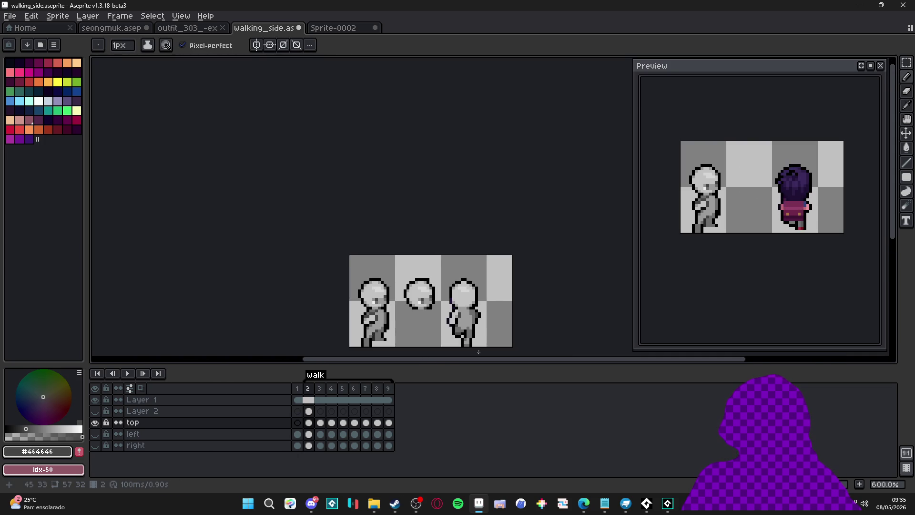
scroll(479, 352, "up", 3)
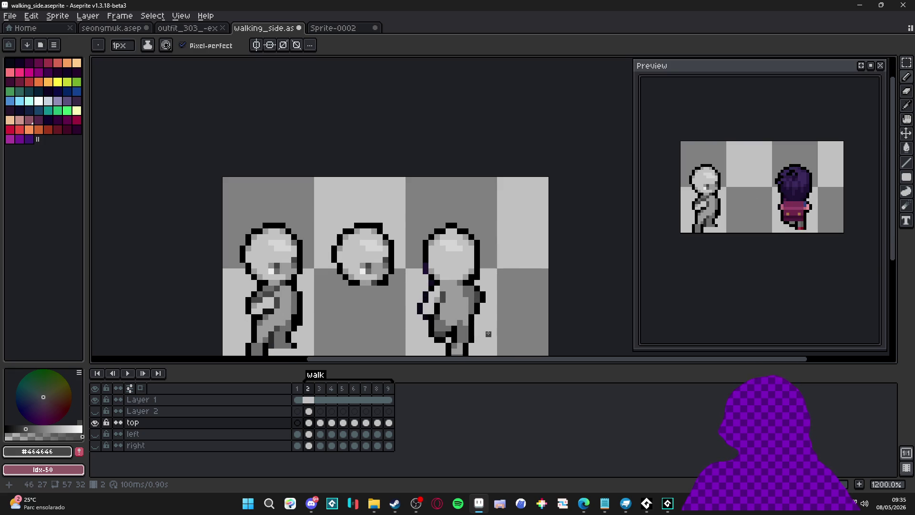
scroll(476, 324, "down", 3)
scroll(486, 330, "up", 1)
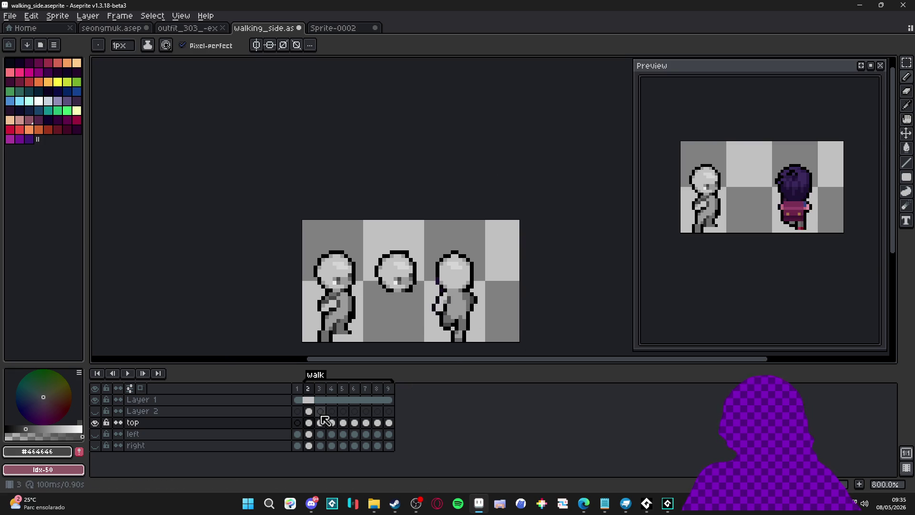
left_click_drag(429, 300, 428, 273)
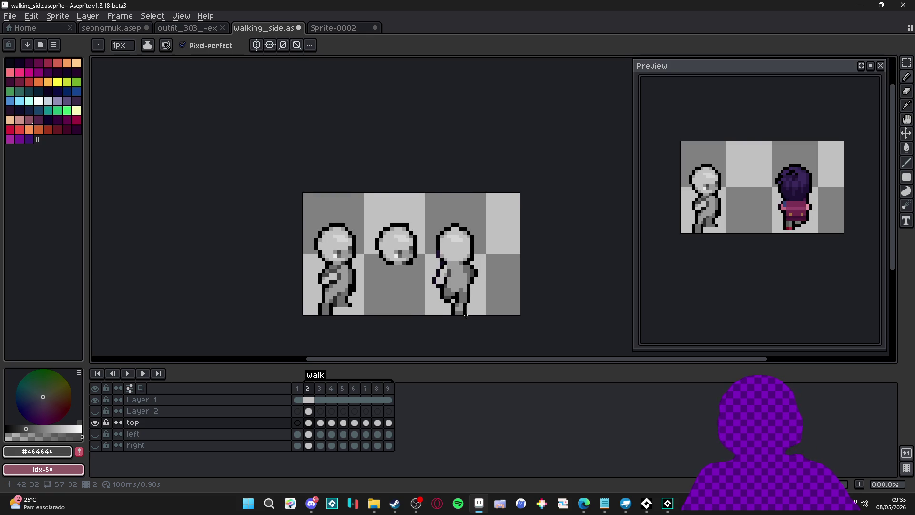
scroll(465, 315, "up", 1)
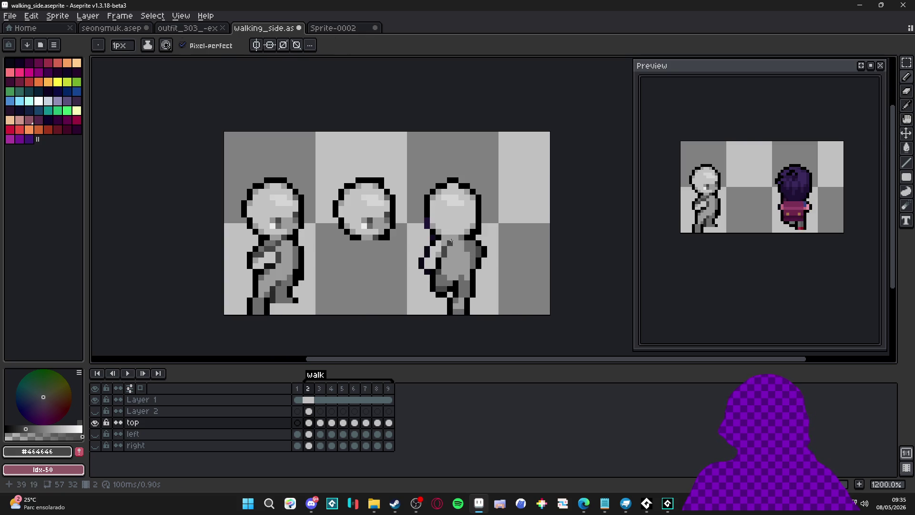
Sample a light grey, then a dark grey, and finish with black #000000 as the drawing colour.
left_click(452, 248, "alt")
scroll(472, 304, "up", 1)
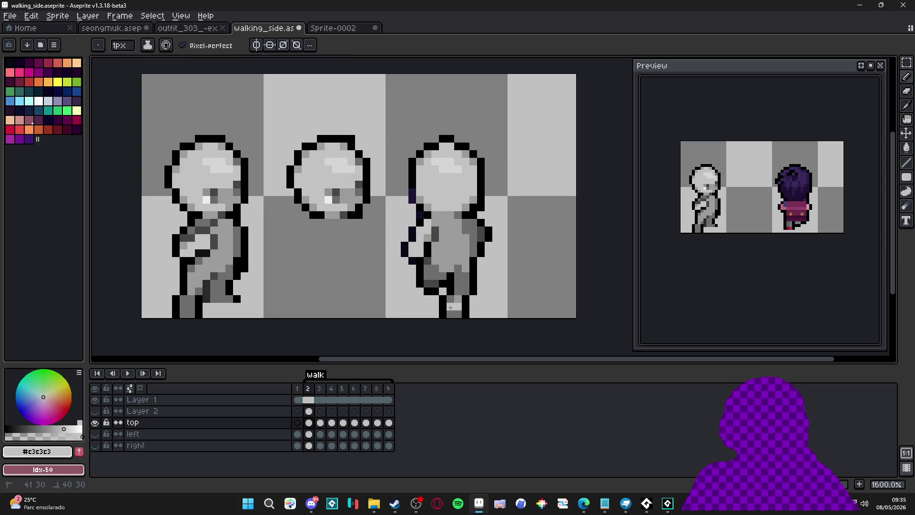
scroll(482, 319, "down", 3)
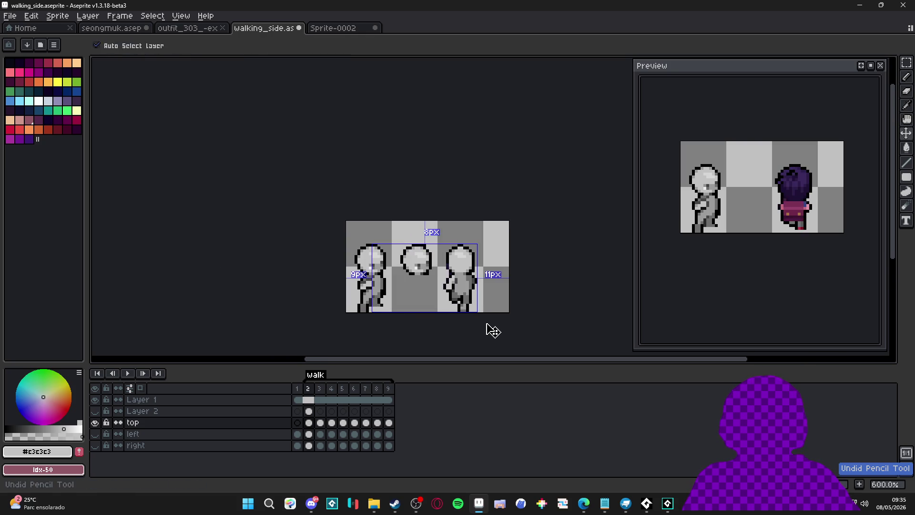
scroll(488, 325, "up", 1)
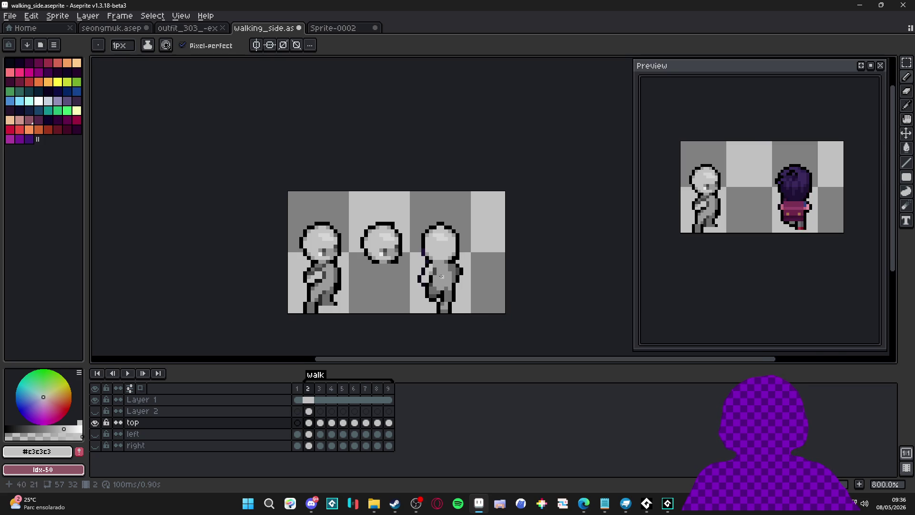
scroll(442, 271, "up", 2)
scroll(446, 279, "down", 1)
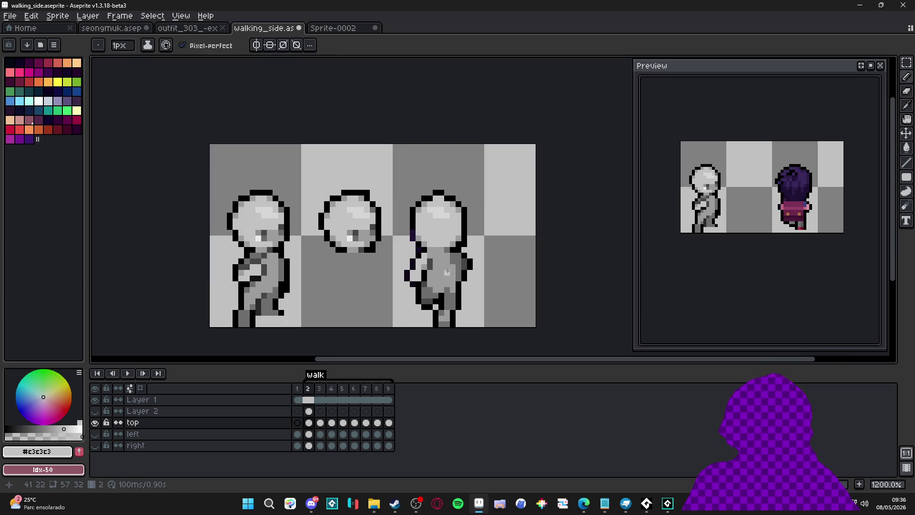
scroll(447, 271, "down", 1)
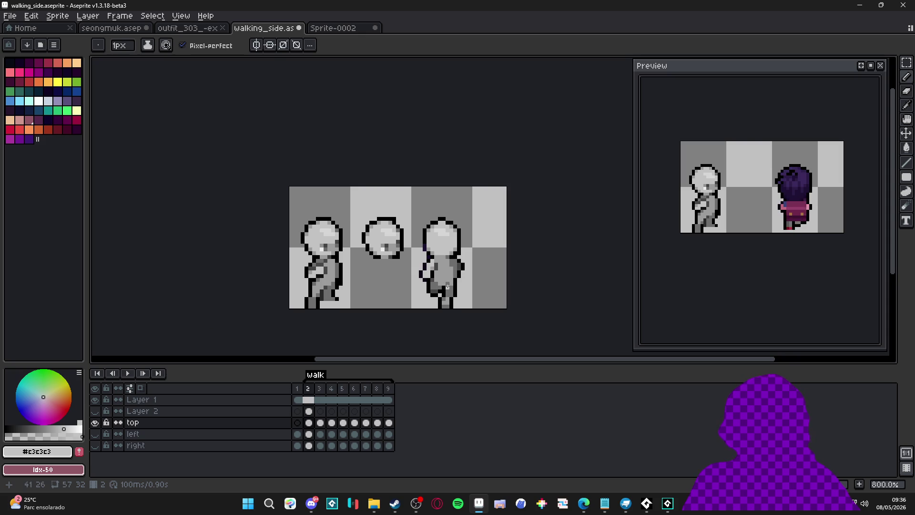
scroll(436, 296, "up", 1)
scroll(434, 292, "up", 1)
left_click(430, 287, "alt")
left_click(430, 287, "alt")
scroll(432, 291, "down", 2)
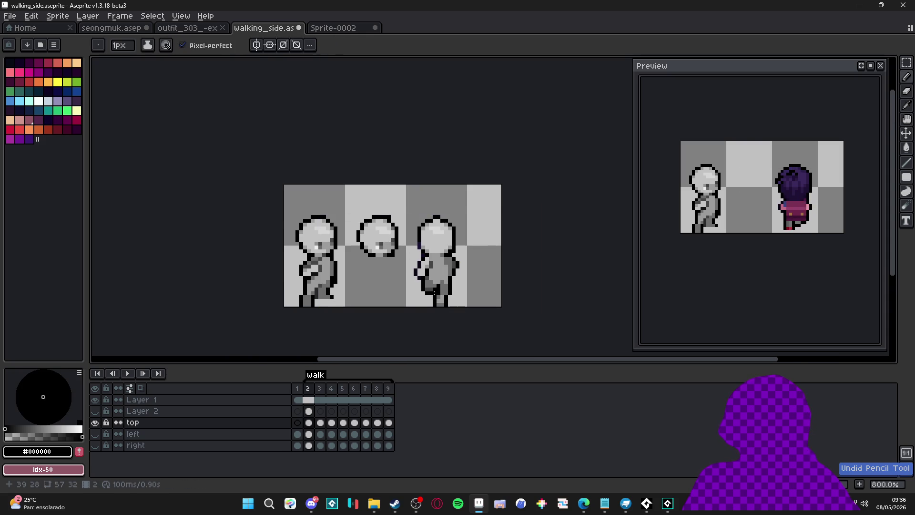
scroll(444, 302, "down", 1)
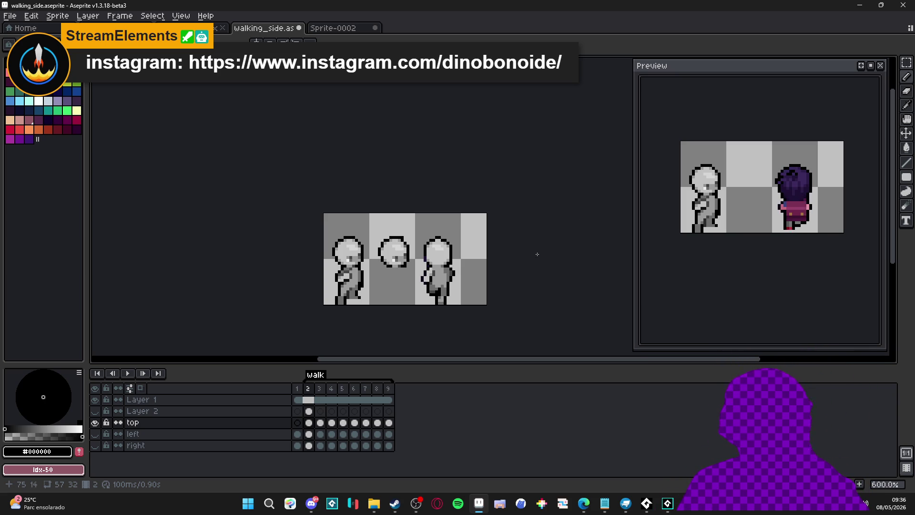
Sample the third head's light and dark greys and recentre the sprite strip.
scroll(442, 246, "up", 4)
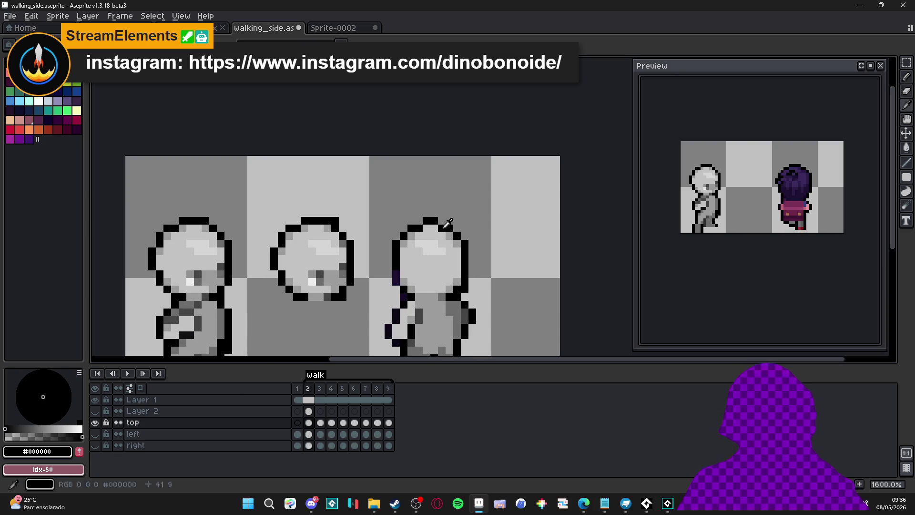
left_click(422, 229, "alt")
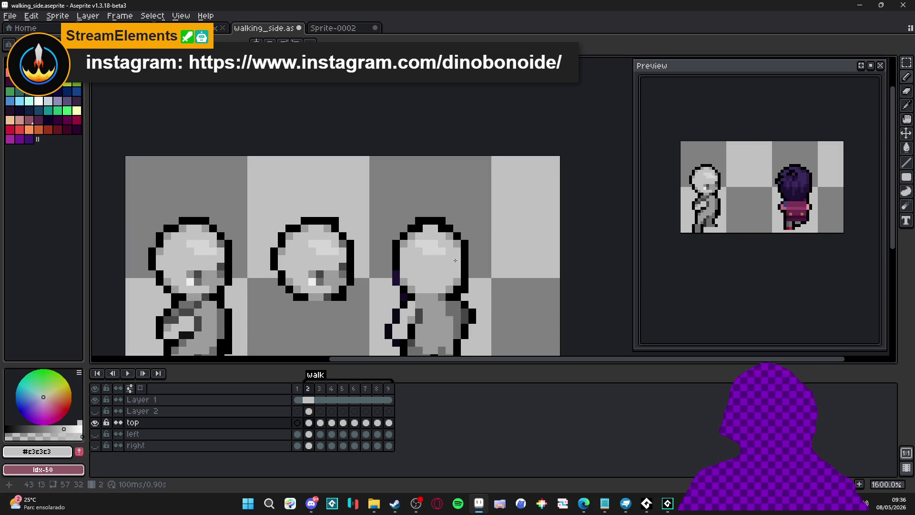
left_click(437, 231, "alt")
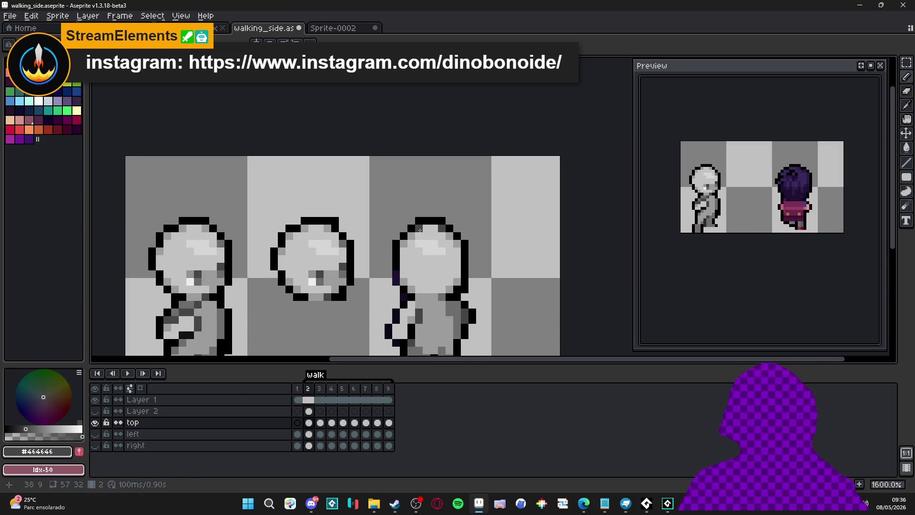
scroll(426, 243, "down", 4)
scroll(436, 242, "up", 4)
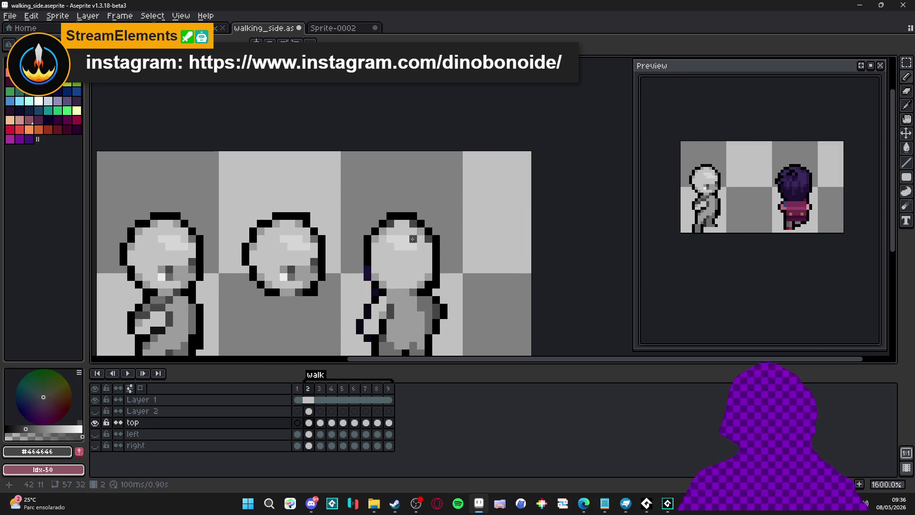
scroll(414, 263, "down", 4)
left_click_drag(434, 287, 450, 255)
scroll(449, 255, "down", 1)
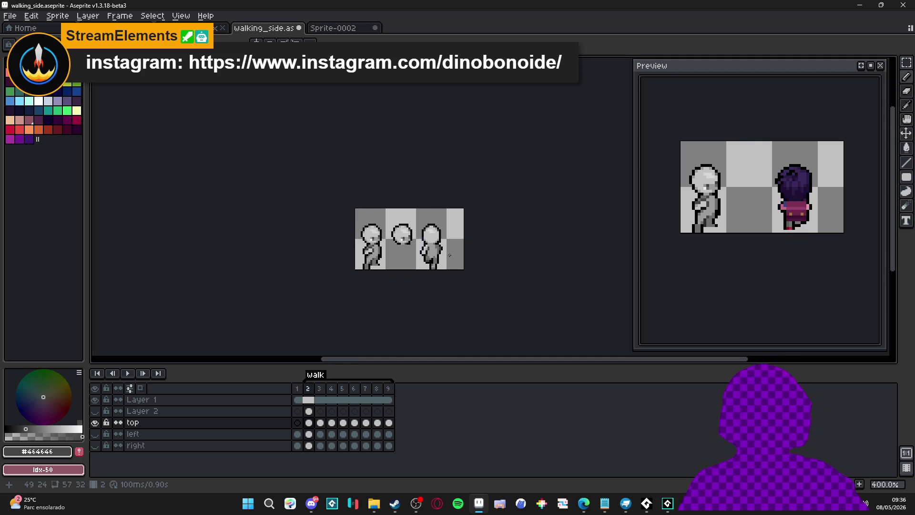
scroll(440, 242, "up", 3)
scroll(439, 253, "down", 3)
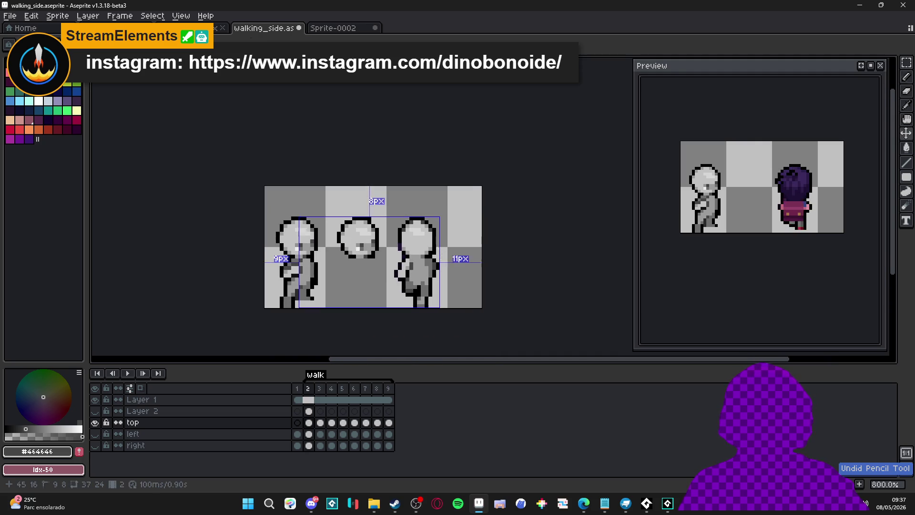
scroll(437, 248, "down", 2)
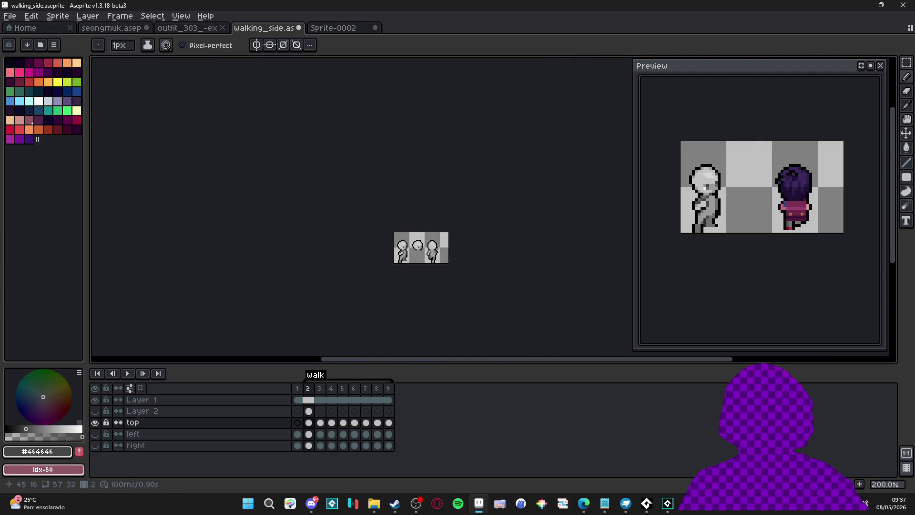
scroll(437, 249, "up", 5)
Try a black eye pixel on the third head, erase it, and blacken a grey outline pixel.
key("alt")
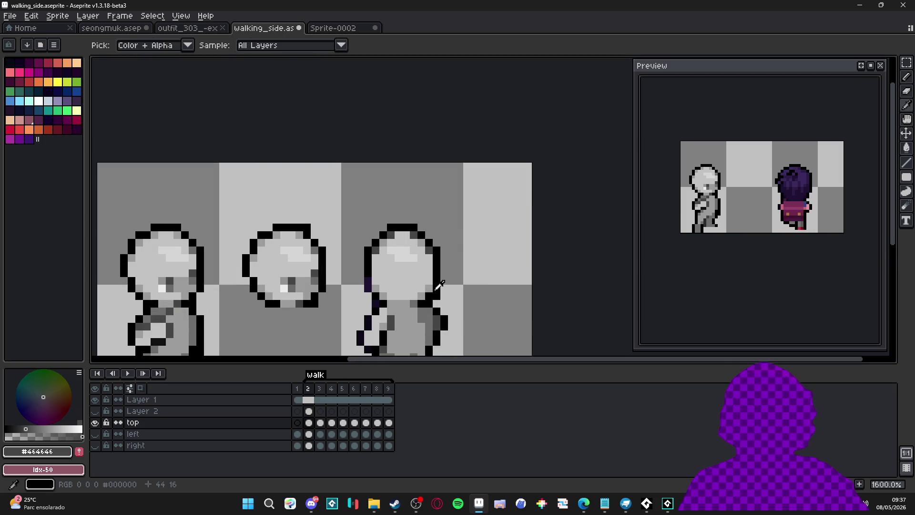
left_click(418, 234)
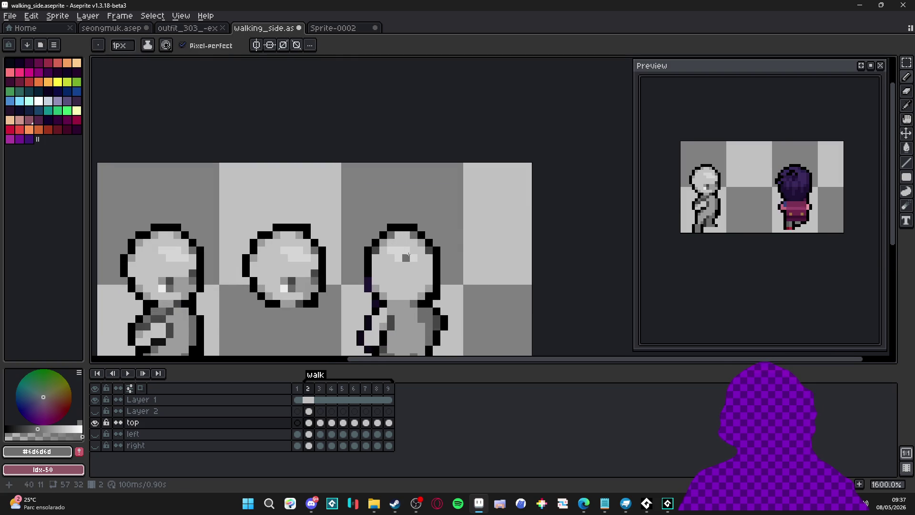
scroll(402, 248, "down", 5)
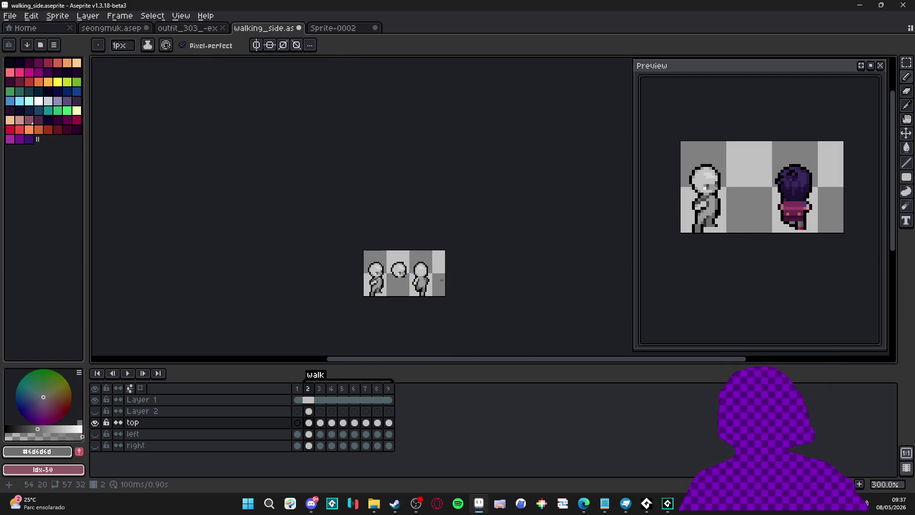
scroll(441, 279, "up", 9)
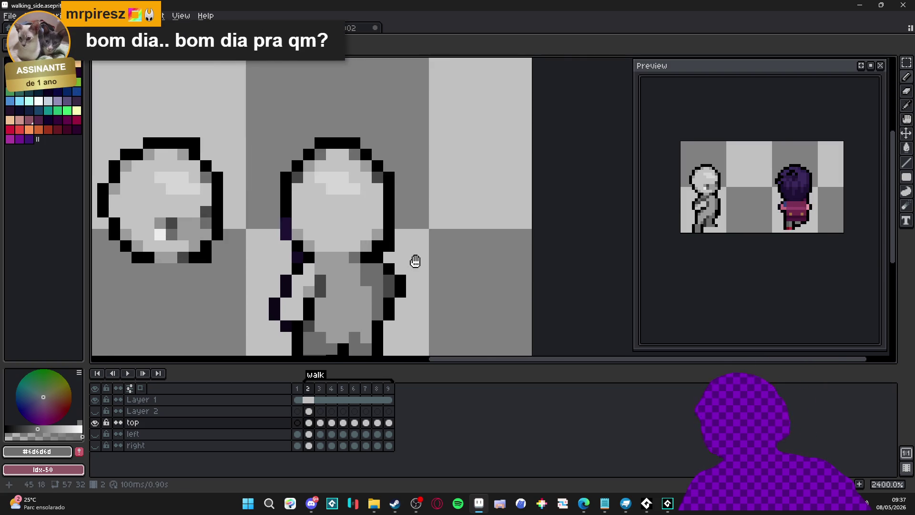
scroll(447, 255, "down", 7)
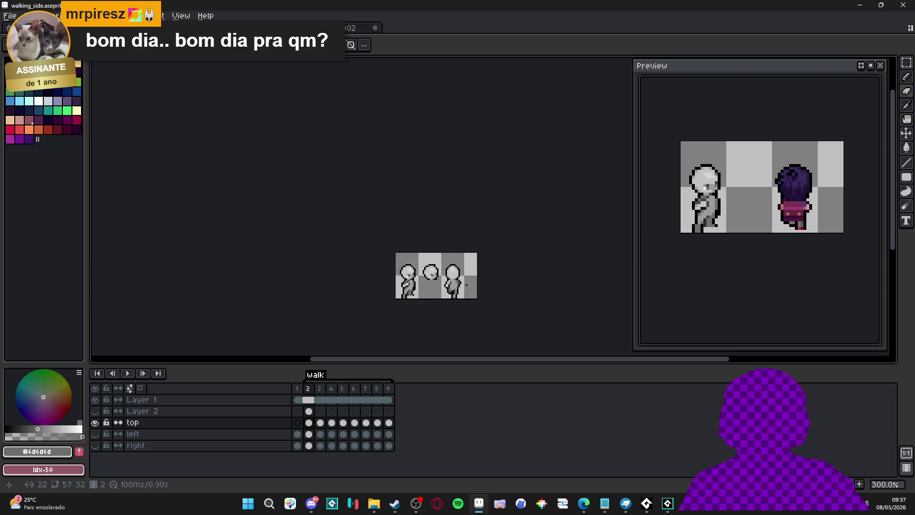
scroll(467, 285, "up", 7)
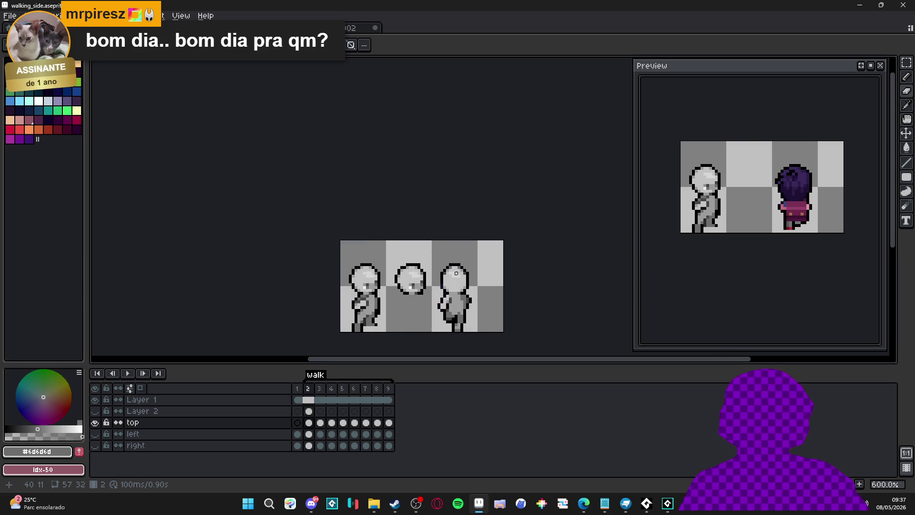
scroll(456, 252, "down", 7)
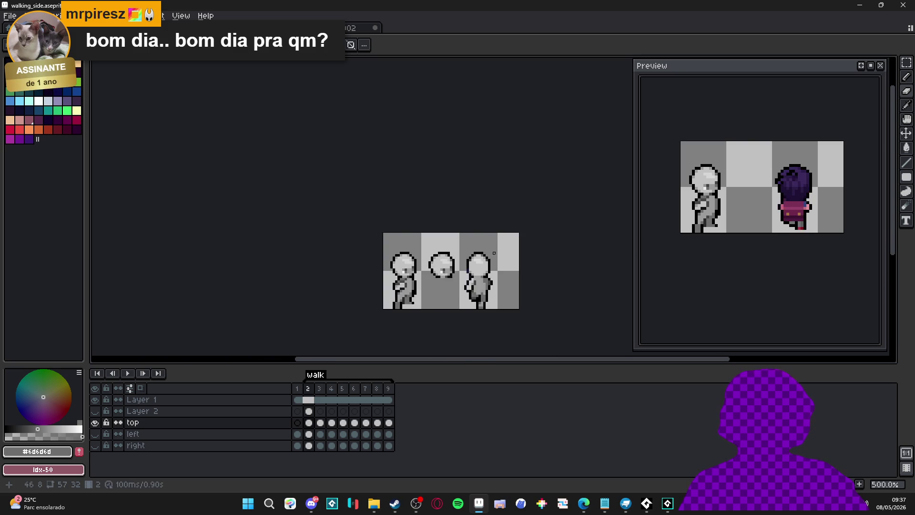
scroll(482, 249, "up", 7)
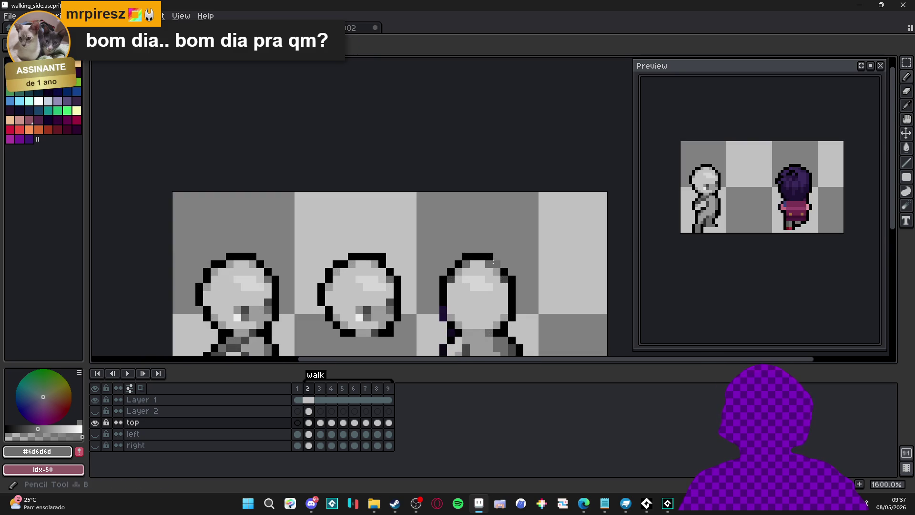
left_click(490, 263, "alt")
scroll(465, 262, "down", 7)
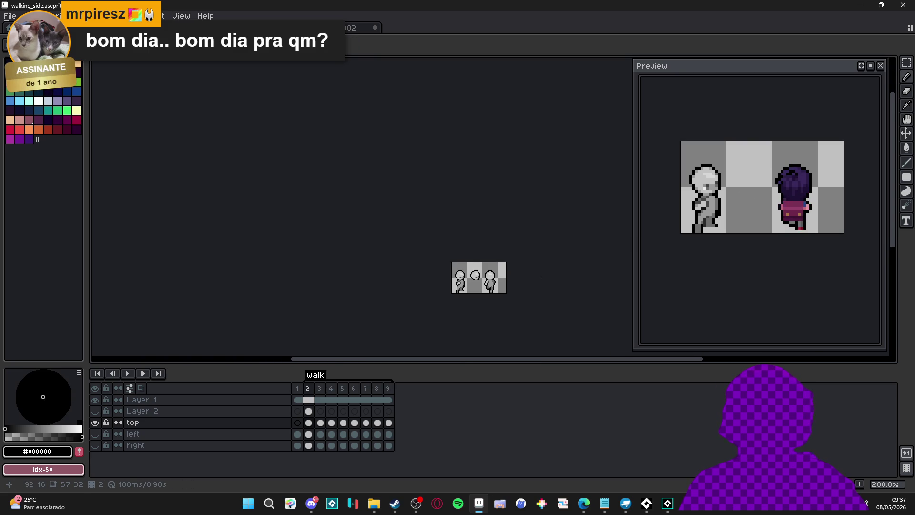
scroll(451, 269, "up", 6)
left_click(450, 272)
key("e")
left_click(451, 272)
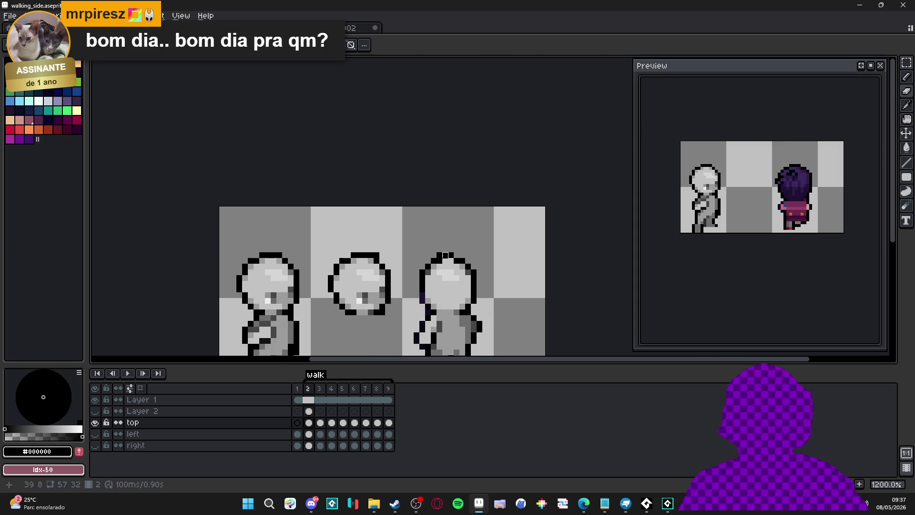
scroll(483, 274, "down", 7)
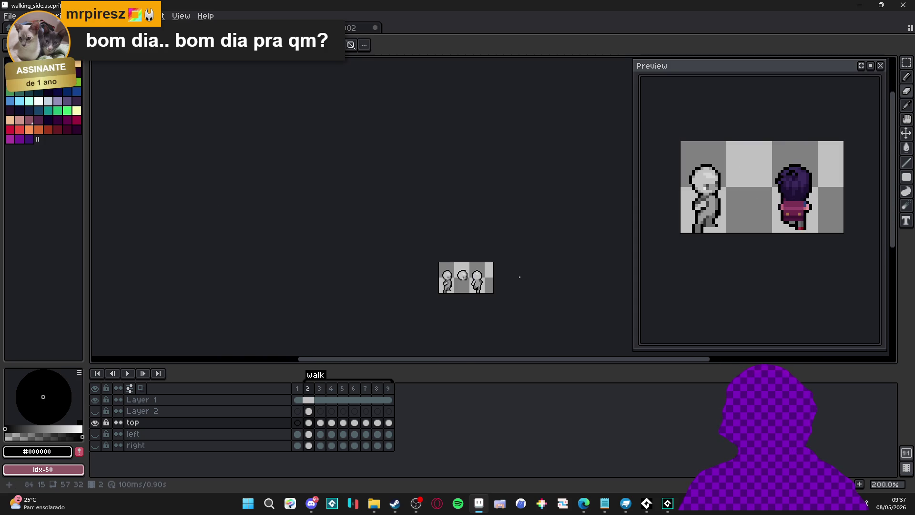
scroll(520, 277, "up", 10)
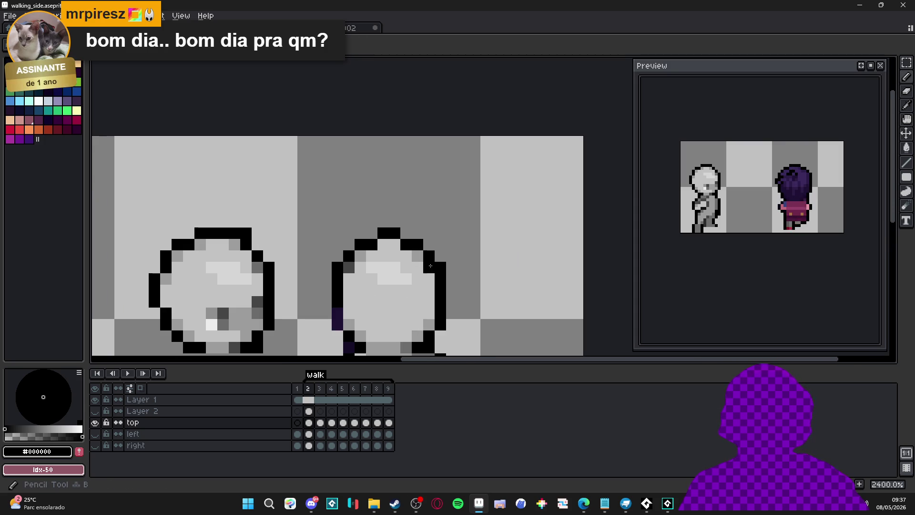
left_click(349, 267)
key("e")
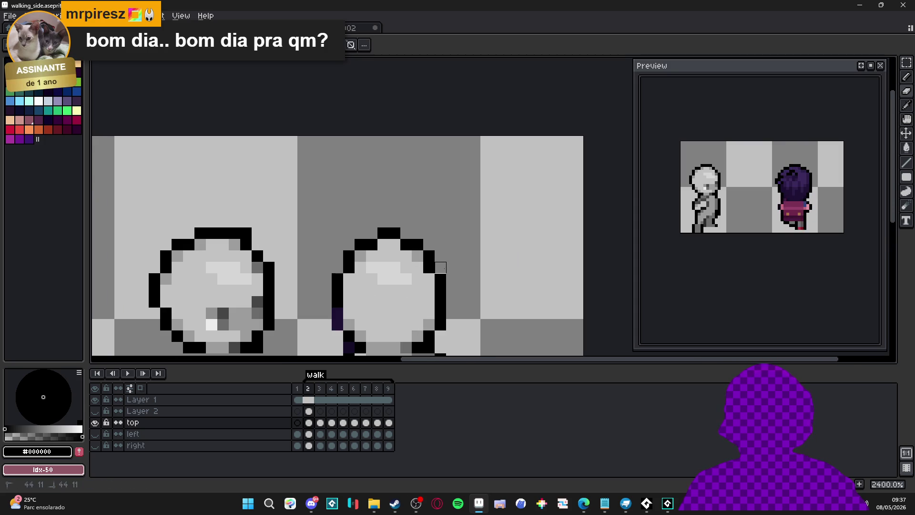
Add black pixels inside the third head's left outline, using black and dark grey #464646.
scroll(440, 268, "down", 10)
scroll(478, 270, "up", 1)
scroll(474, 271, "up", 5)
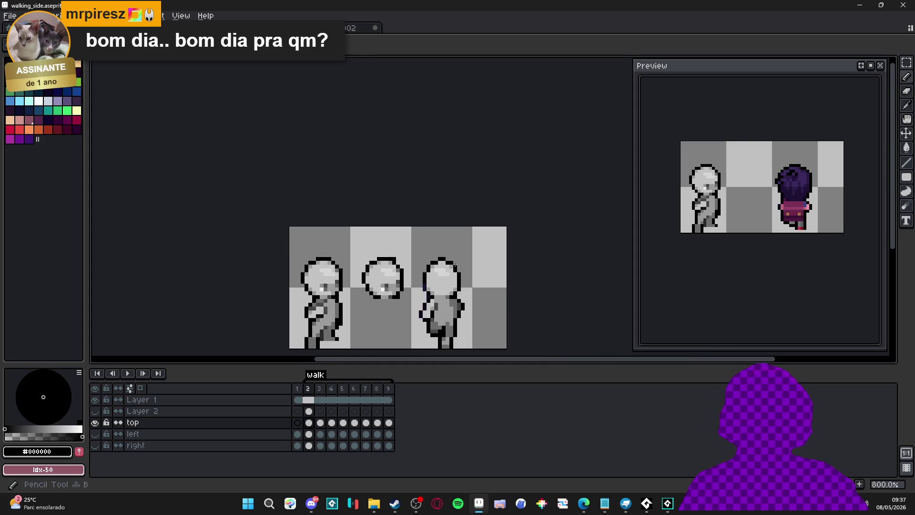
left_click(461, 320, "alt")
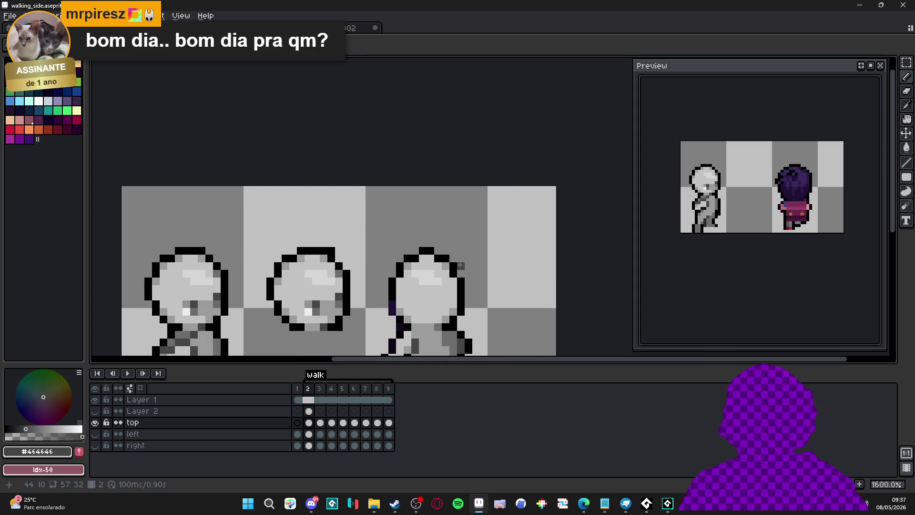
scroll(390, 274, "down", 5)
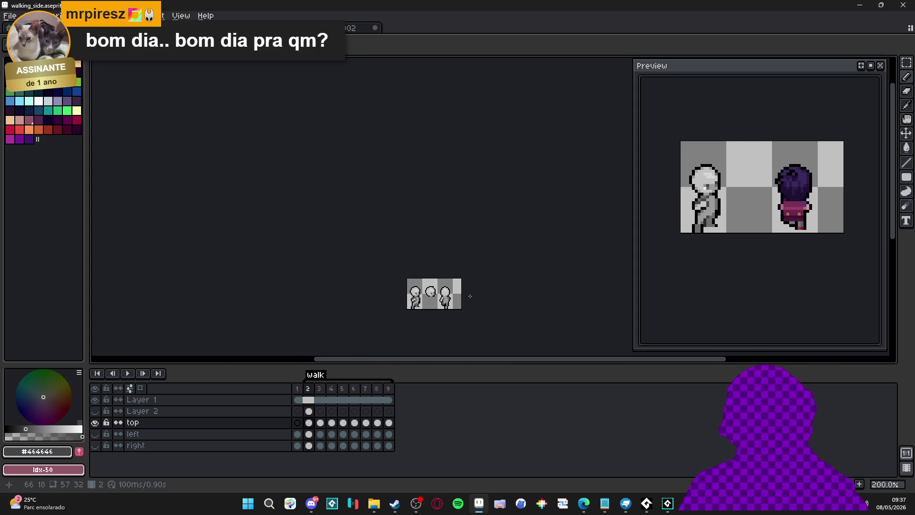
scroll(470, 296, "up", 3)
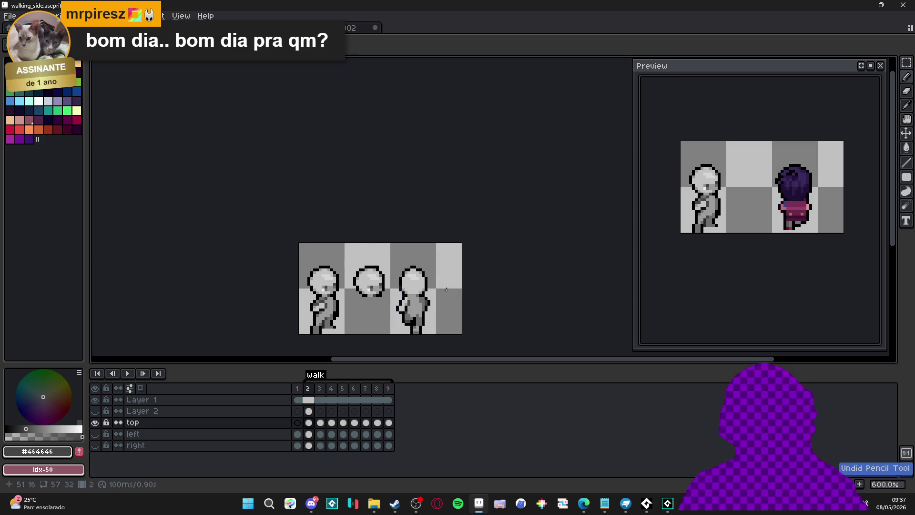
scroll(409, 274, "up", 4)
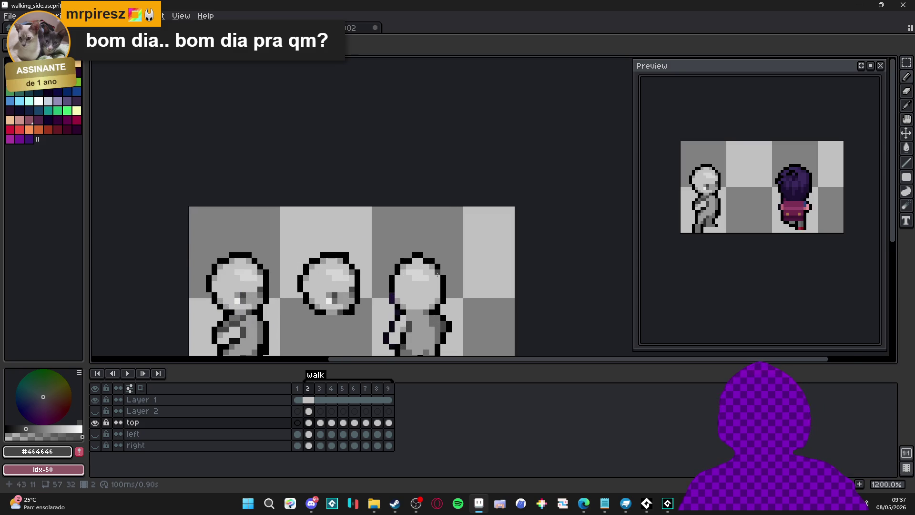
left_click(443, 271, "alt")
left_click_drag(381, 275, 384, 294)
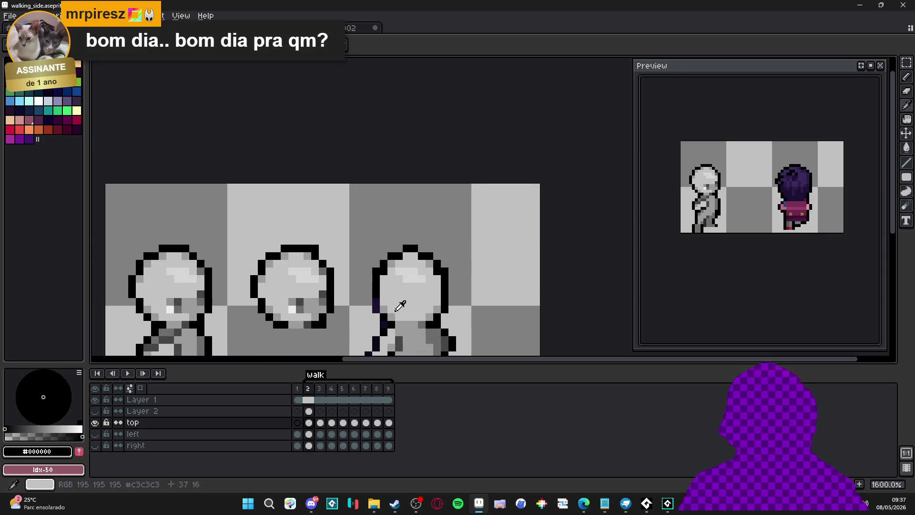
left_click(403, 342, "alt")
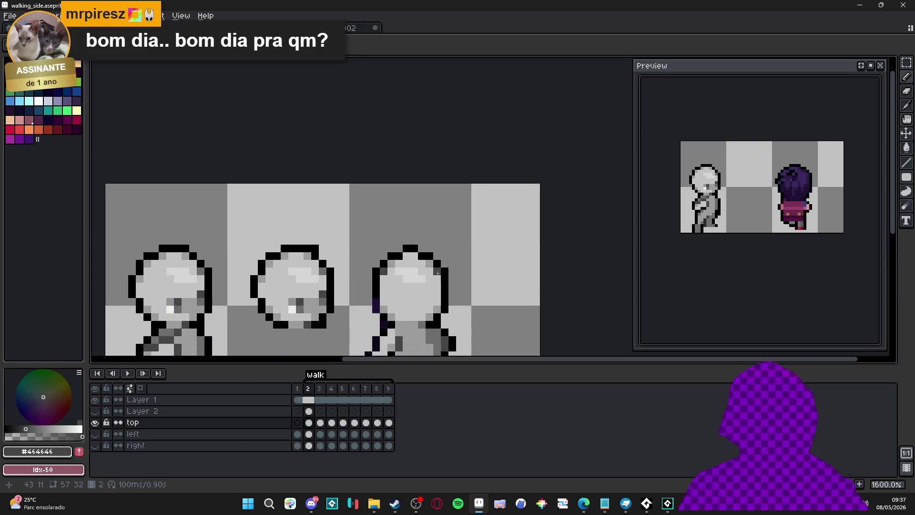
Rework the third figure's body shading with mid grey #6d6d6d and light grey #9c9c9c.
scroll(450, 288, "down", 6)
scroll(450, 288, "down", 1)
scroll(449, 288, "up", 2)
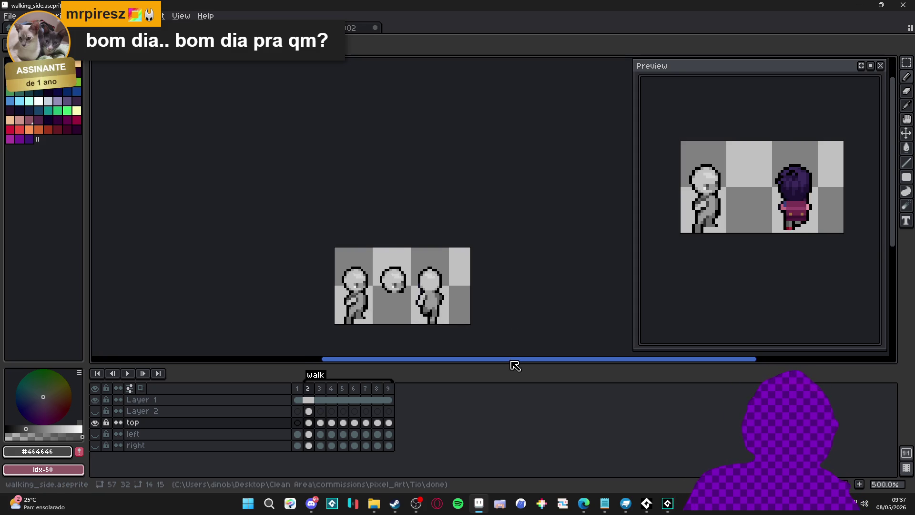
scroll(423, 302, "up", 5)
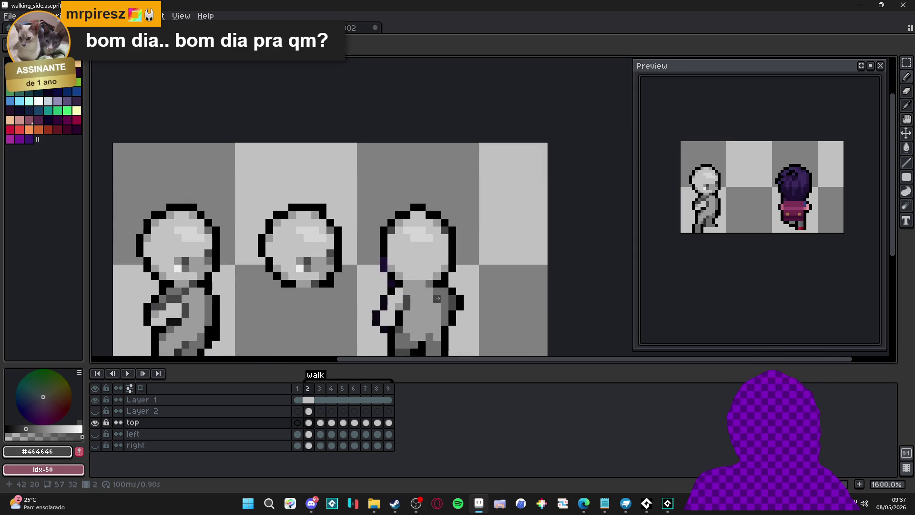
left_click(422, 299, "alt")
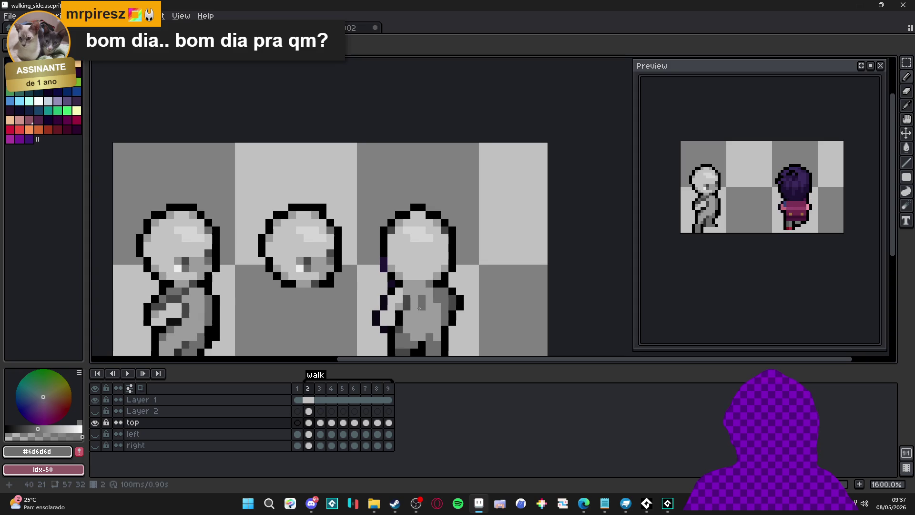
scroll(435, 317, "down", 2)
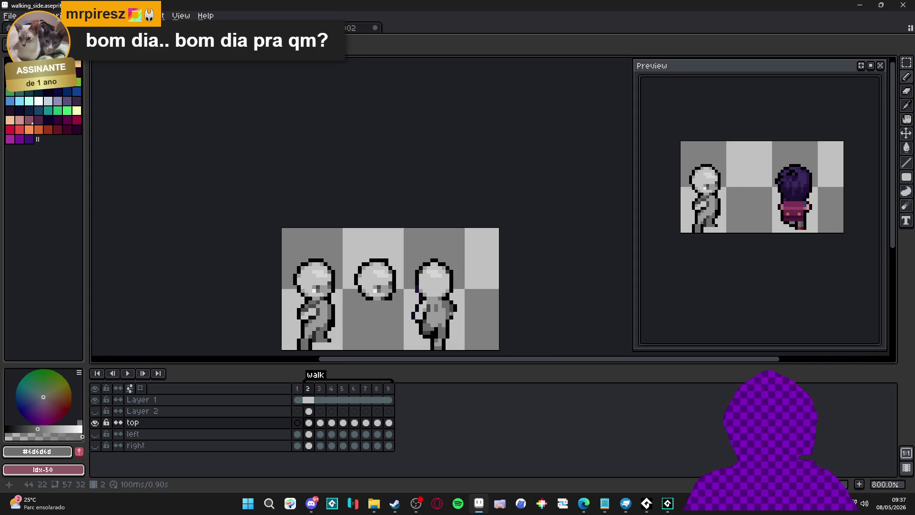
scroll(440, 313, "up", 2)
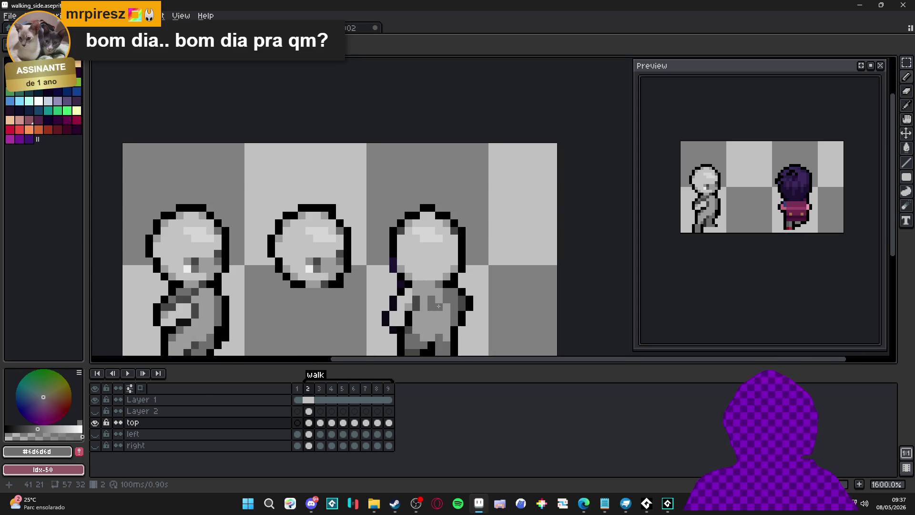
left_click(431, 297, "alt")
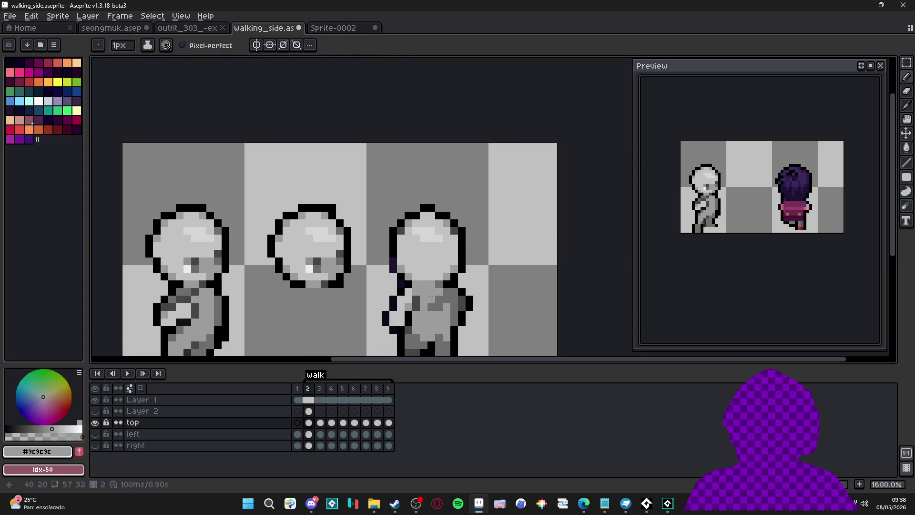
scroll(433, 307, "down", 3)
scroll(448, 311, "up", 3)
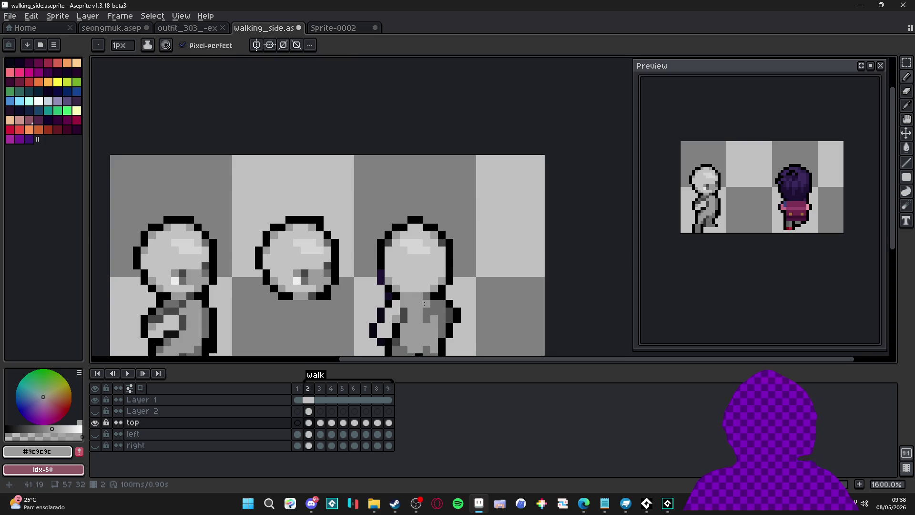
left_click(449, 314, "alt")
scroll(453, 320, "down", 3)
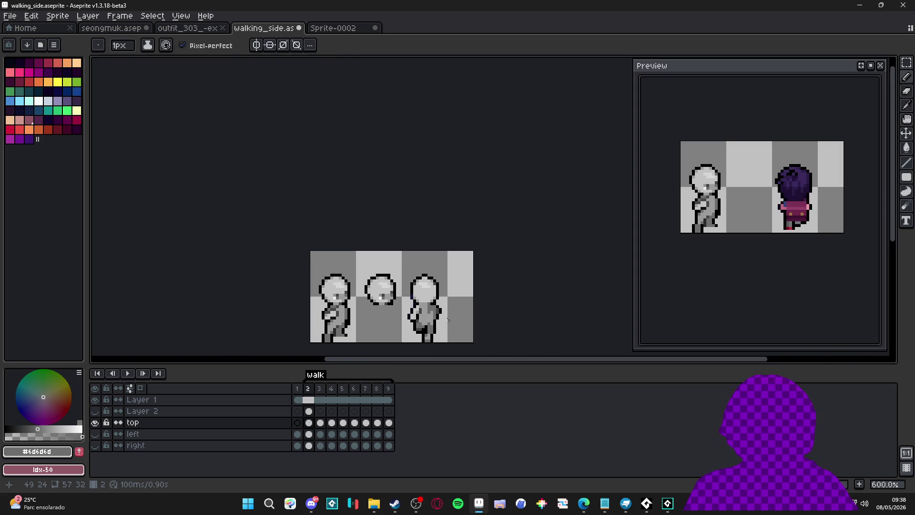
scroll(425, 314, "up", 2)
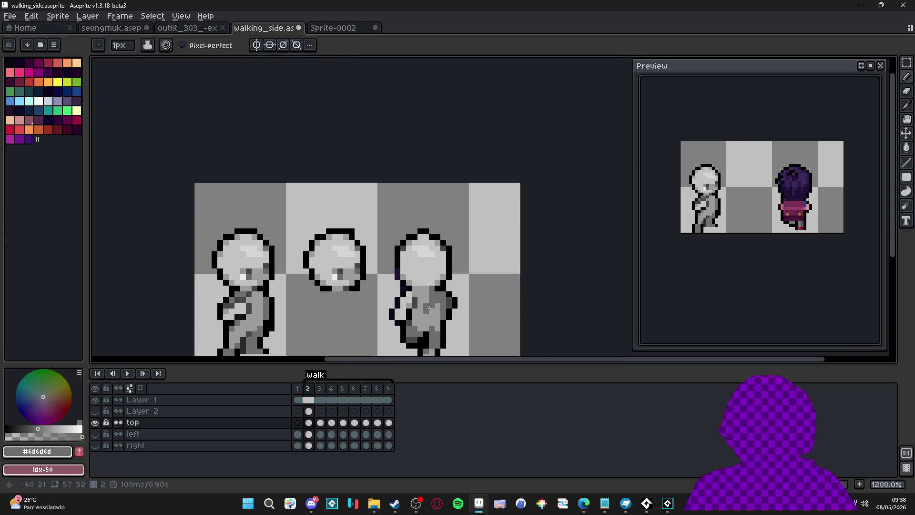
left_click(427, 308, "alt")
scroll(438, 314, "down", 4)
scroll(442, 318, "up", 5)
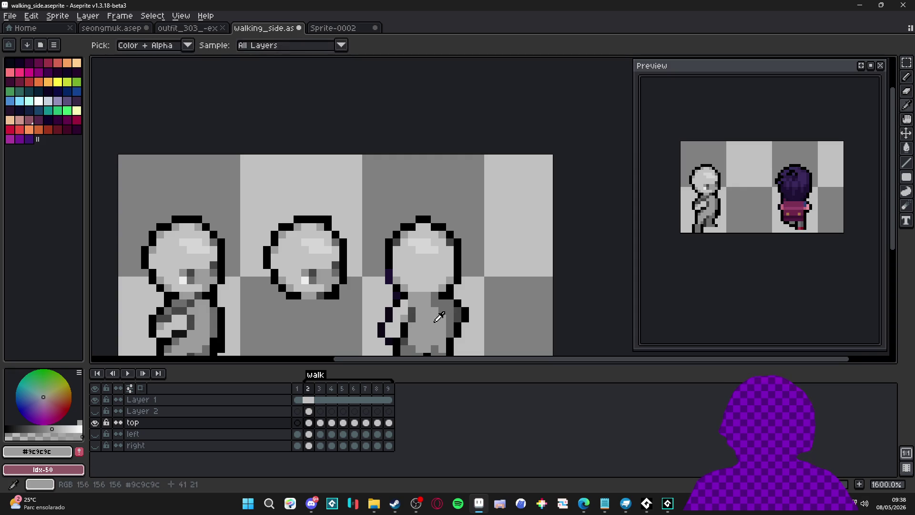
Retouch the rightmost figure's head edge in mid grey.
scroll(445, 311, "down", 3)
scroll(446, 314, "up", 2)
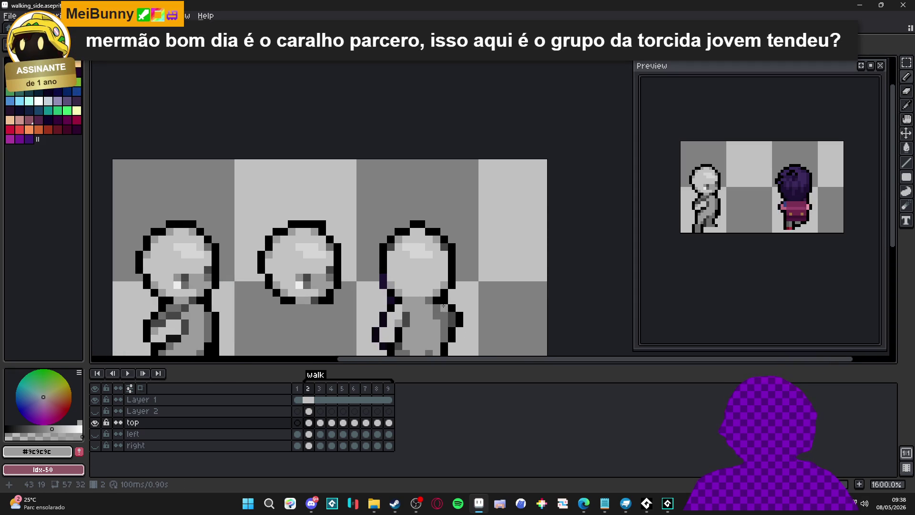
left_click(442, 248, "alt")
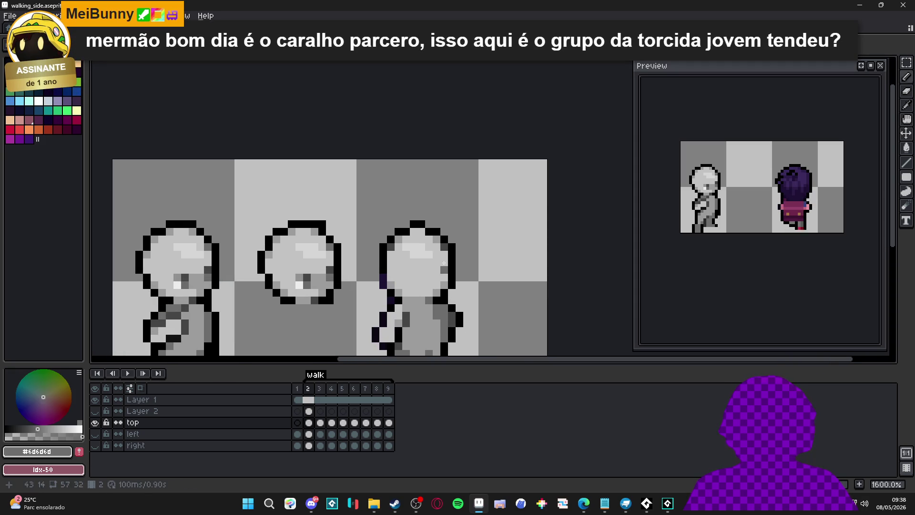
scroll(389, 248, "down", 3)
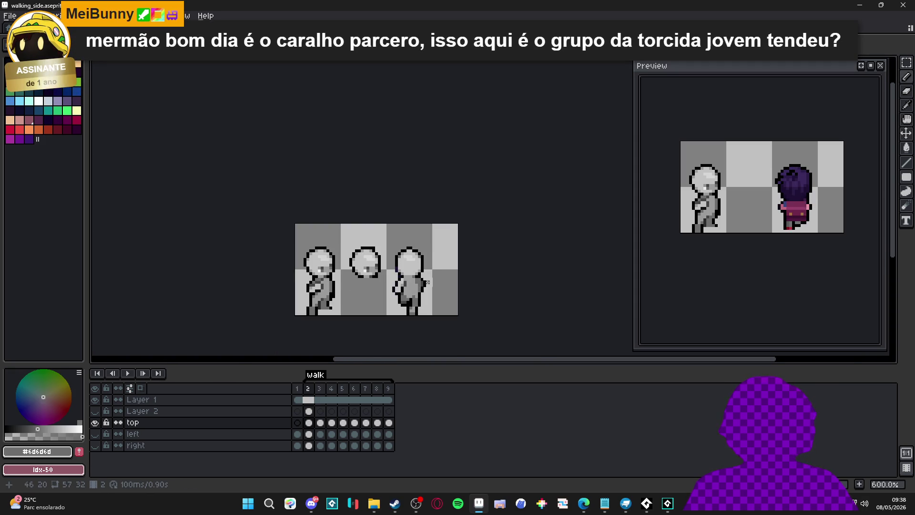
scroll(429, 272, "up", 1)
scroll(453, 290, "down", 1)
scroll(453, 289, "down", 1)
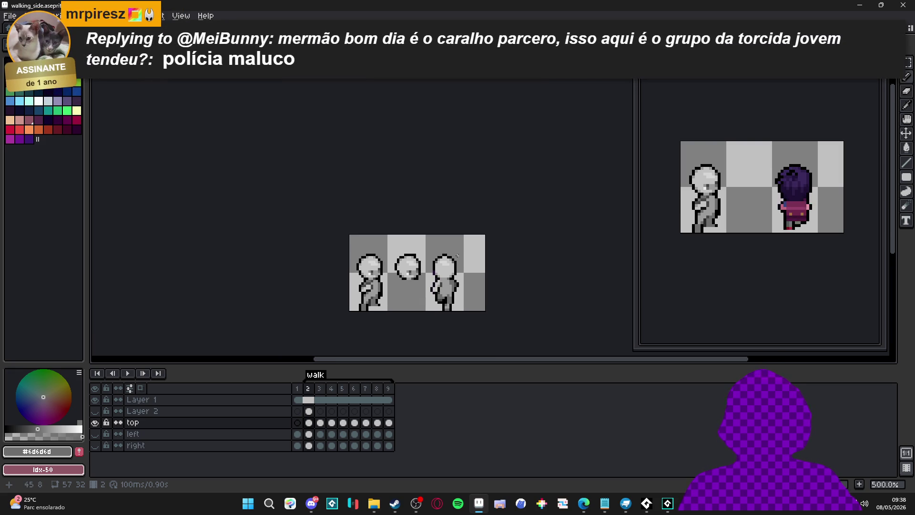
scroll(458, 256, "up", 2)
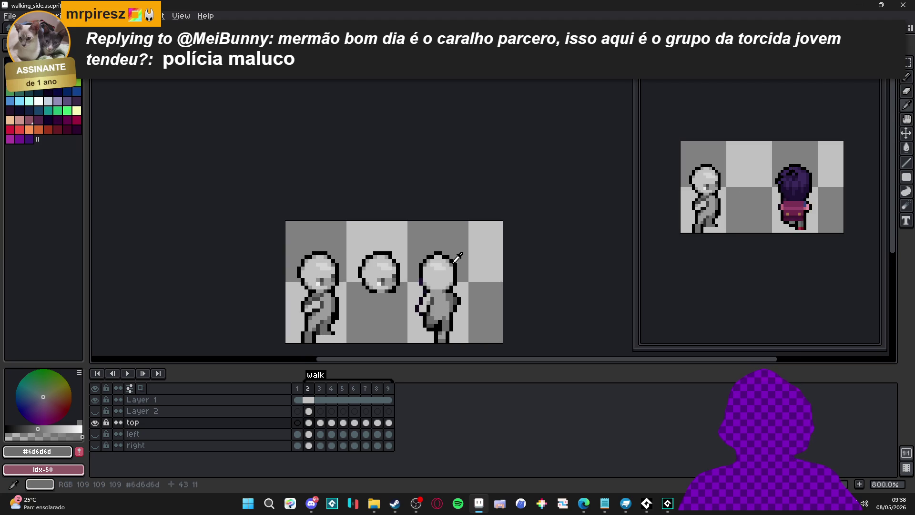
Touch up the figure's outline and body with black and mid grey #6d6d6d.
left_click(439, 252, "alt")
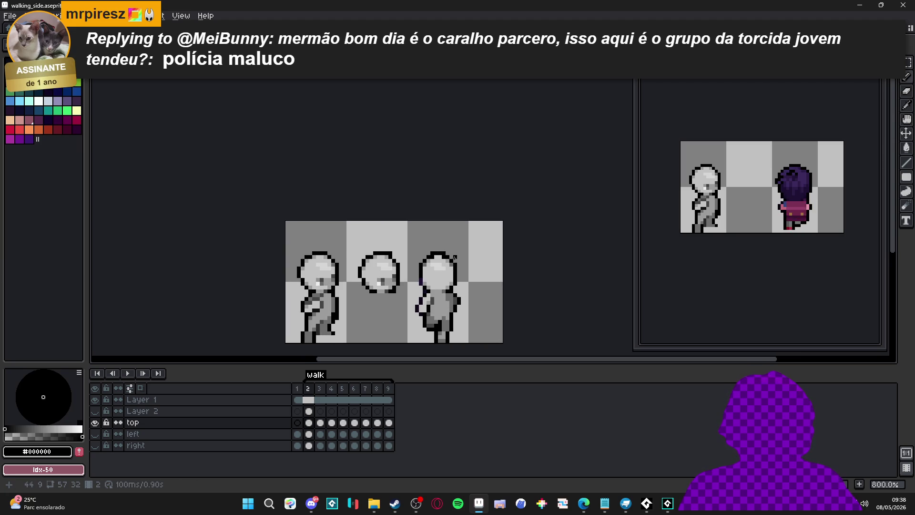
scroll(458, 260, "up", 3)
left_click(417, 250, "alt")
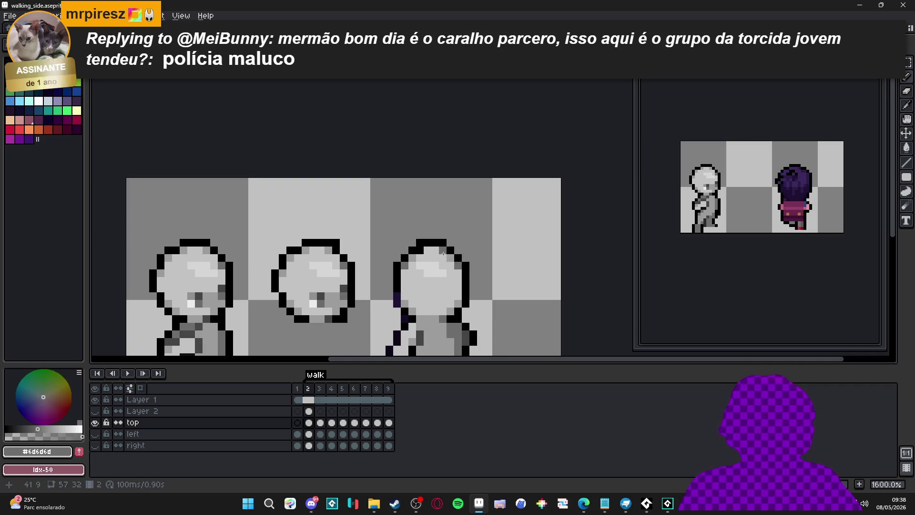
scroll(453, 277, "down", 5)
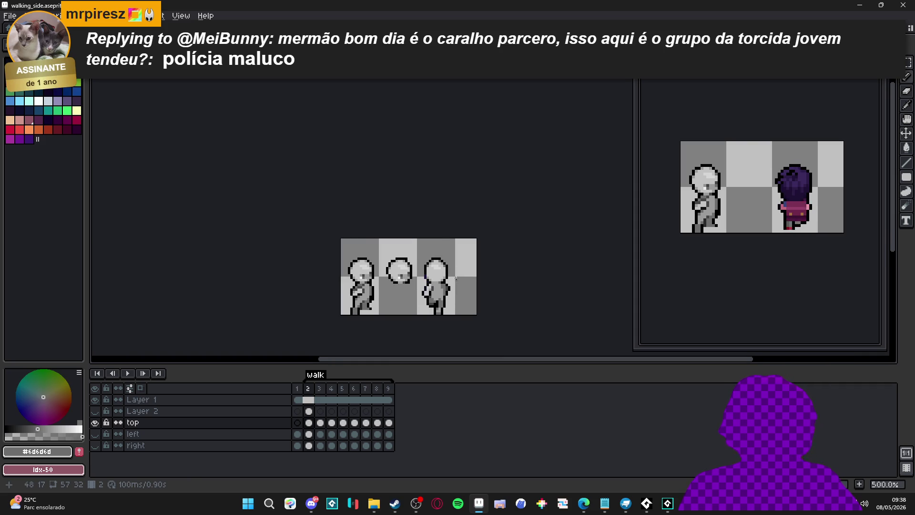
scroll(458, 281, "up", 2)
scroll(414, 261, "up", 2)
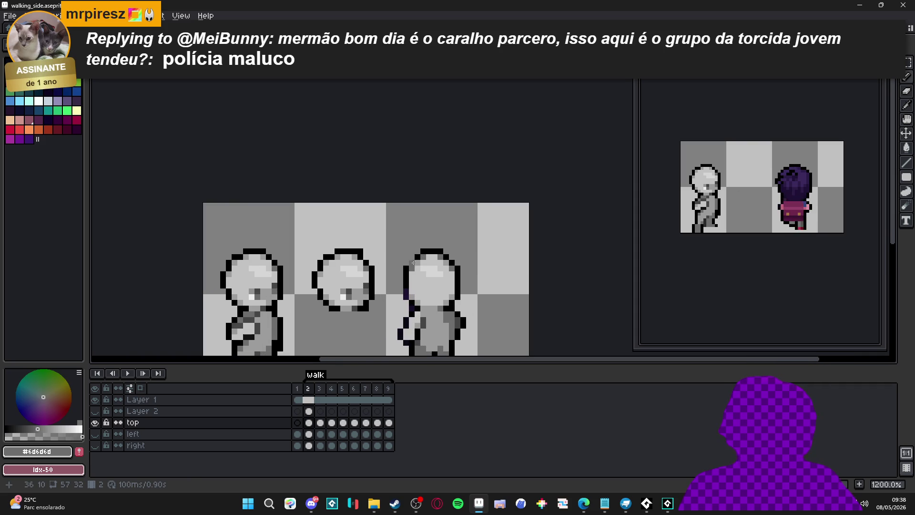
left_click(412, 266, "alt")
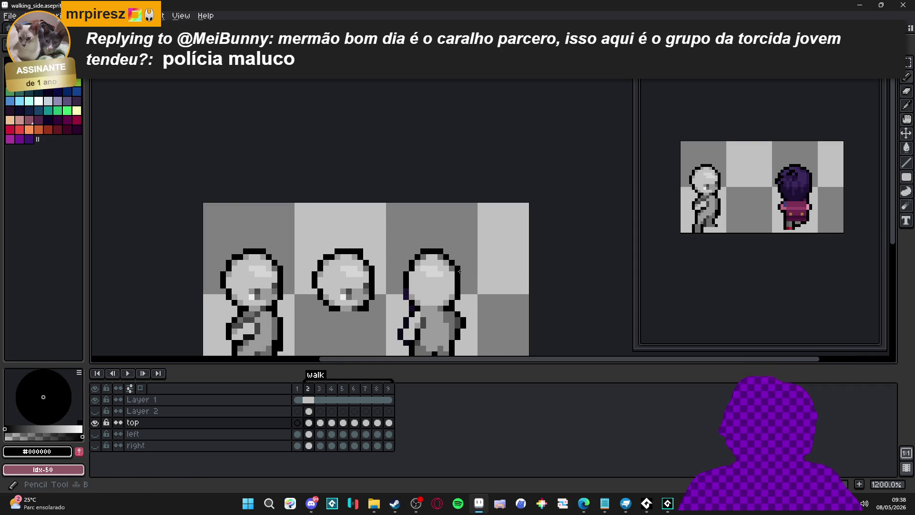
scroll(493, 296, "down", 4)
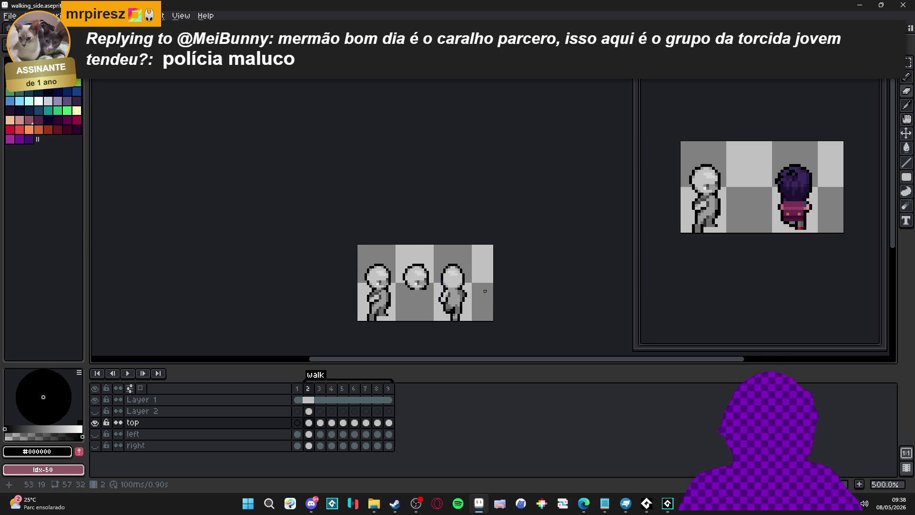
scroll(486, 291, "up", 2)
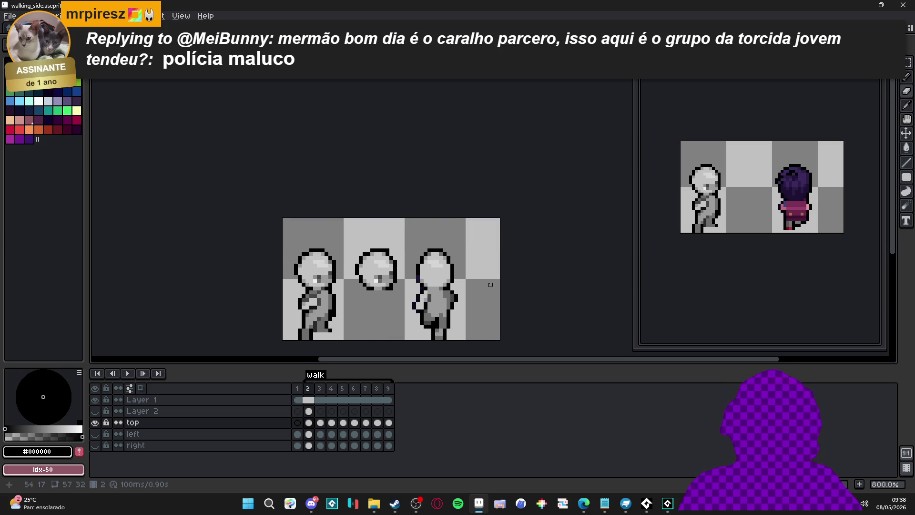
scroll(491, 285, "up", 2)
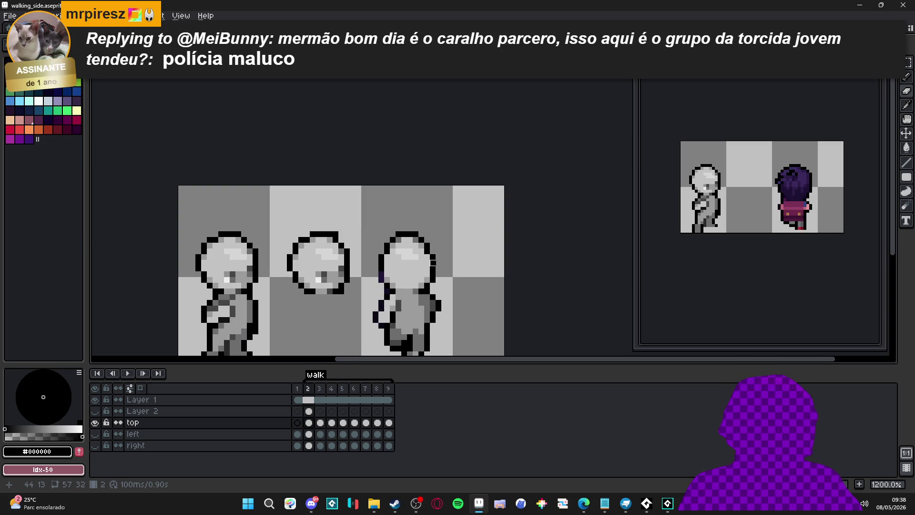
key("ctrl")
Undo the last pencil stroke on frame 2's figure.
key("ctrl+z")
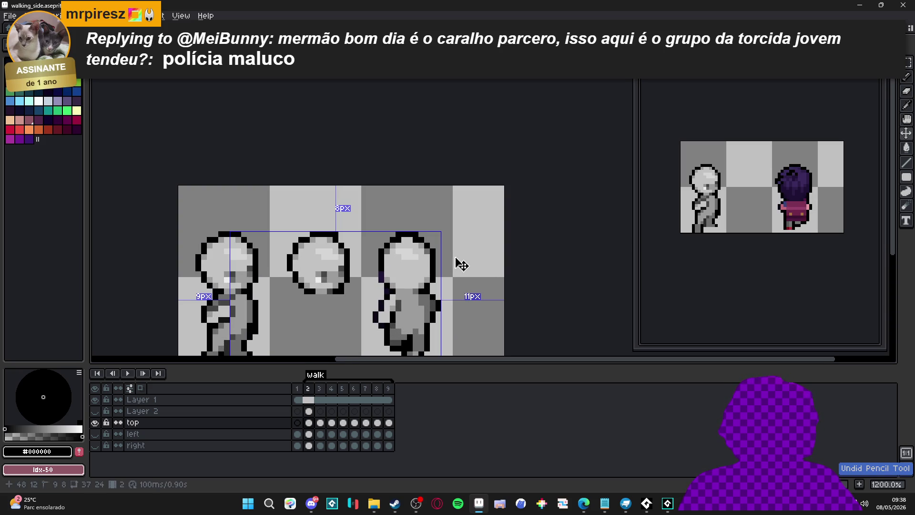
scroll(462, 260, "down", 3)
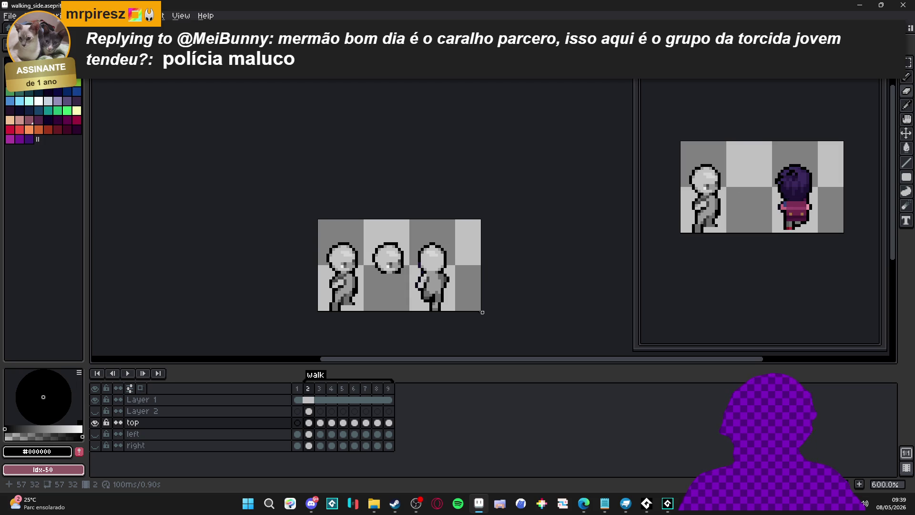
scroll(443, 289, "up", 3)
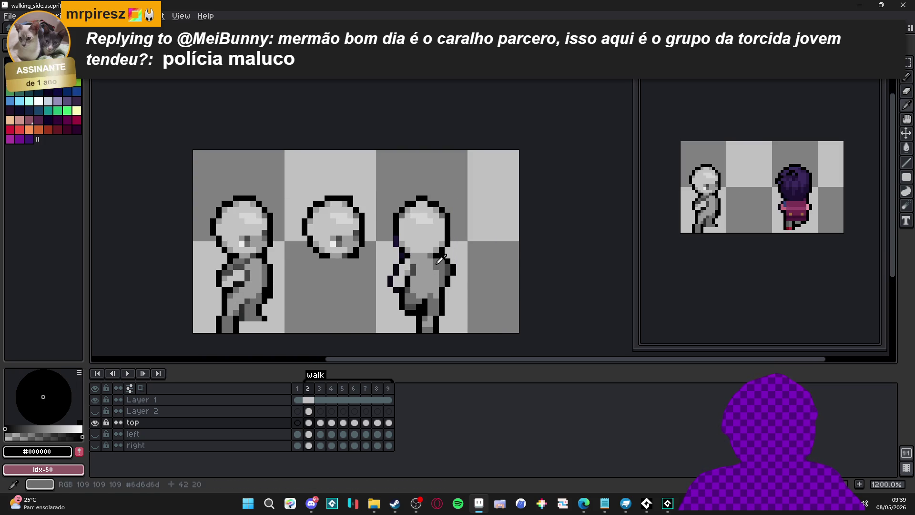
Pick the body's mid grey #6d6d6d and save walking_side.aseprite.
left_click(435, 265, "alt")
key("ctrl+s")
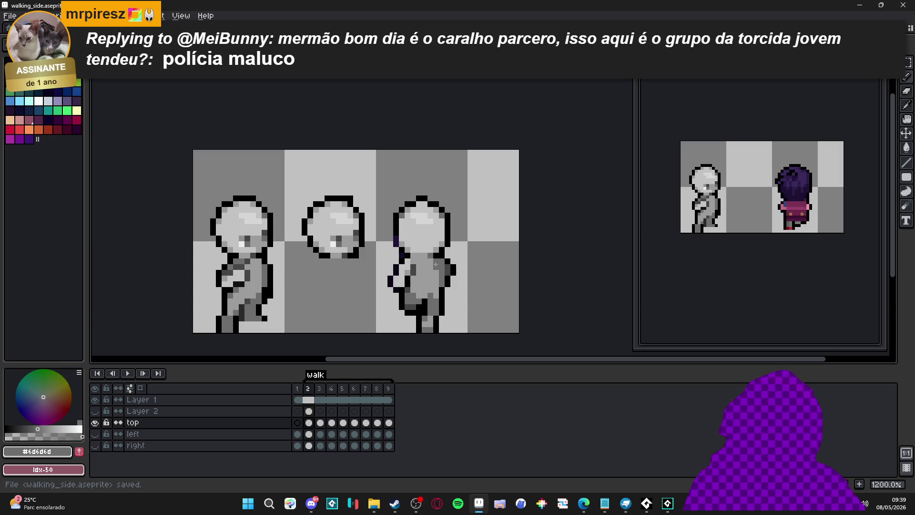
scroll(435, 265, "down", 3)
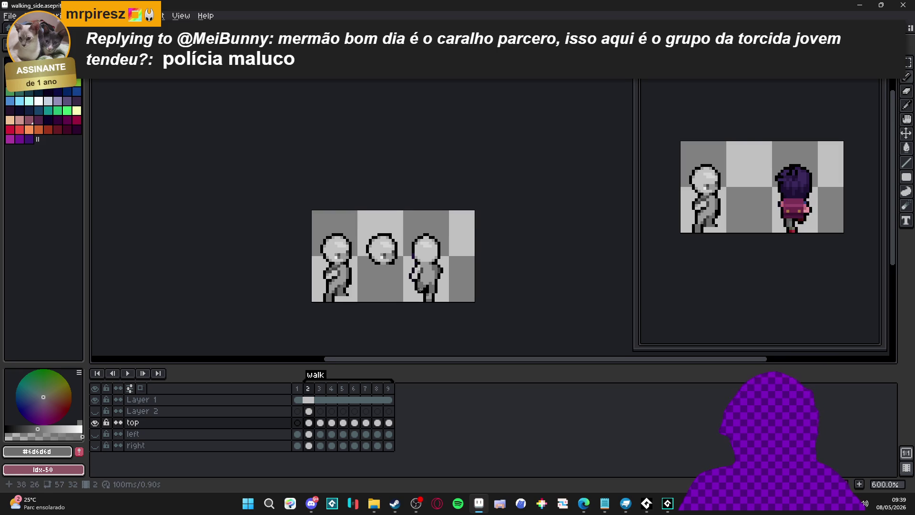
Unlink Layer 1's frame 2 cel from the other frames.
left_click(321, 413)
left_click(313, 414)
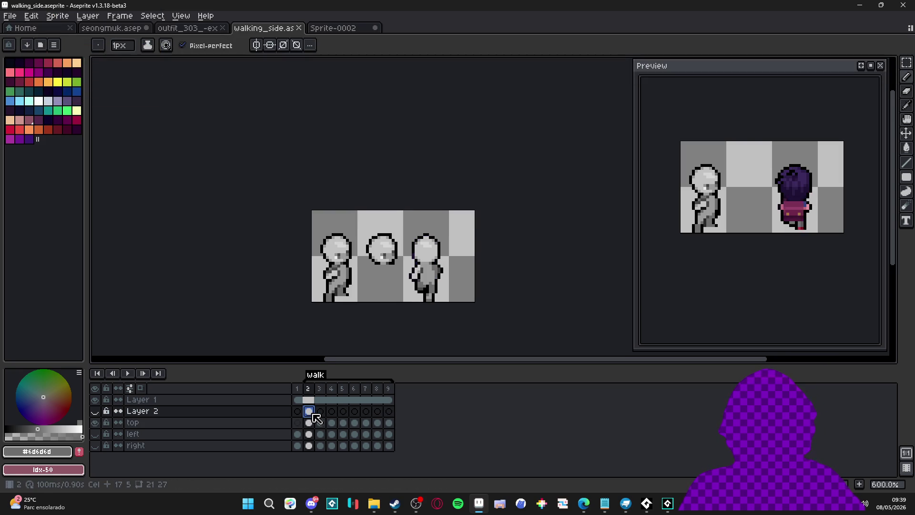
scroll(418, 287, "up", 3)
key("Down")
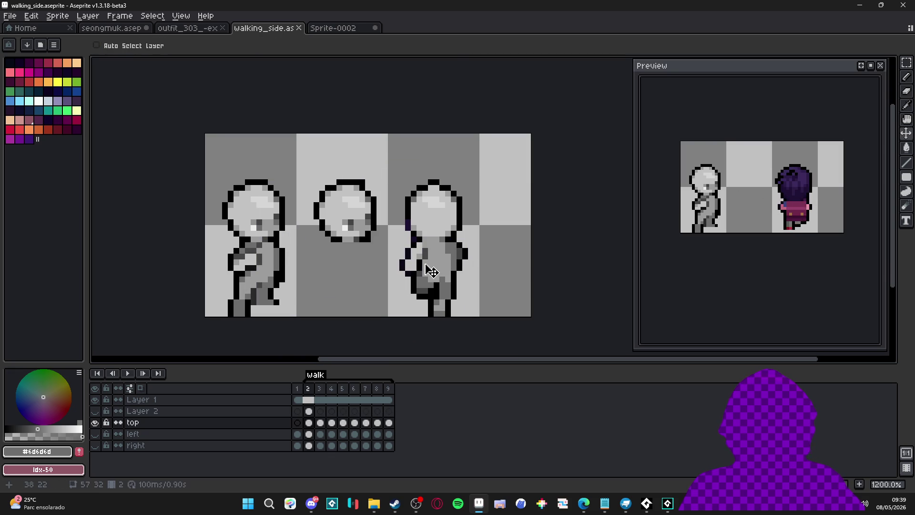
key("m")
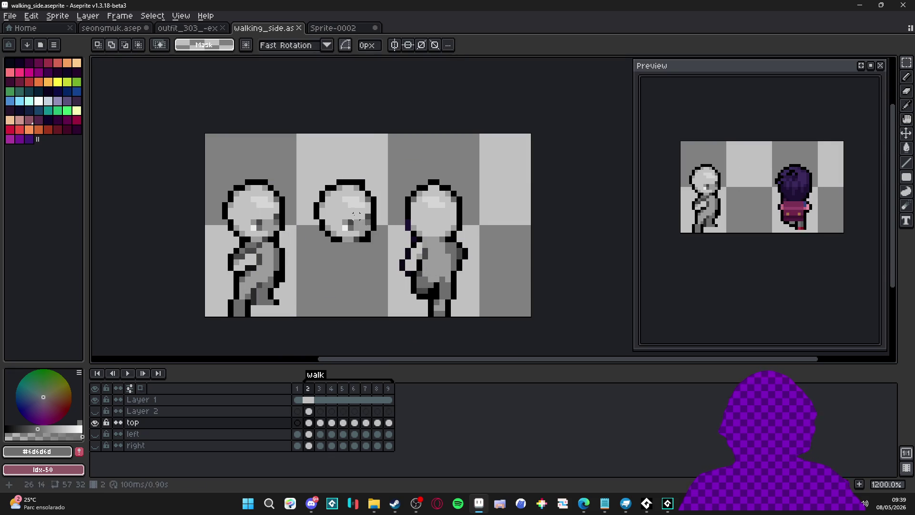
key("v")
left_click(238, 244, "ctrl")
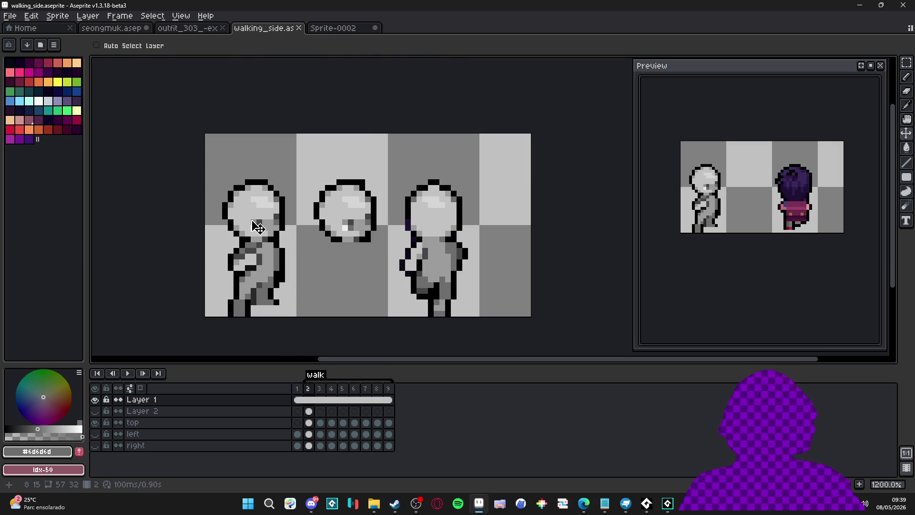
right_click(309, 400)
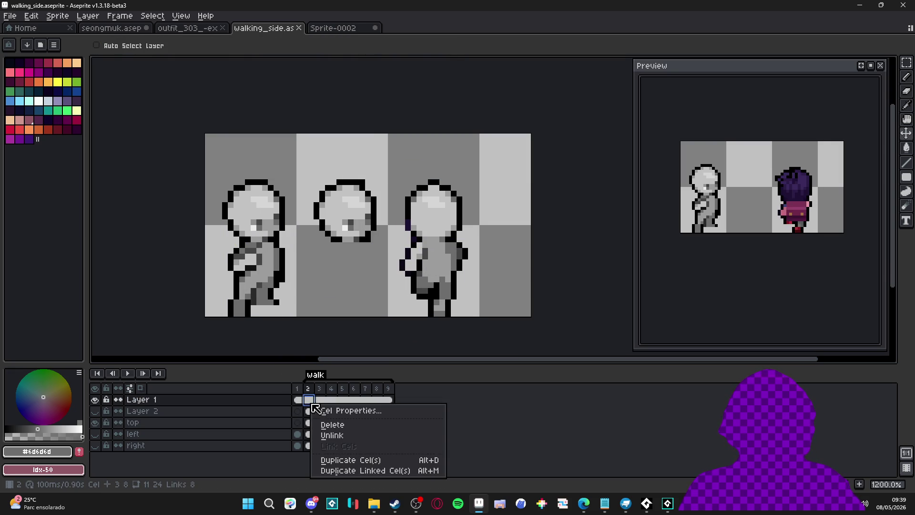
left_click(333, 438)
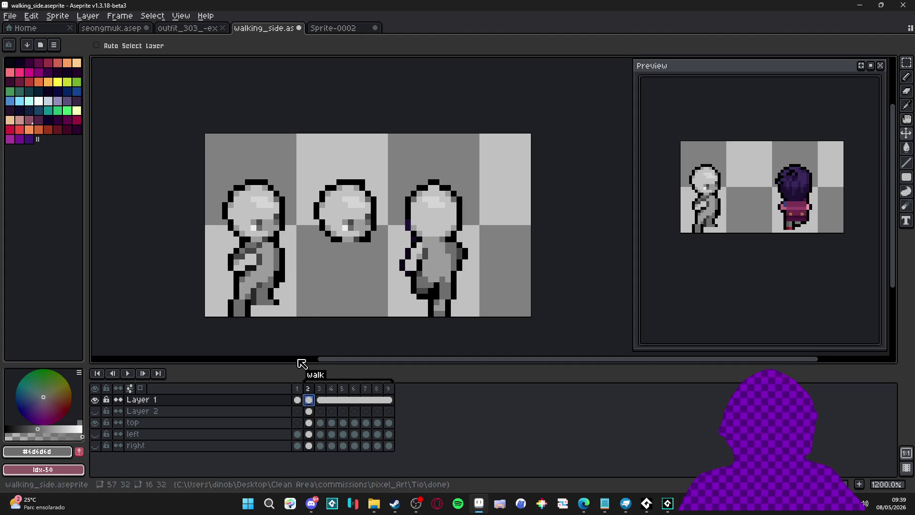
Cut the left figure out of Layer 1 and paste it back in place.
mouse_move(253, 288)
left_mouse_down()
mouse_move(241, 287)
mouse_move(253, 292)
left_mouse_up()
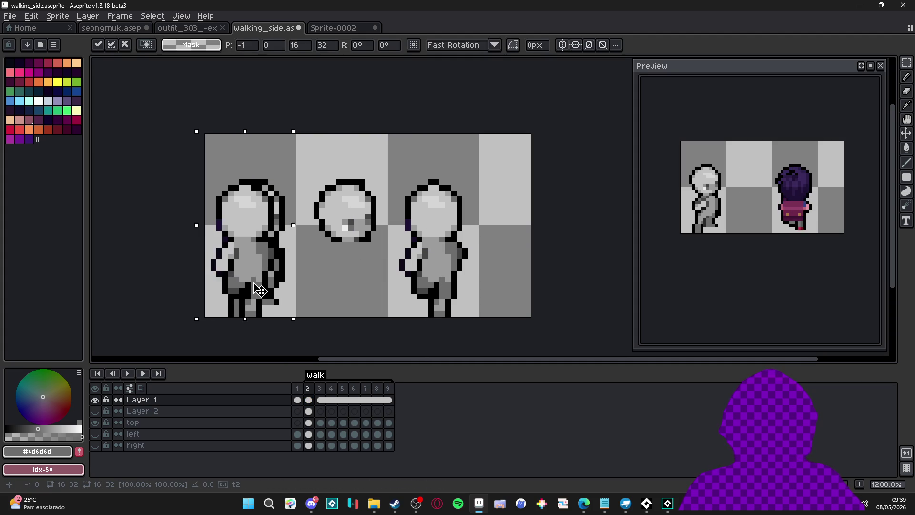
key("Escape")
left_click(257, 251)
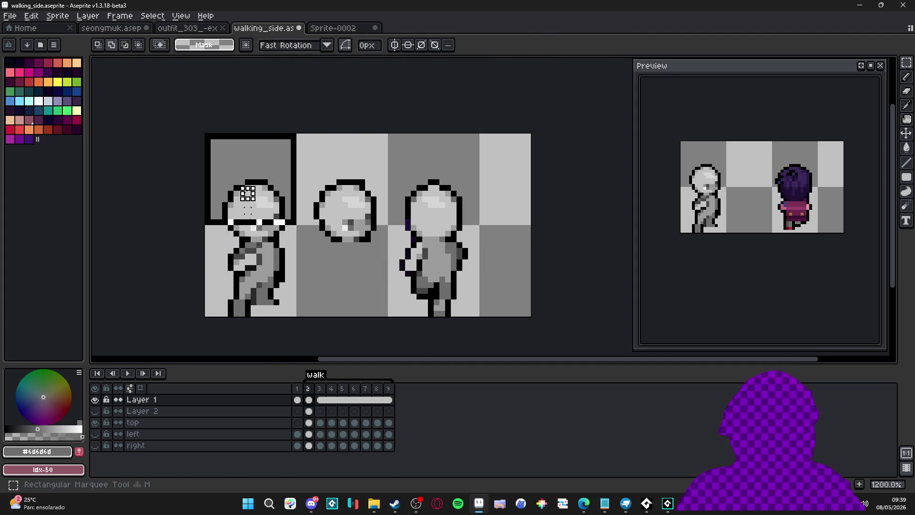
key("Delete")
key("ctrl+v")
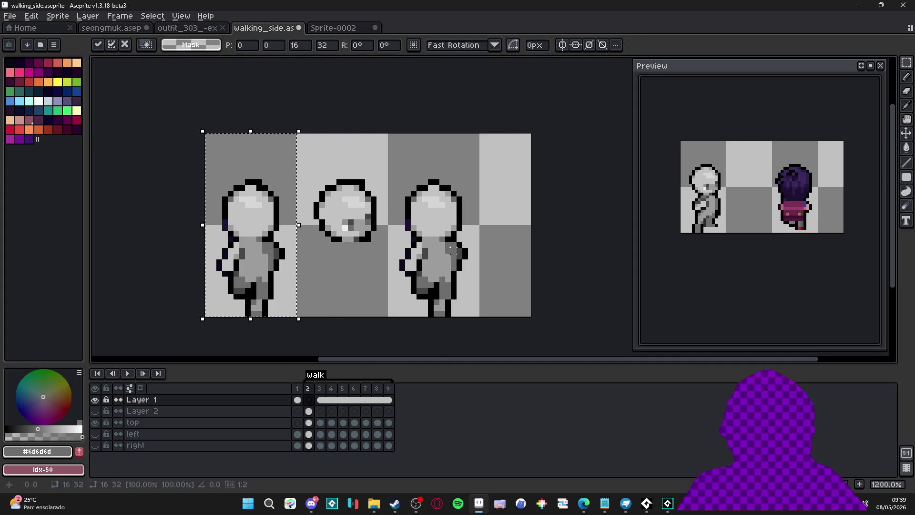
key("e")
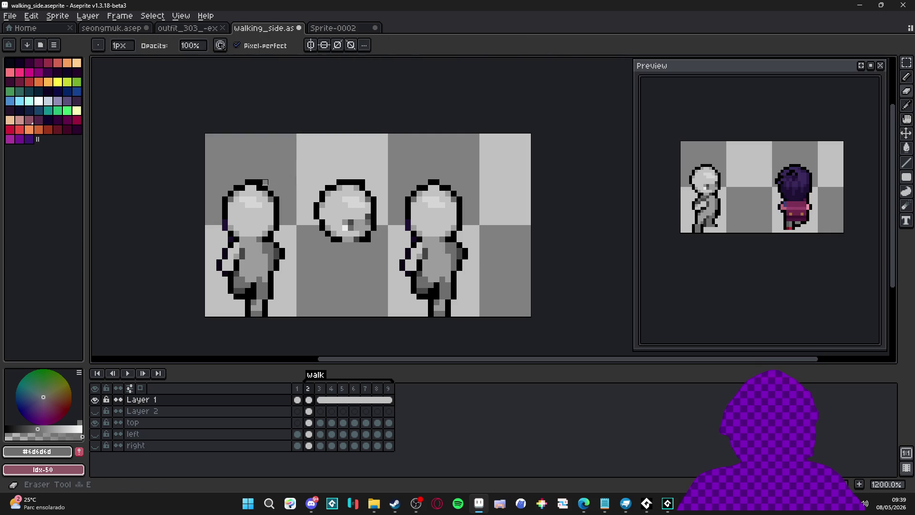
key("v")
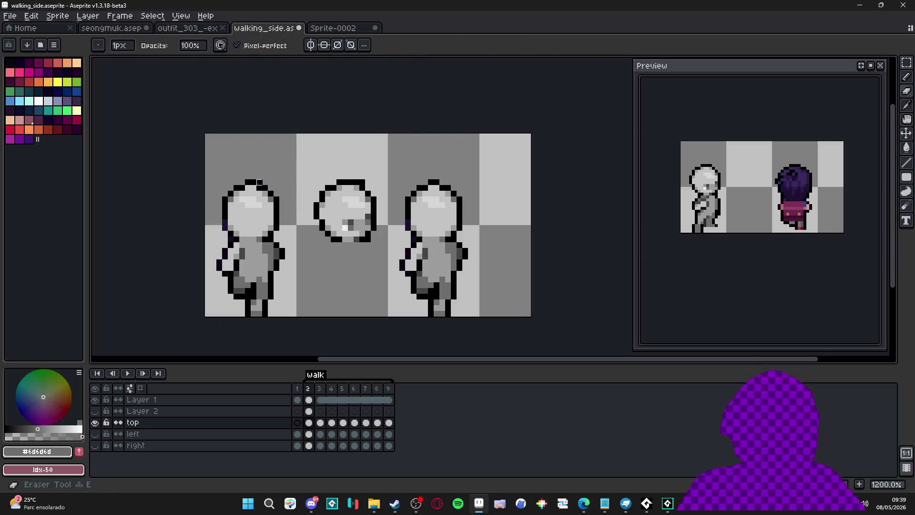
Delete the middle head from the top layer in frame 2.
left_click(371, 294, "ctrl")
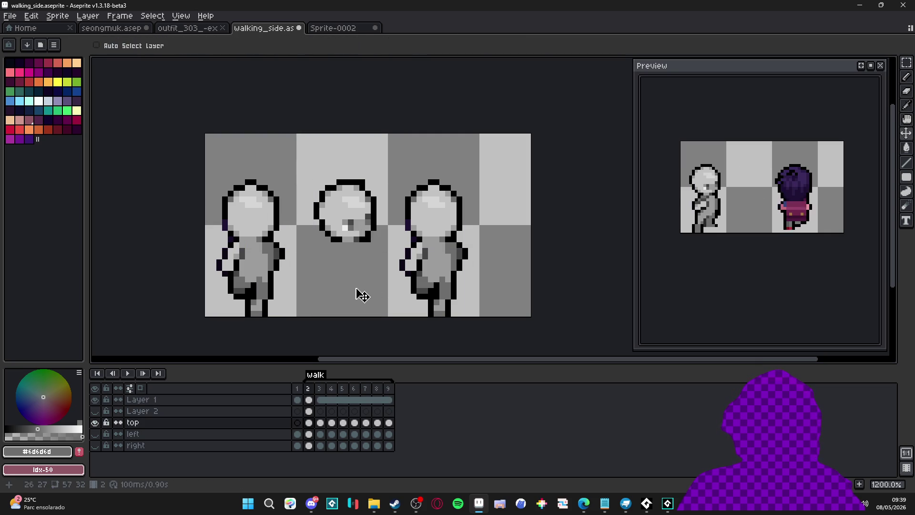
key("m")
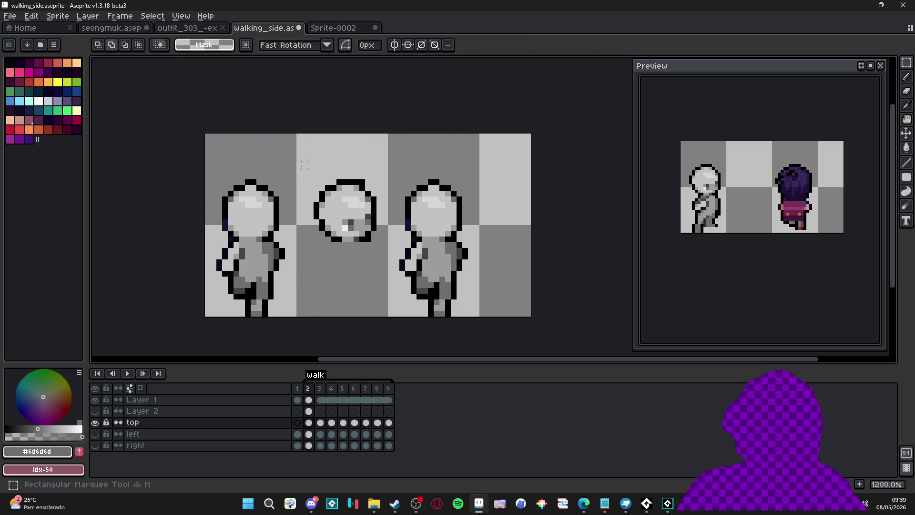
left_click_drag(297, 163, 373, 272)
key("Delete")
key("v")
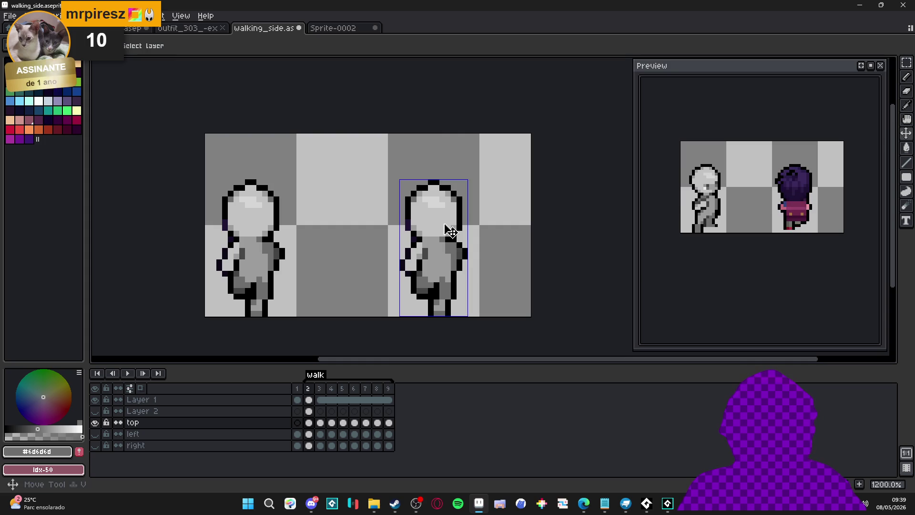
Clear Layer 1's cels in frames 3–9.
left_click(320, 400)
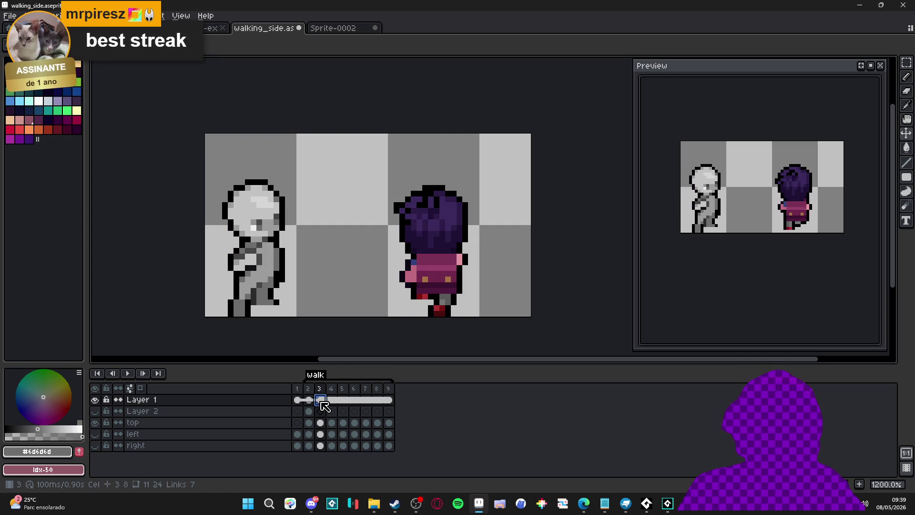
left_click_drag(324, 406, 388, 402)
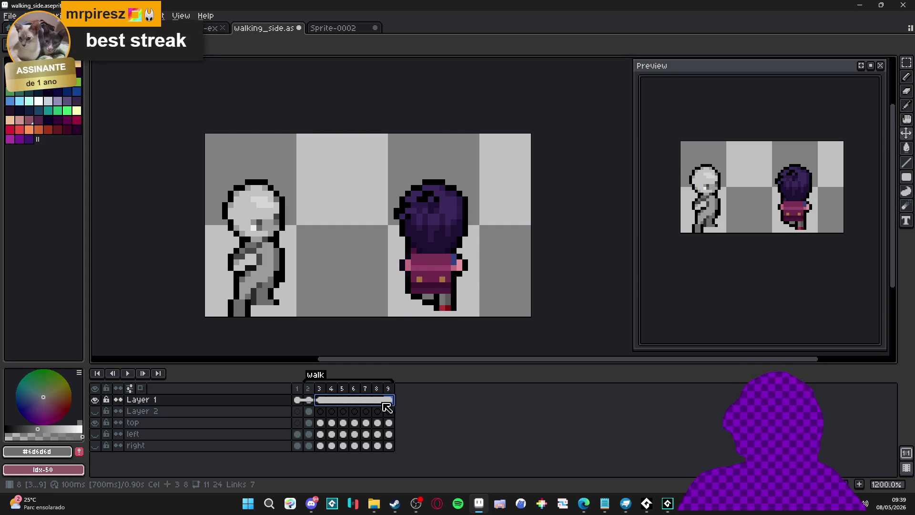
key("Delete")
mouse_move(328, 411)
left_mouse_down()
mouse_move(307, 403)
mouse_move(388, 403)
left_mouse_up()
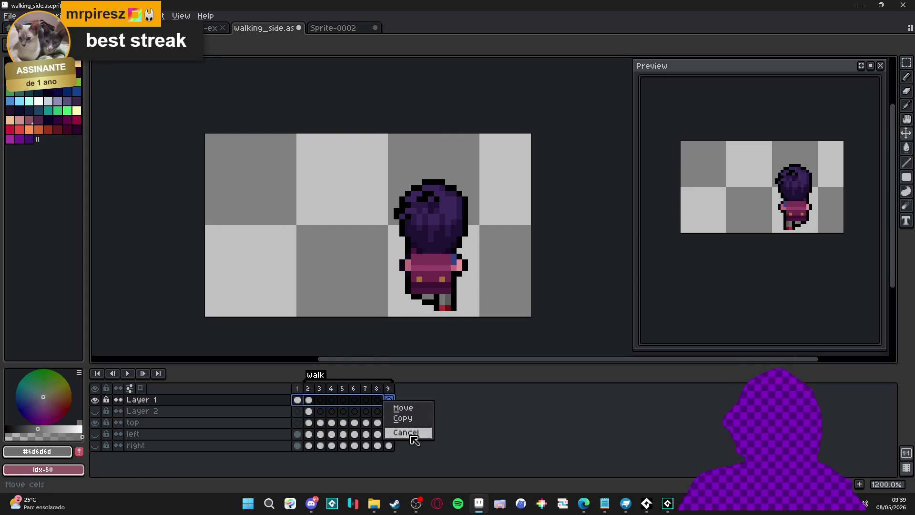
left_click(318, 404)
Link Layer 1's cels across frames 2–9.
left_click_drag(315, 407, 394, 407)
right_click(388, 400)
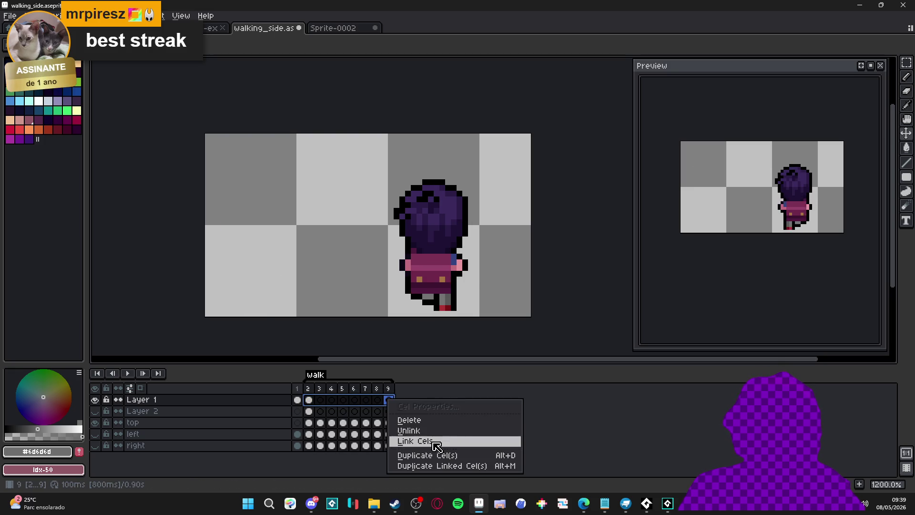
left_click(419, 441)
left_click(321, 401)
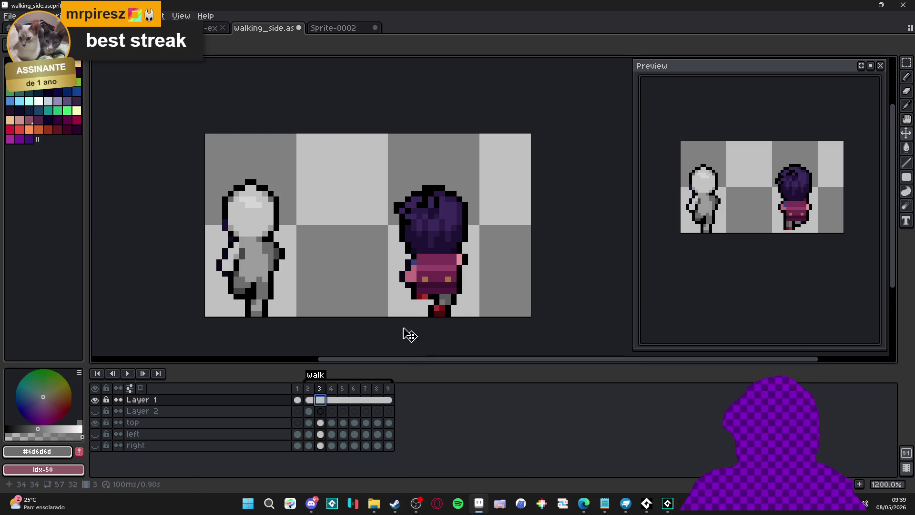
Marquee-select the right figure's head and stretch it down one pixel.
mouse_move(316, 402)
left_mouse_down()
mouse_move(327, 406)
mouse_move(312, 404)
left_mouse_up()
scroll(311, 254, "up", 1)
key("Down")
key("Down")
key("m")
left_click_drag(379, 141, 503, 241)
scroll(469, 243, "up", 2)
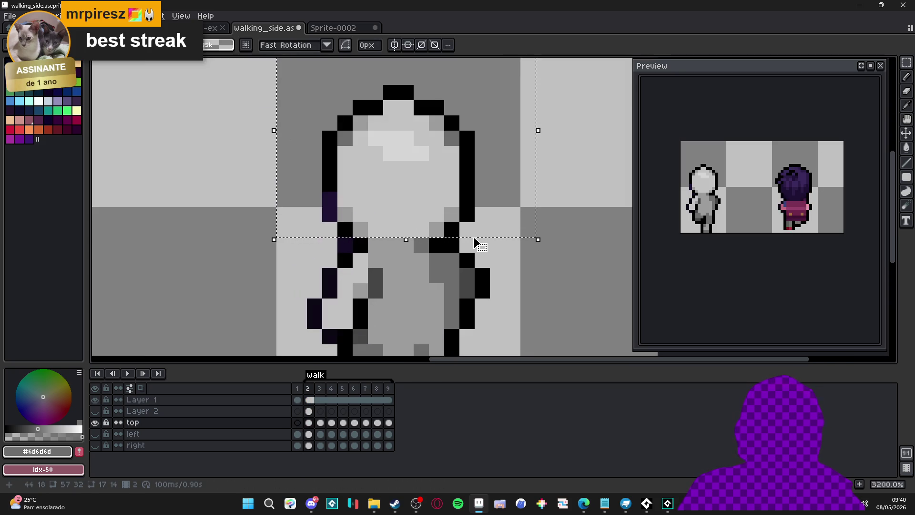
mouse_move(419, 244)
left_mouse_down()
mouse_move(414, 250)
mouse_move(439, 246)
left_mouse_up()
key("ctrl+d")
Fill a gap in the head outline with a black pixel.
key("b")
left_click(337, 185, "alt")
left_click(333, 201)
scroll(345, 245, "down", 3)
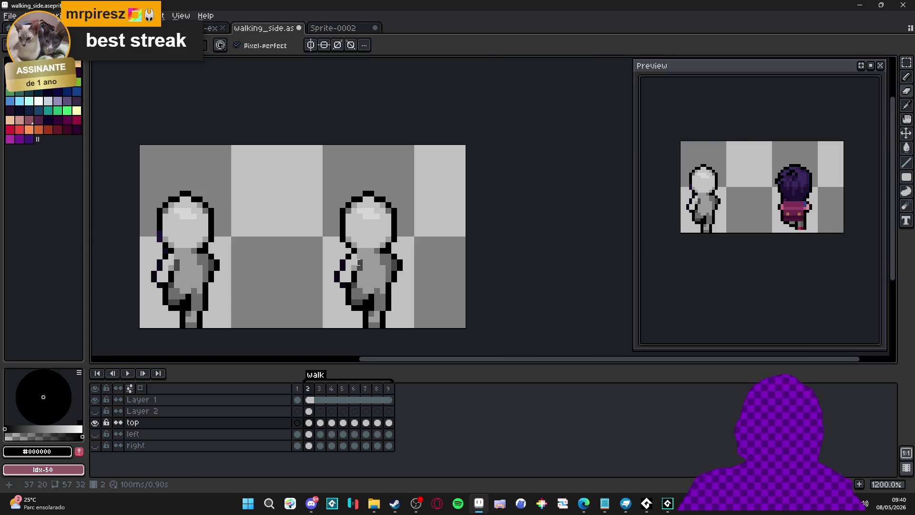
Back on frame 2, marquee-select the right figure's head, then deselect it.
left_click(319, 389)
left_click(308, 389)
key("v")
scroll(386, 226, "up", 1)
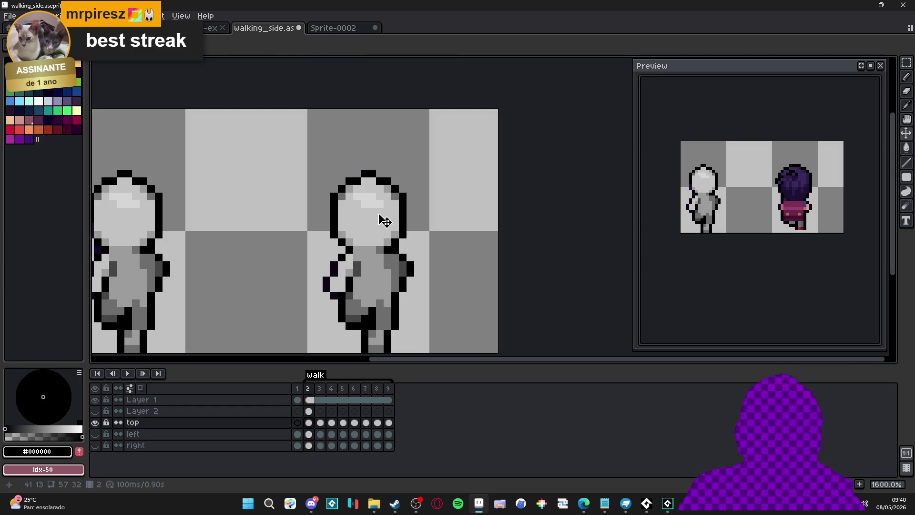
key("m")
mouse_move(308, 156)
left_mouse_down()
mouse_move(409, 215)
mouse_move(418, 243)
left_mouse_up()
scroll(386, 246, "up", 3)
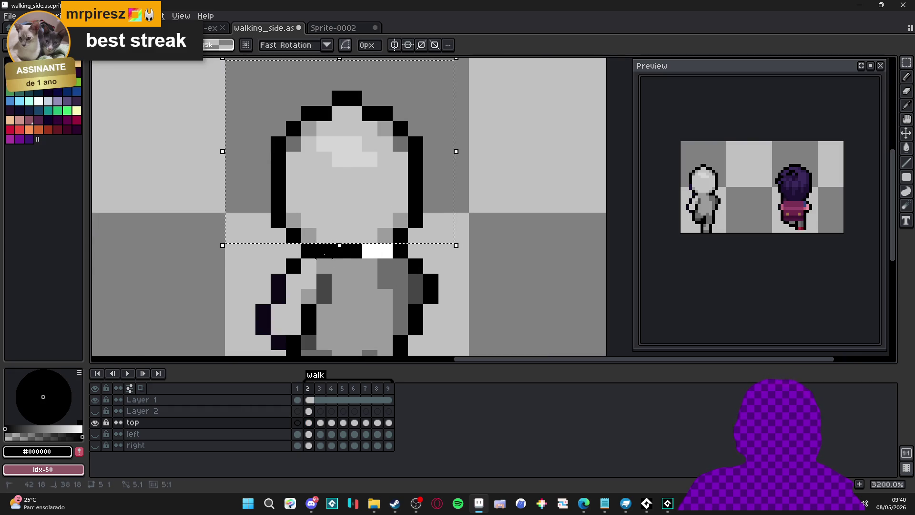
scroll(385, 250, "down", 3)
key("ctrl+d")
key("b")
In frame 3, shift the right figure's head down one pixel.
left_click(330, 399)
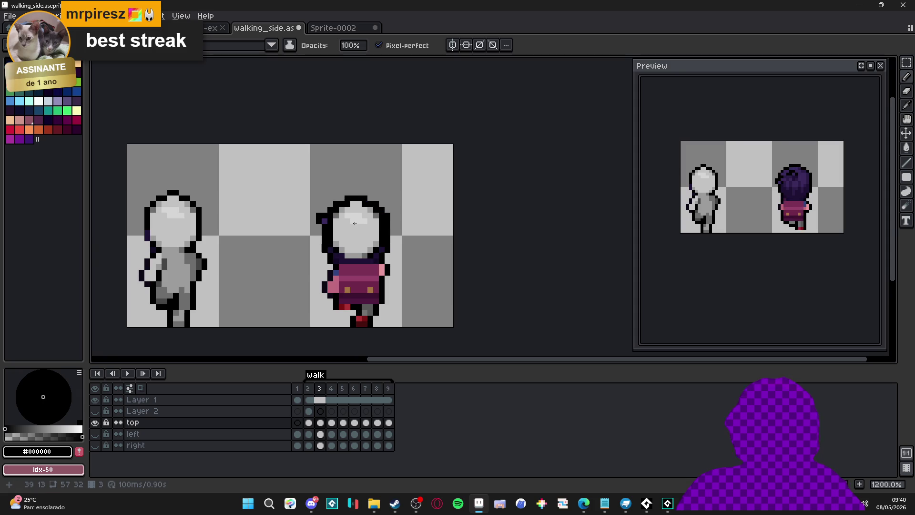
key("Left")
key("Right")
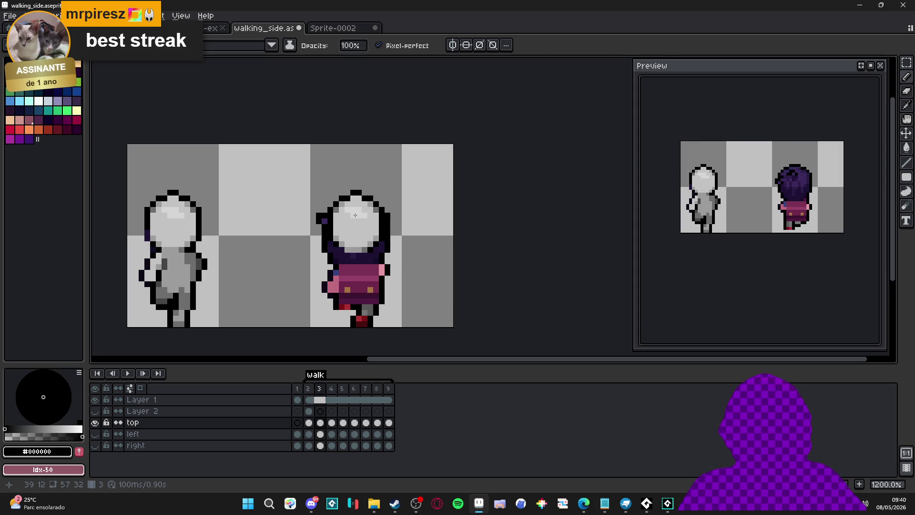
left_click_drag(355, 218, 356, 228)
Reposition frame 3's white head back onto the figure, comparing against frame 4.
key("Right")
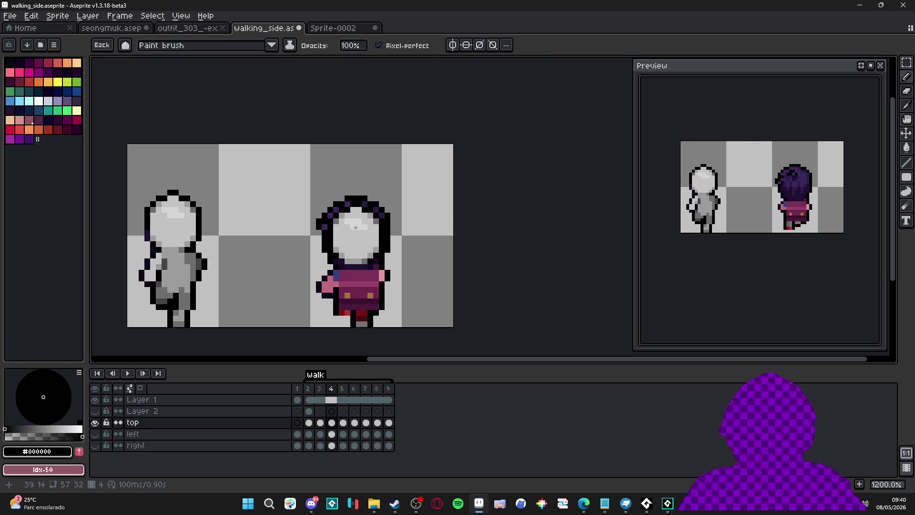
key("Left")
mouse_move(377, 296)
left_mouse_down()
mouse_move(385, 301)
mouse_move(474, 238)
mouse_move(390, 251)
mouse_move(353, 215)
mouse_move(353, 224)
left_mouse_up()
key("Left")
key("Right")
key("Left")
key("Right")
key("Left")
key("Right")
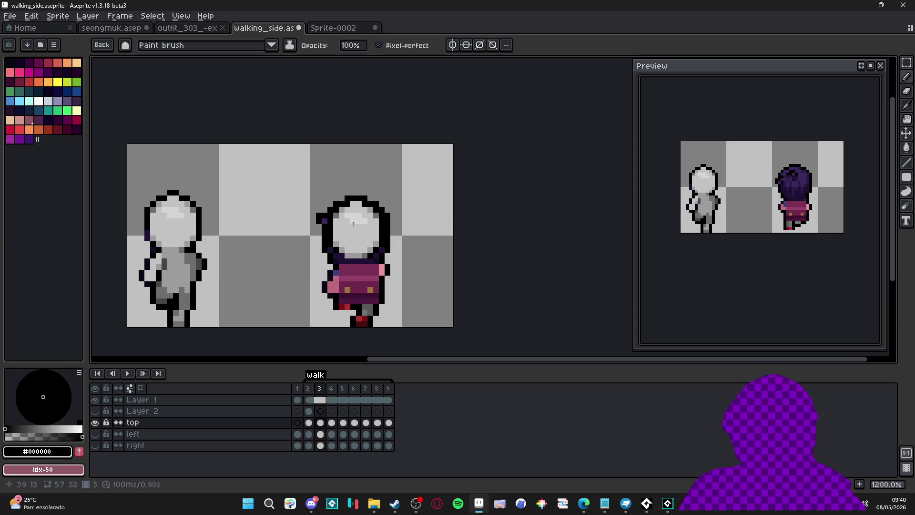
Raise the head one pixel in frame 5 and lower it in frames 7 and 8.
key("Right")
key("Right")
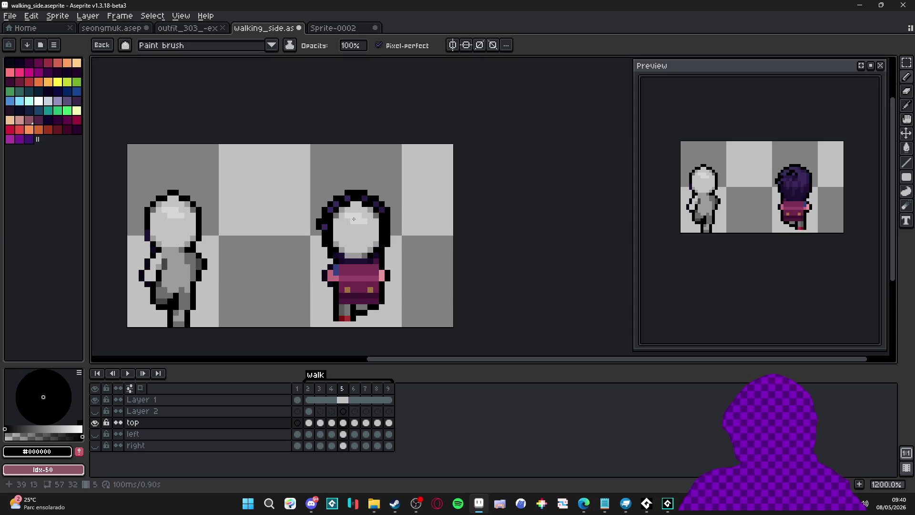
left_click_drag(354, 219, 354, 217)
key("Right")
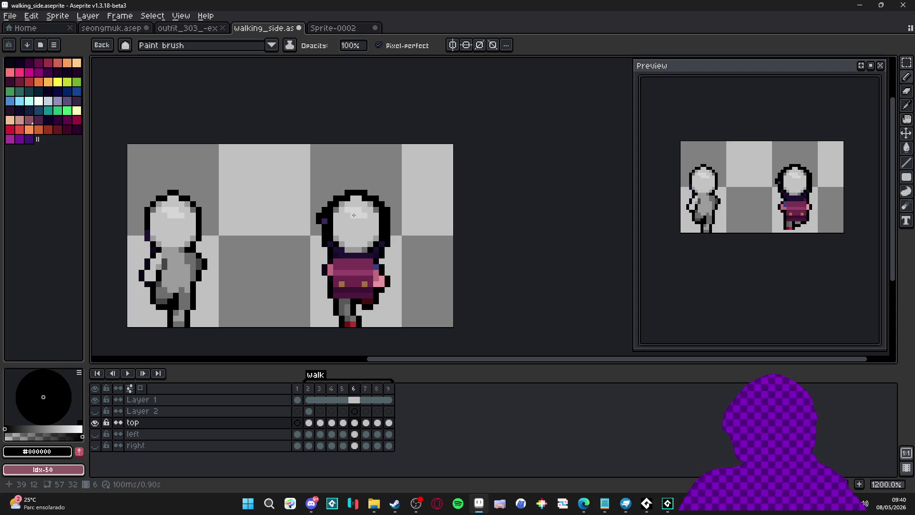
key("Right")
left_click_drag(354, 217, 350, 338)
key("Right")
key("Right")
key("Right")
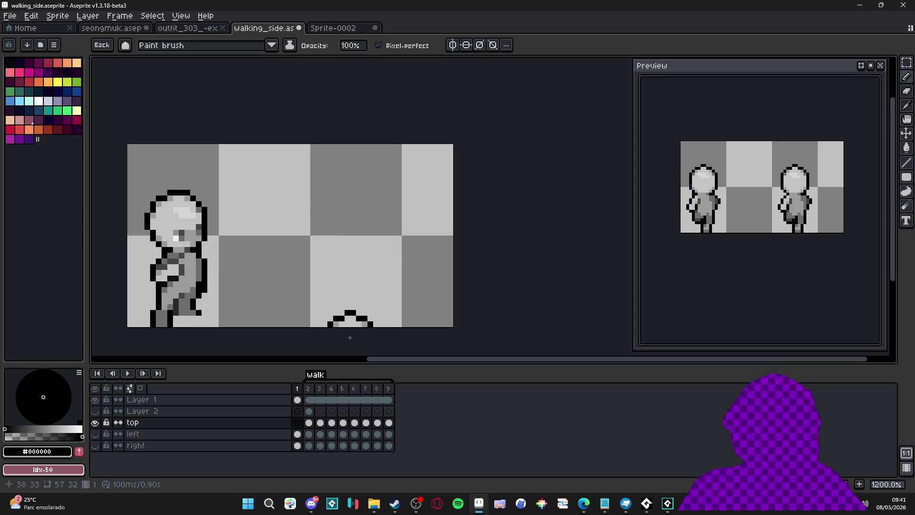
Step through frames 3 to 5 in the timeline, settling on frame 4.
left_click(366, 423)
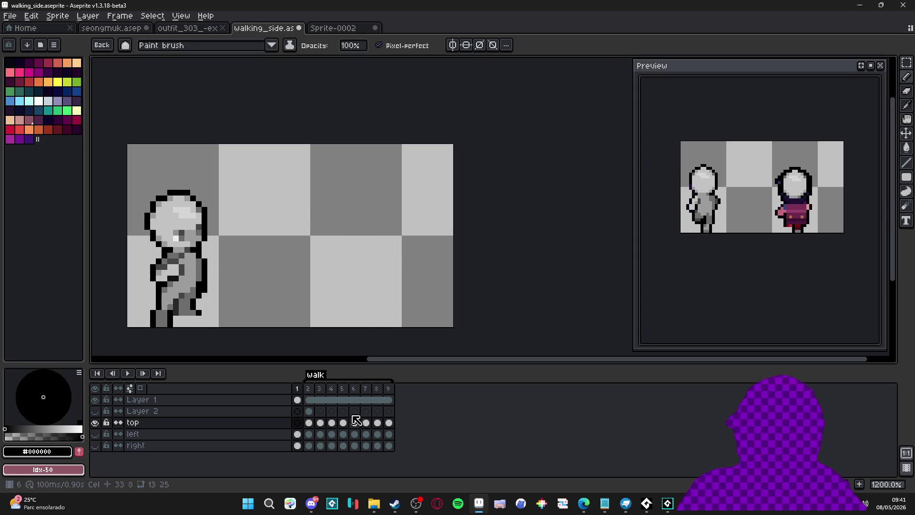
left_click(309, 399)
left_click(320, 398)
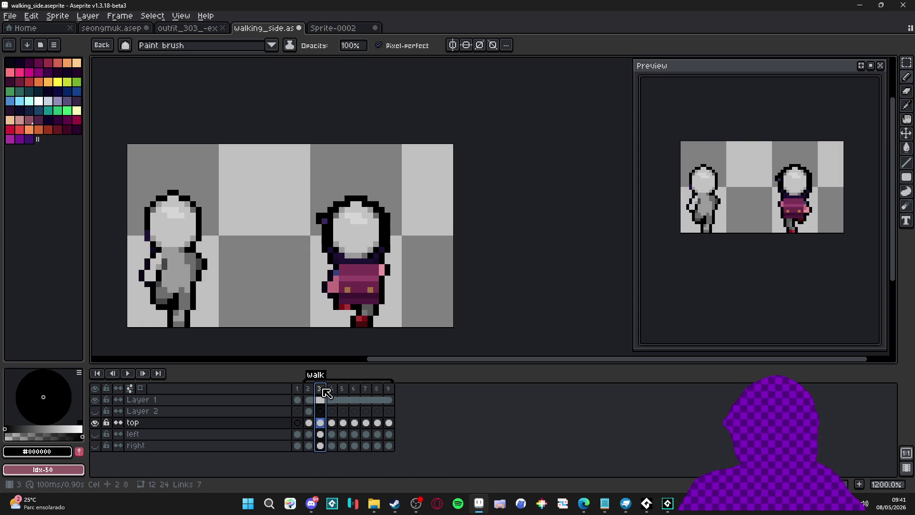
left_click(332, 391)
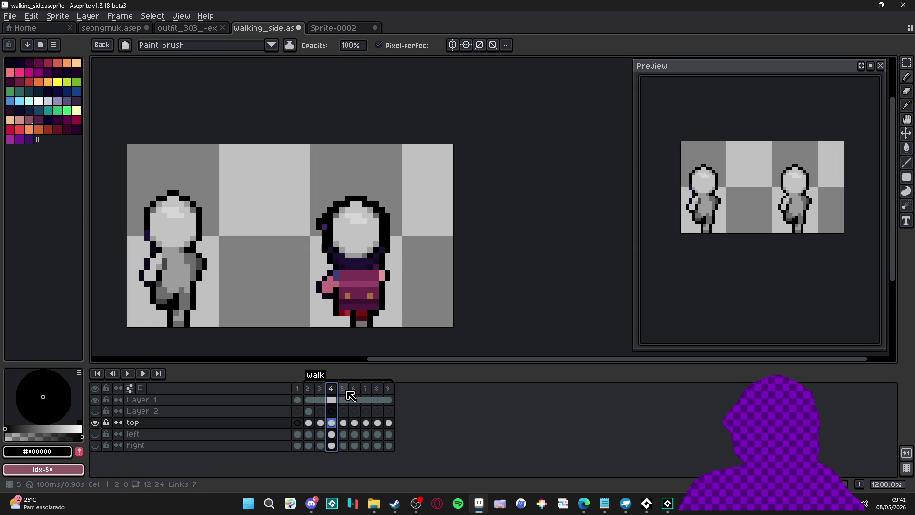
left_click(346, 392)
left_click(331, 391)
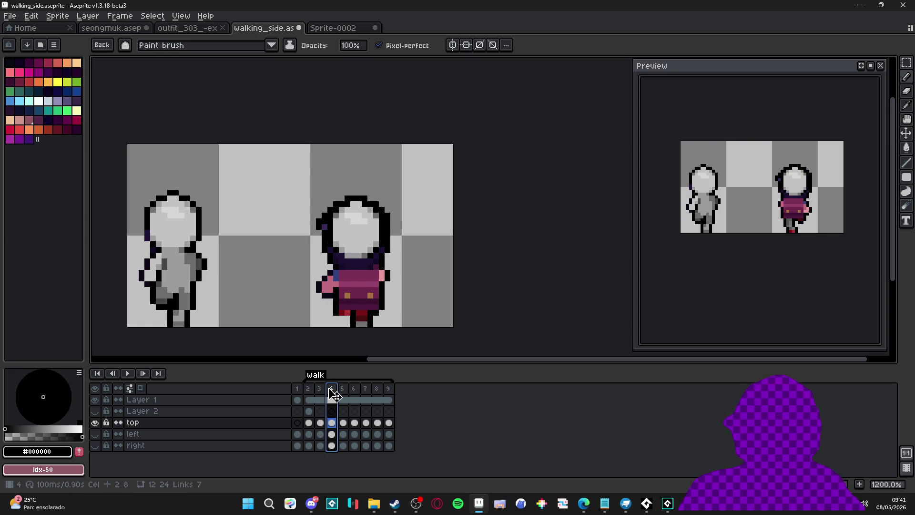
left_click(323, 390)
left_click(336, 392)
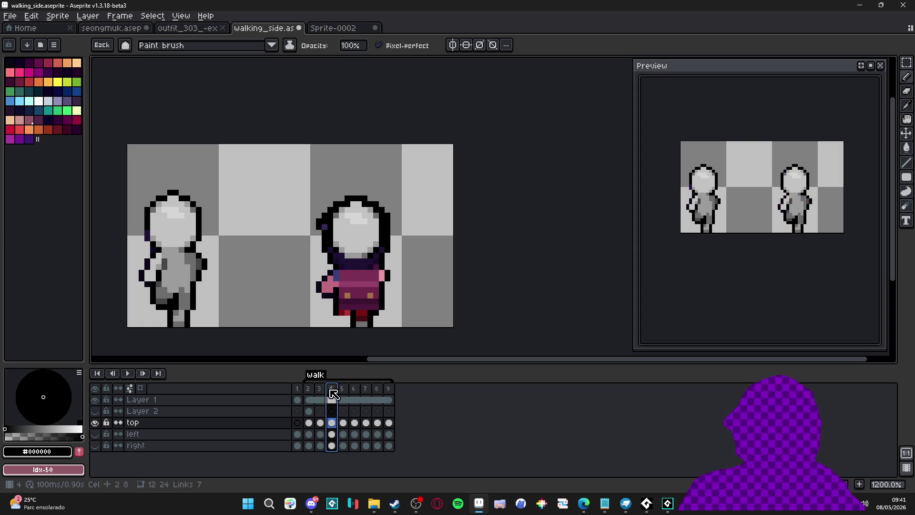
left_click(321, 390)
left_click(332, 390)
Marquee-select the area around the right figure, then clear the selection.
key("v")
left_click(353, 262)
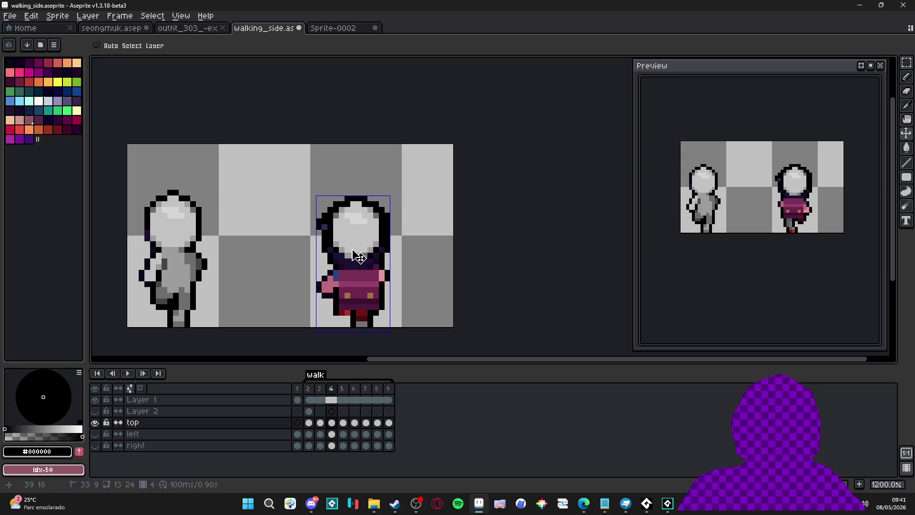
key("m")
left_click_drag(310, 167, 415, 282)
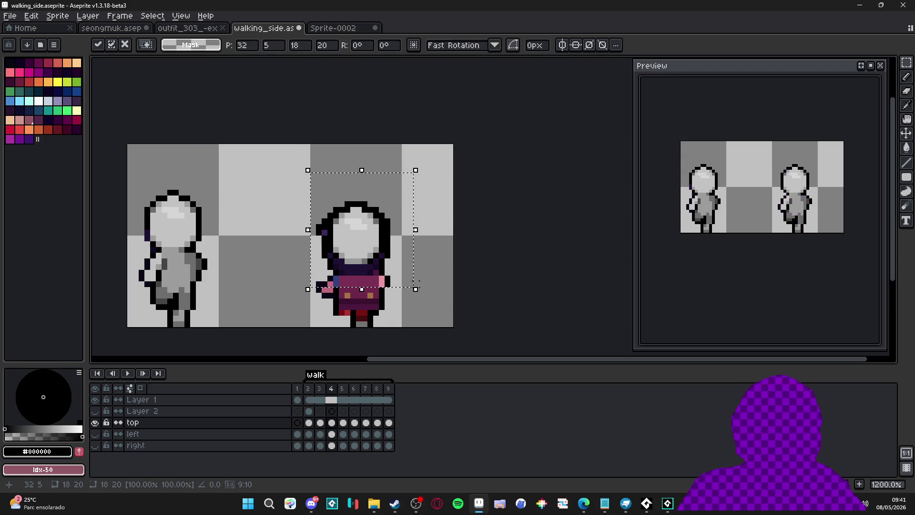
key("ctrl+d")
key("v")
Undo the last change and add a new empty Layer 3 above top with Shift+N.
key("Right")
key("Right")
key("Right")
key("Left")
key("Left")
key("Left")
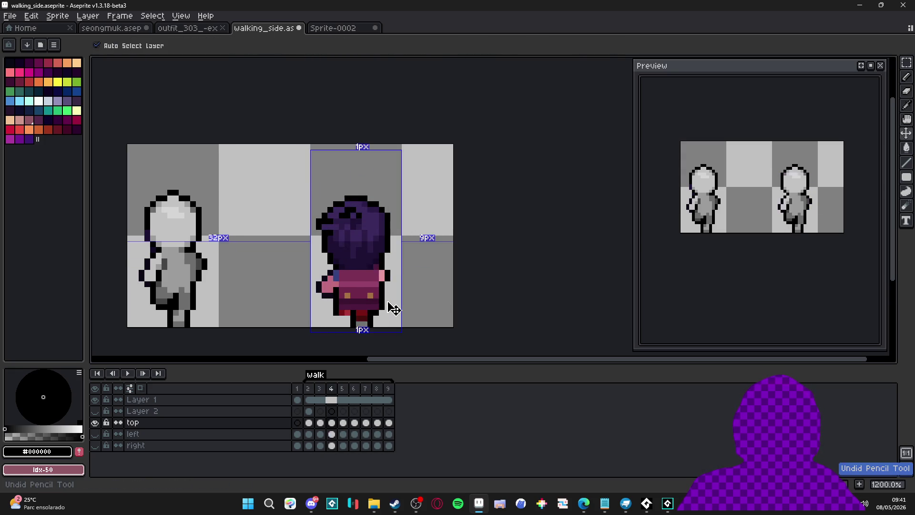
key("ctrl+z")
key("ctrl+d")
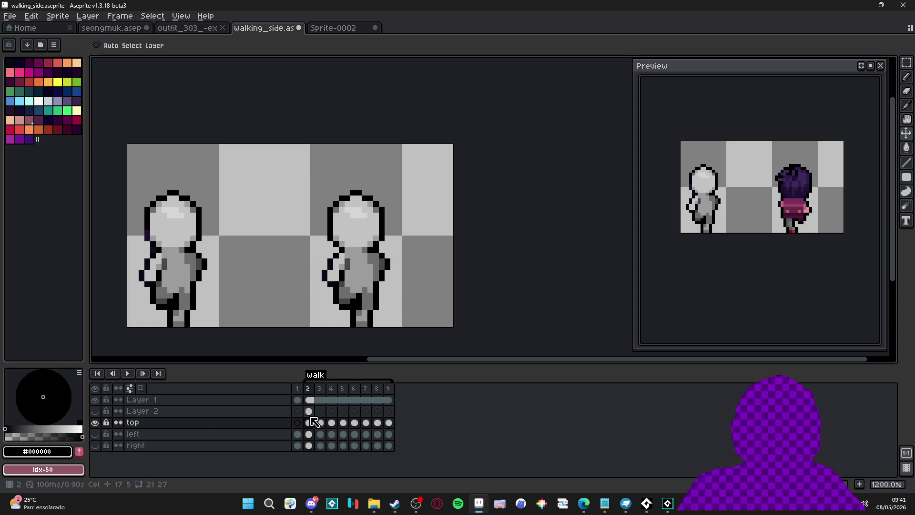
key("shift+n")
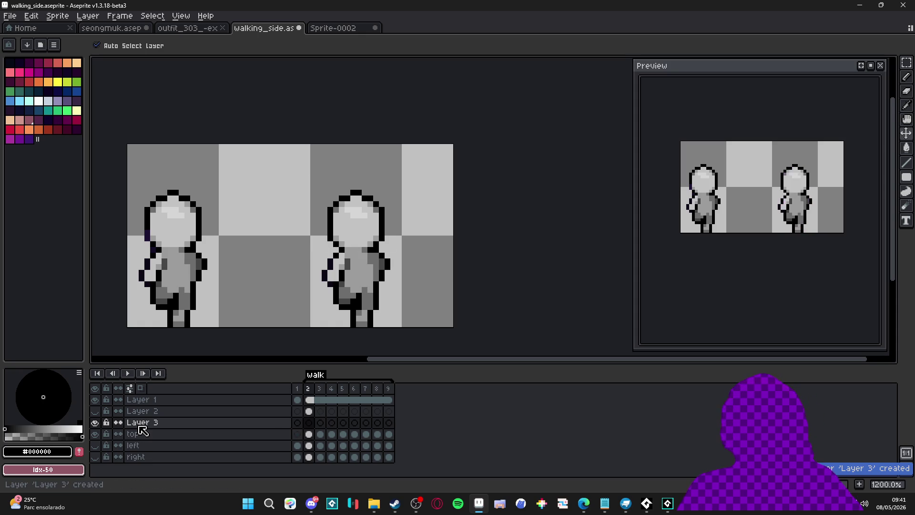
On the top layer, marquee-select the right figure's head, then drop the selection.
left_click(363, 230, "ctrl")
key("m")
mouse_move(300, 174)
left_mouse_down()
mouse_move(403, 241)
mouse_move(353, 248)
left_mouse_up()
scroll(400, 241, "up", 2)
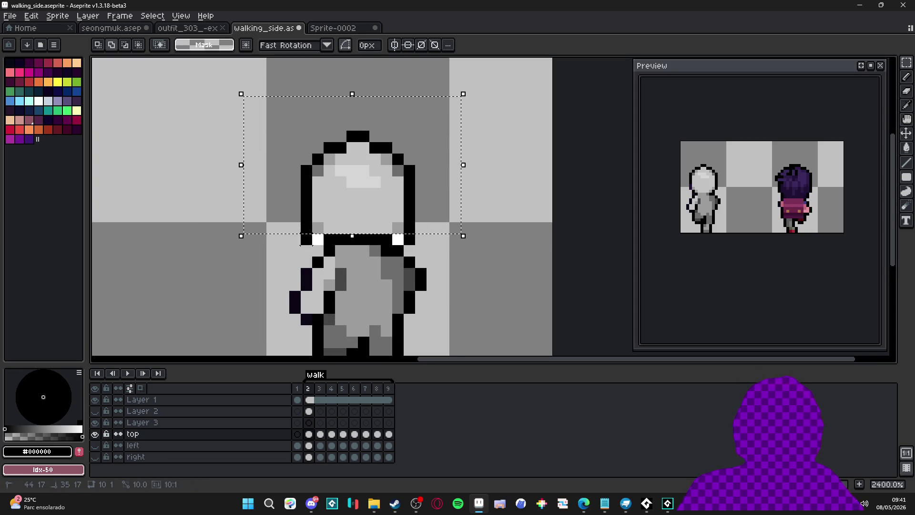
scroll(353, 247, "down", 2)
scroll(352, 246, "up", 2)
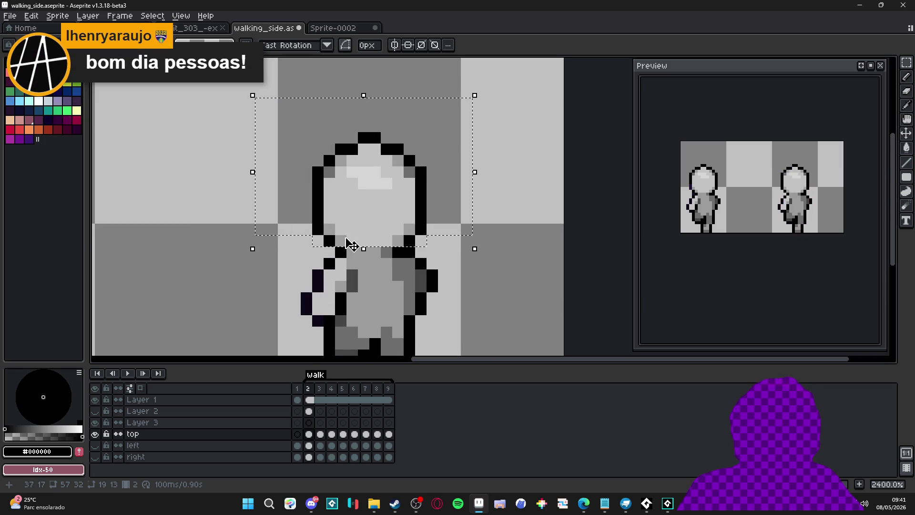
scroll(351, 249, "down", 1)
key("ctrl+d")
key("b")
Undo the recent head edits on Layer 3's frame 3, then step through frames 4 to 8.
left_click(319, 424)
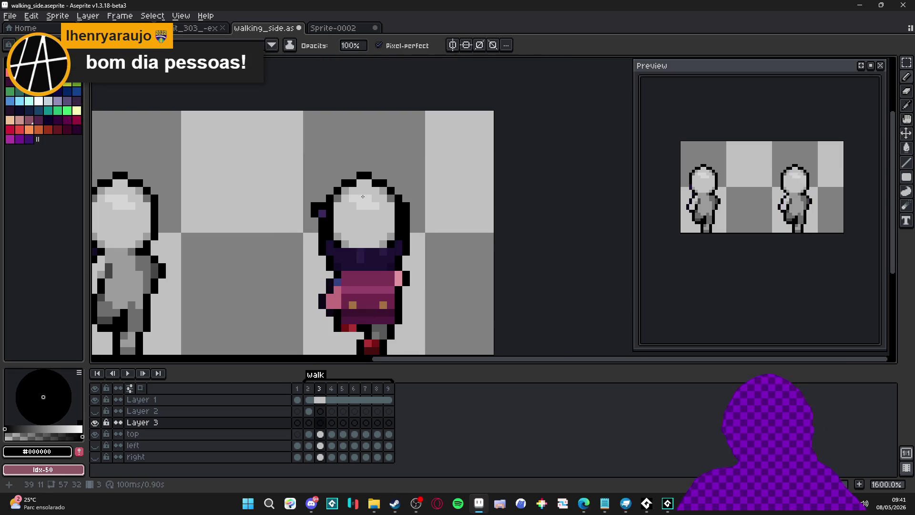
key("ctrl+z")
key("ctrl+z")
key("ctrl+z")
key("ctrl+z")
scroll(365, 211, "down", 2)
scroll(362, 211, "up", 2)
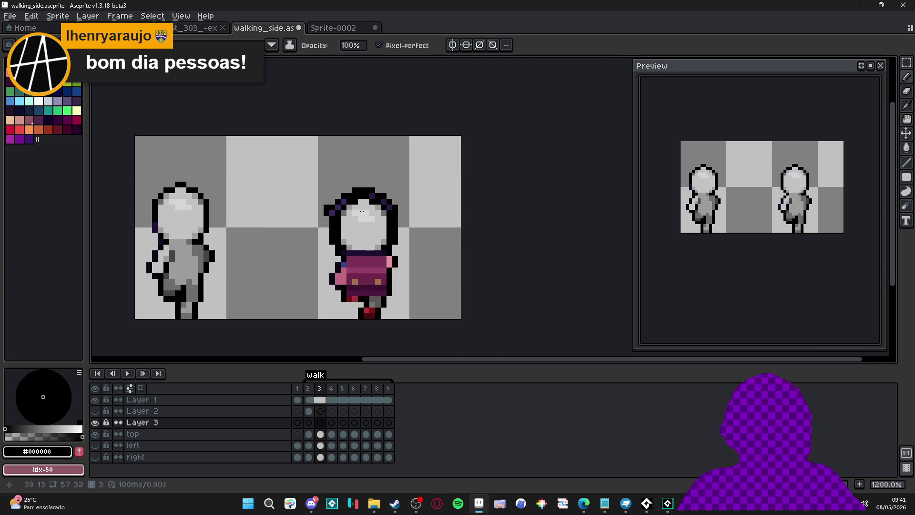
key("Right")
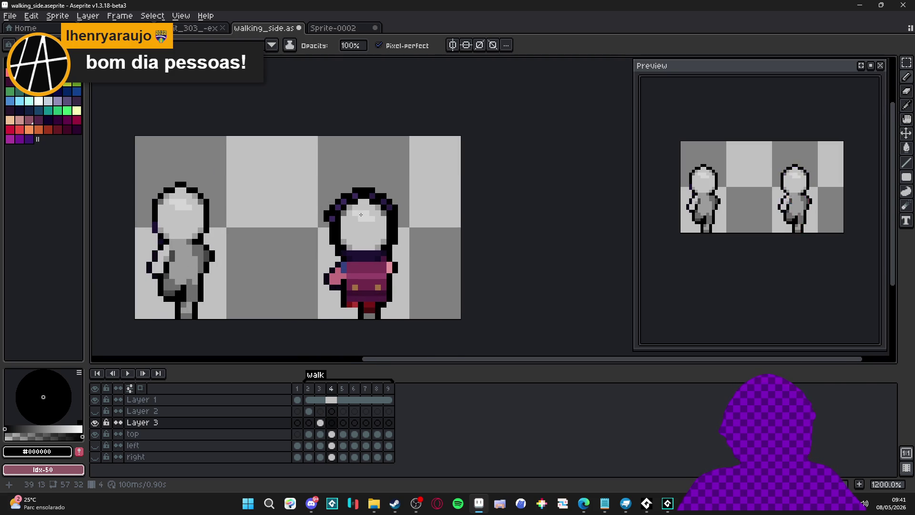
key("Right")
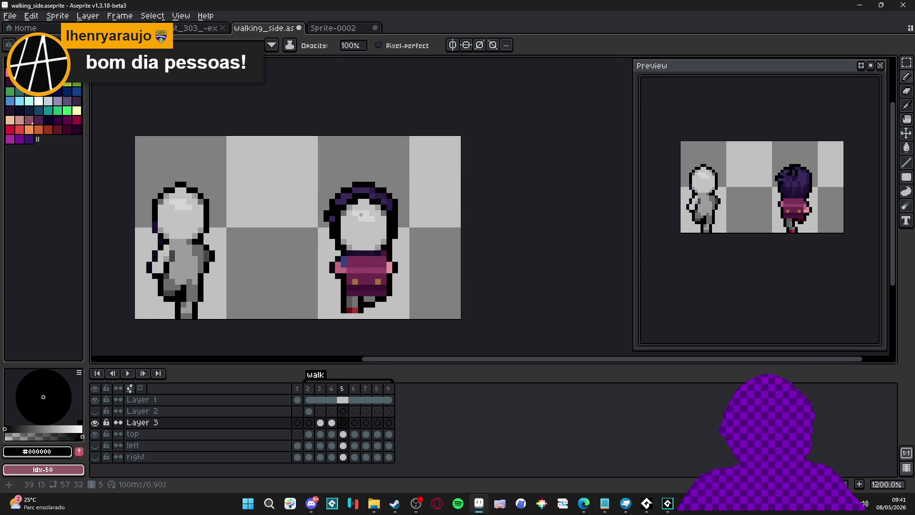
key("Right")
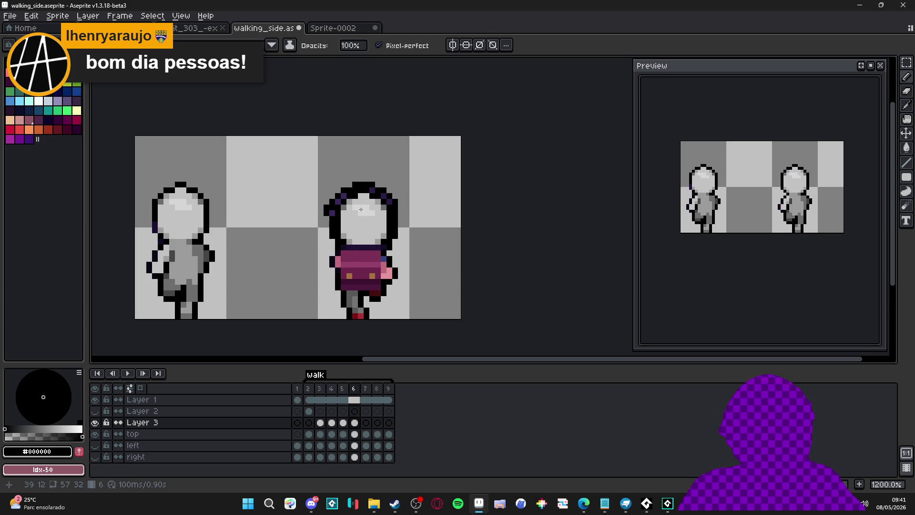
key("Right")
key("Right")
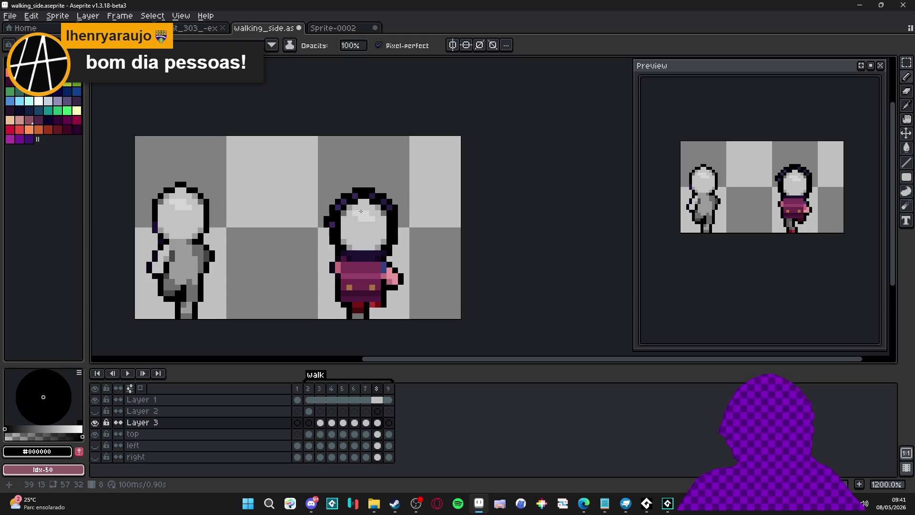
key("Right")
Try moving the head outline right and undo it, then pick green from the palette.
mouse_move(363, 205)
left_mouse_down()
mouse_move(355, 209)
mouse_move(456, 227)
left_mouse_up()
key("ctrl+z")
left_click(57, 110)
left_click(309, 388)
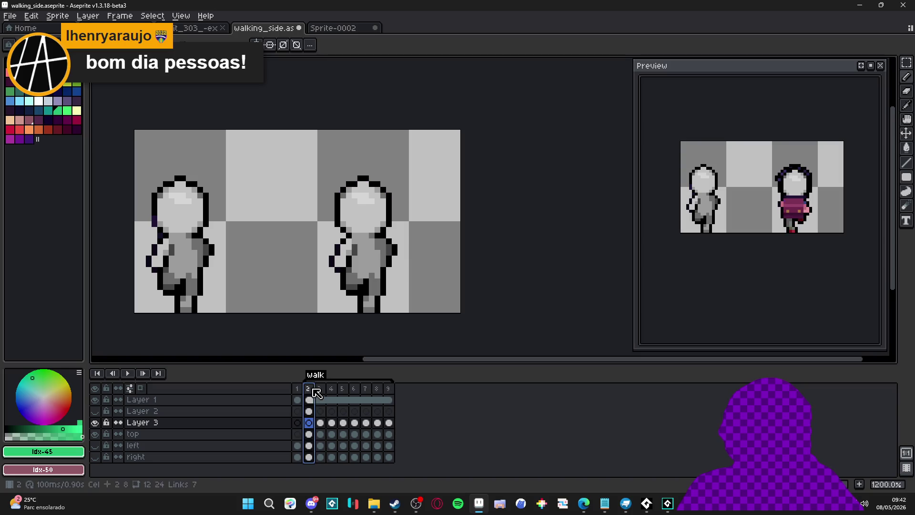
left_click(320, 389)
left_click(332, 389)
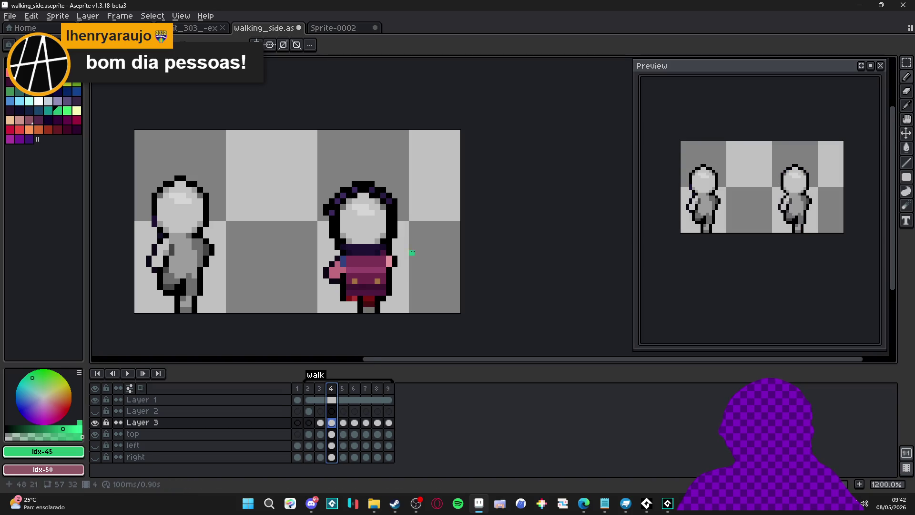
scroll(400, 267, "up", 1)
key("Escape")
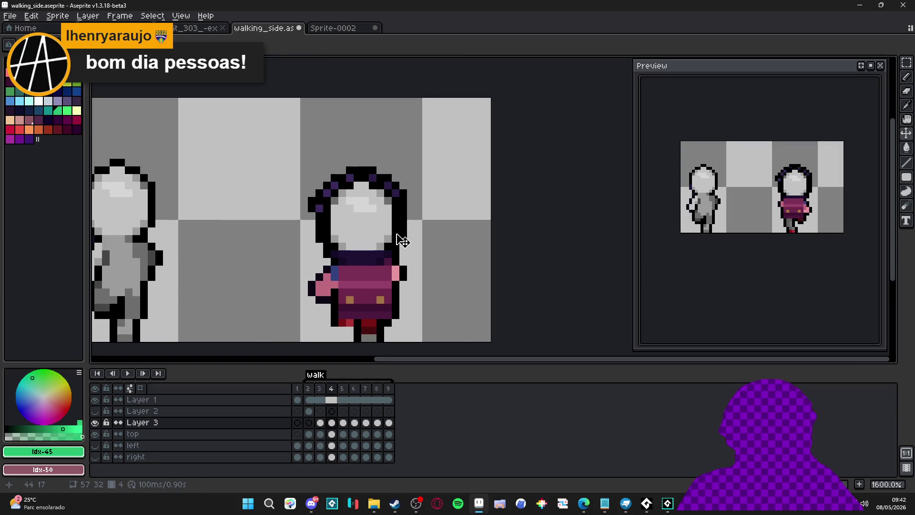
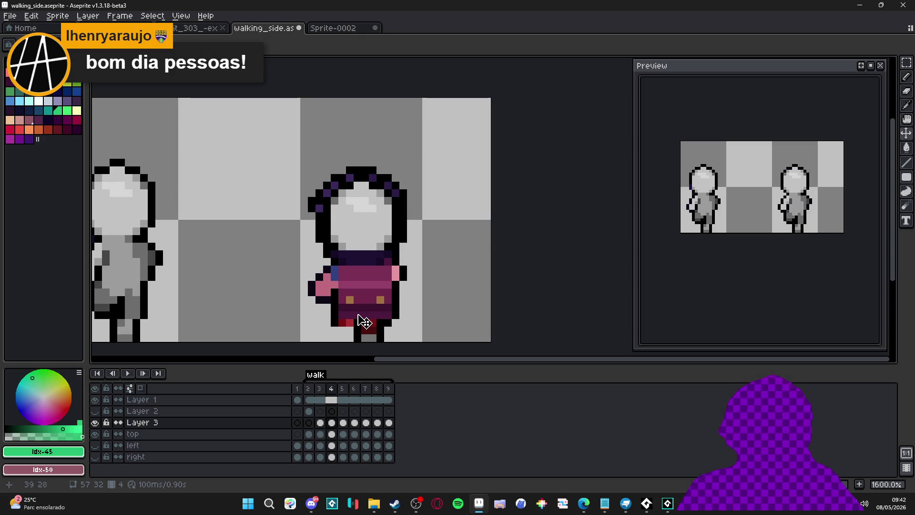
Delete Layer 3 from the timeline.
scroll(363, 296, "down", 1)
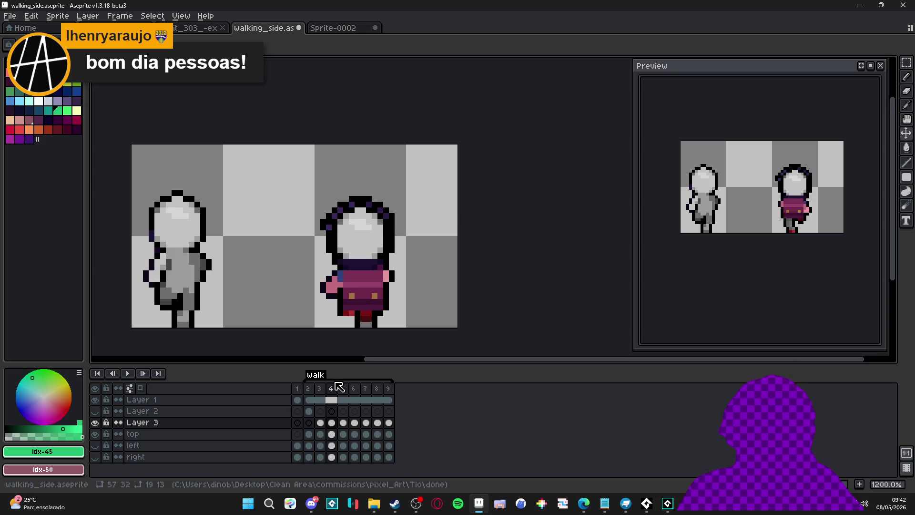
left_click(310, 423)
right_click(286, 423)
left_click(310, 436)
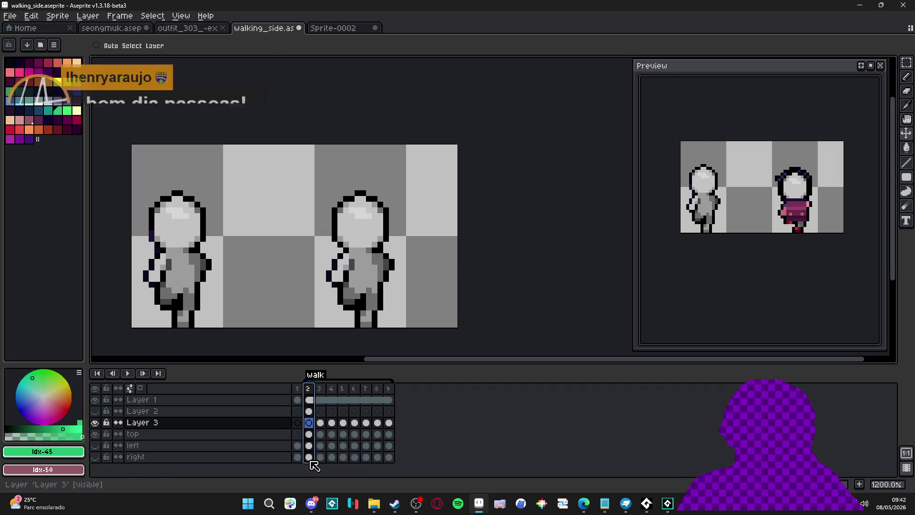
On frame 3, erase the left and top hair outline with a 2px Eraser.
left_click(320, 423)
scroll(333, 263, "up", 3)
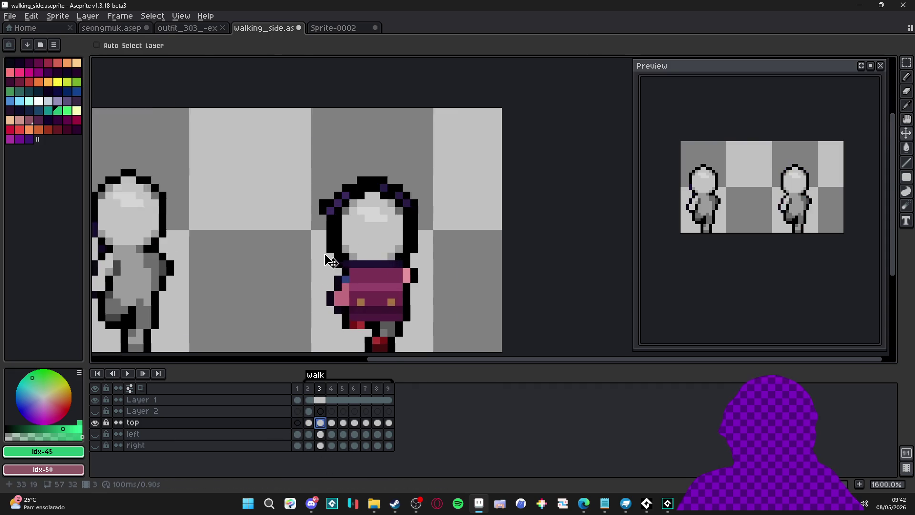
key("e")
key("plus")
mouse_move(331, 260)
left_mouse_down()
mouse_move(323, 250)
mouse_move(334, 194)
mouse_move(327, 160)
mouse_move(344, 172)
mouse_move(385, 137)
mouse_move(454, 149)
left_mouse_up()
scroll(423, 158, "right", 2)
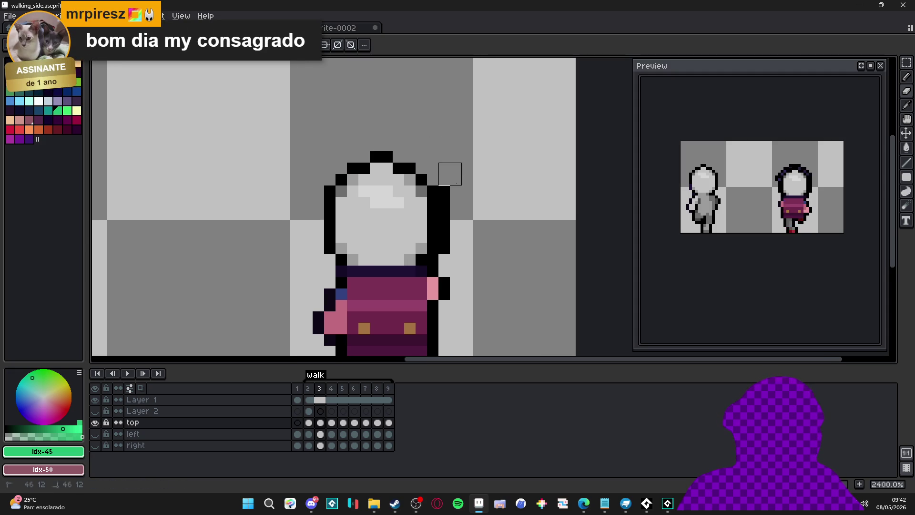
scroll(436, 276, "down", 3)
On frame 4, erase the hair pixels along the head's left, right and top outline.
left_click_drag(436, 276, 420, 269)
key("period")
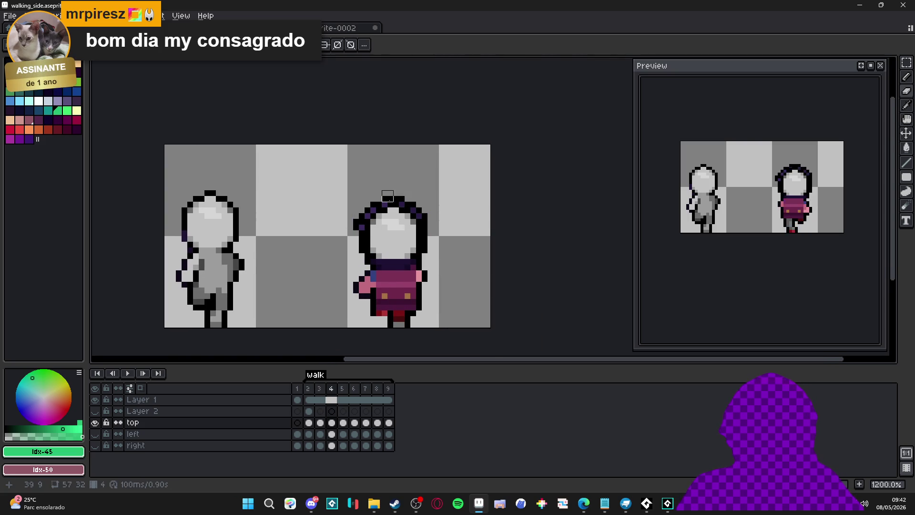
scroll(370, 201, "up", 3)
mouse_move(378, 210)
left_mouse_down()
mouse_move(353, 213)
mouse_move(356, 295)
left_mouse_up()
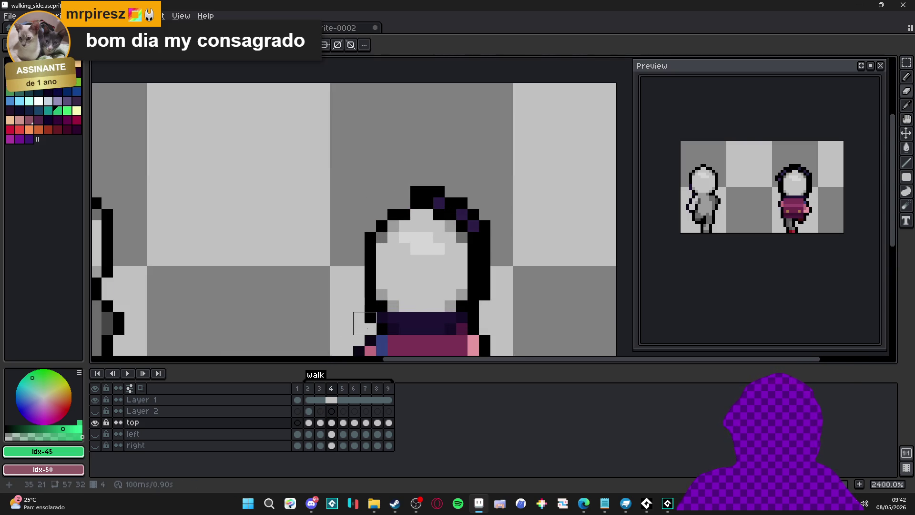
mouse_move(496, 297)
left_mouse_down()
mouse_move(496, 226)
mouse_move(479, 226)
left_mouse_up()
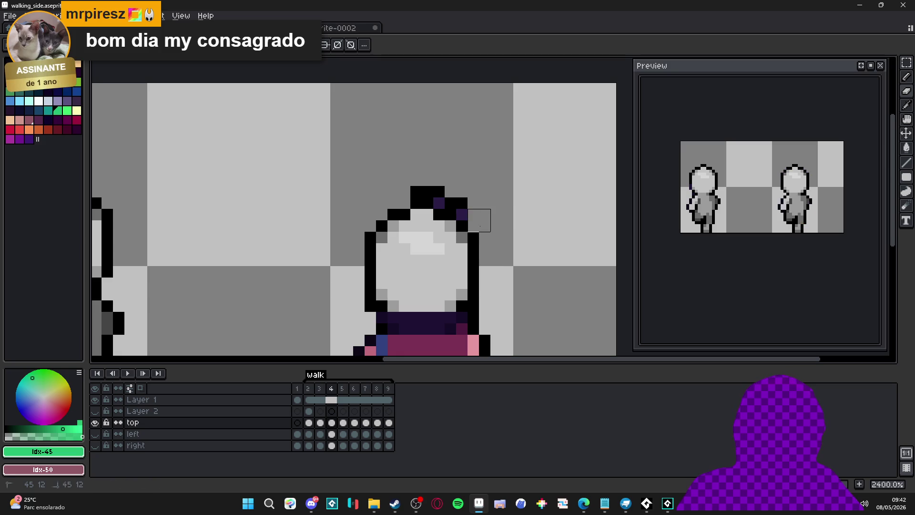
mouse_move(439, 203)
left_mouse_down()
mouse_move(439, 192)
mouse_move(417, 192)
left_mouse_up()
scroll(415, 200, "down", 3)
scroll(467, 251, "up", 3)
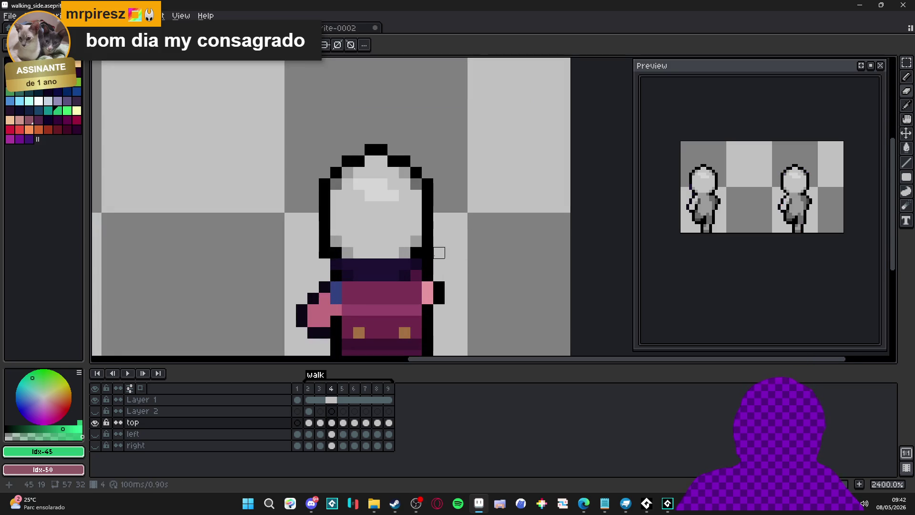
scroll(359, 288, "down", 4)
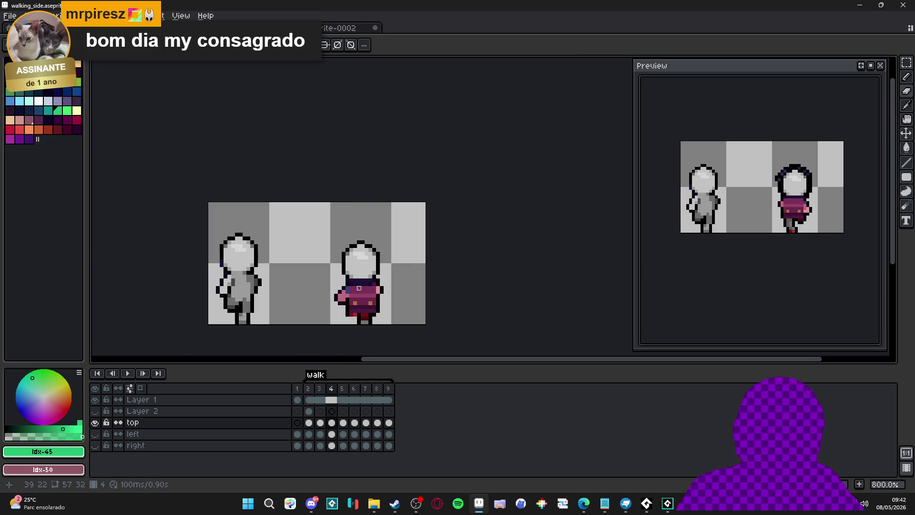
On frame 5, erase the hair pixels across the head top, then advance to frame 6.
key("Right")
scroll(367, 248, "up", 4)
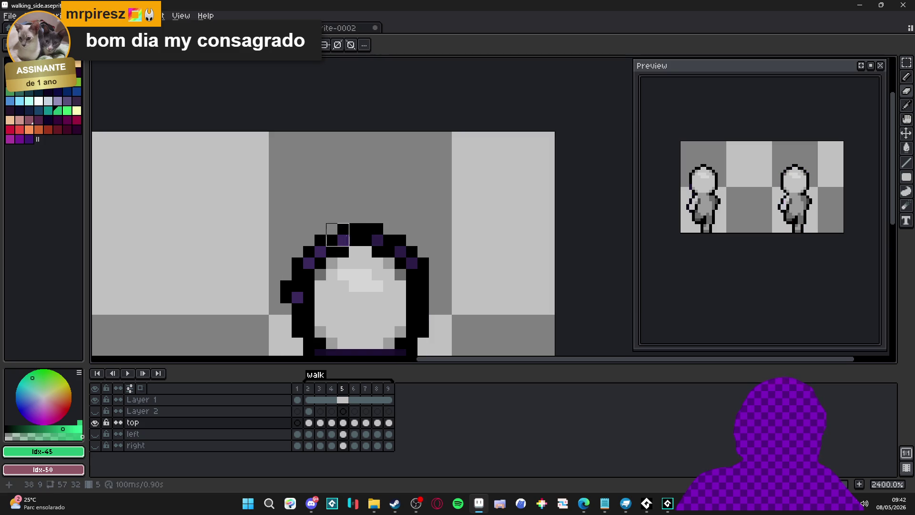
mouse_move(303, 242)
left_mouse_down()
mouse_move(313, 252)
mouse_move(294, 259)
mouse_move(303, 262)
mouse_move(316, 207)
mouse_move(318, 241)
left_mouse_up()
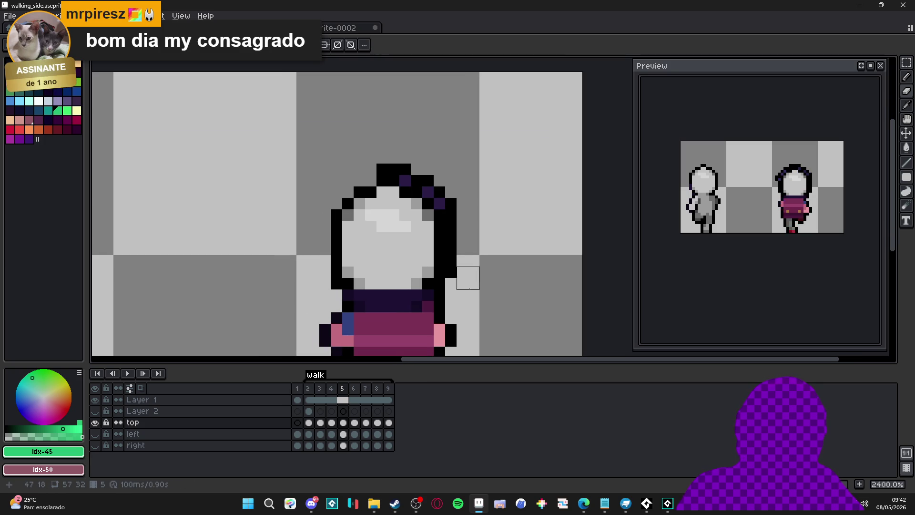
key("ctrl+z")
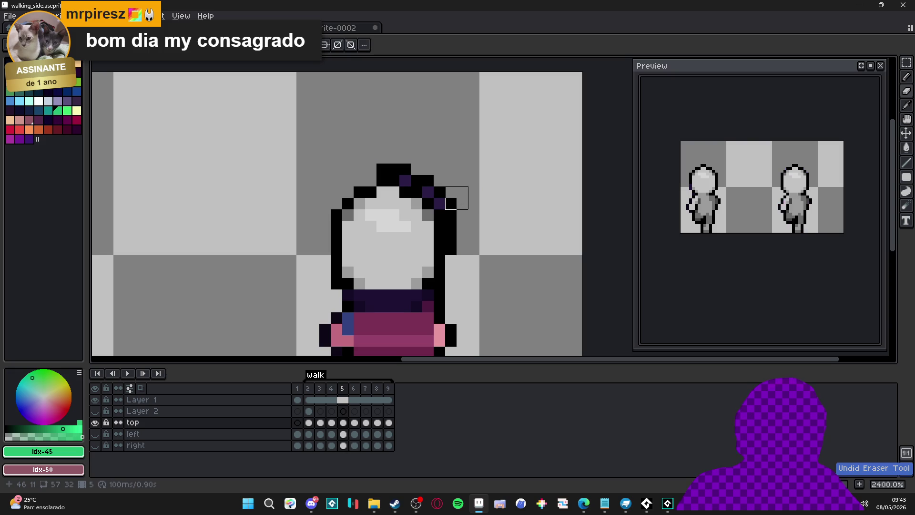
left_click(451, 202)
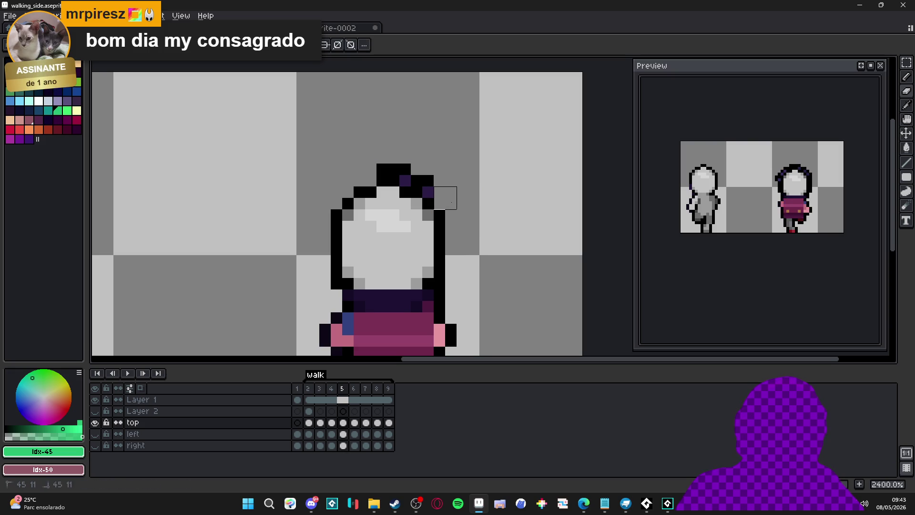
left_click_drag(434, 185, 377, 164)
scroll(390, 211, "down", 3)
scroll(327, 248, "up", 5)
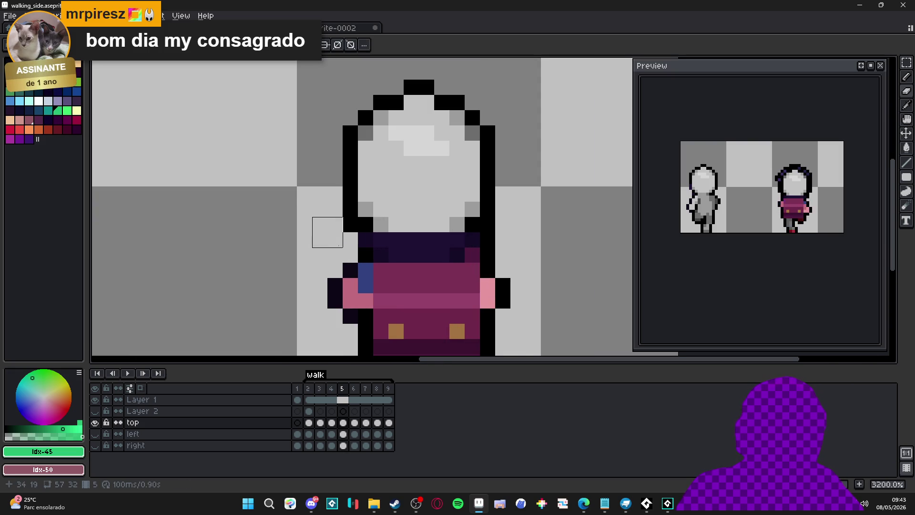
scroll(463, 246, "down", 1)
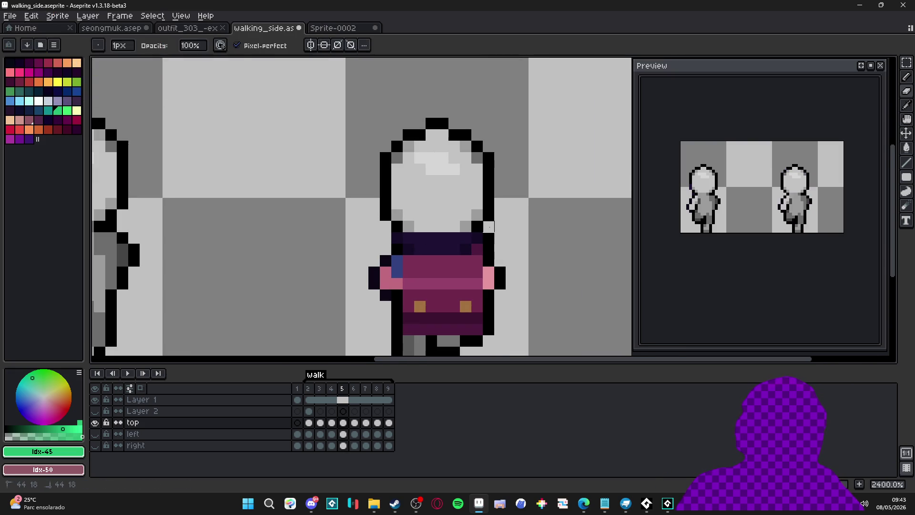
scroll(501, 253, "down", 3)
scroll(506, 257, "up", 1)
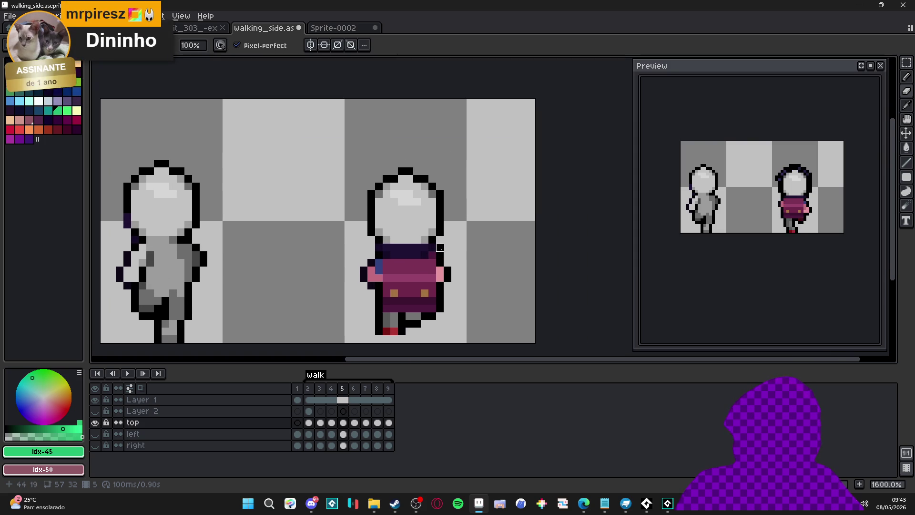
key("period")
scroll(417, 186, "up", 3)
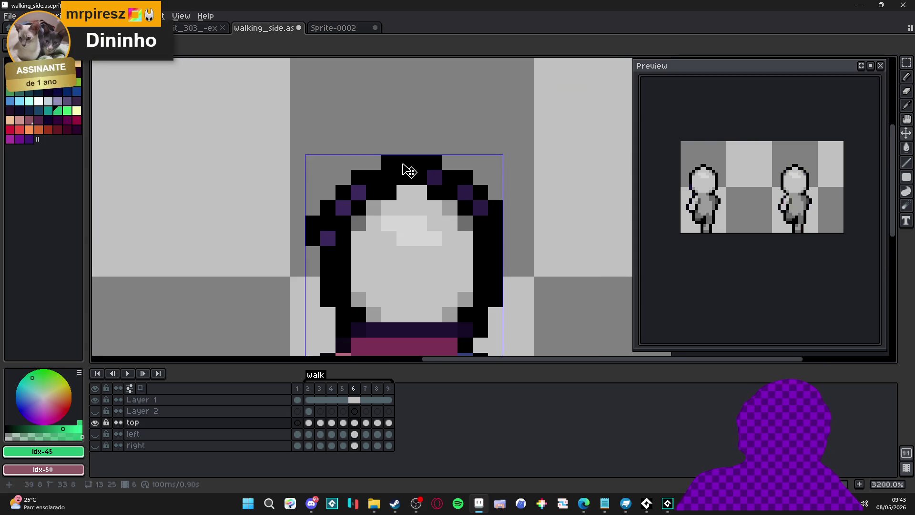
On frame 6, erase the hair outline at the head's top-right and top-left.
mouse_move(442, 170)
left_mouse_down()
mouse_move(474, 168)
mouse_move(473, 185)
mouse_move(503, 200)
mouse_move(496, 200)
mouse_move(504, 305)
left_mouse_up()
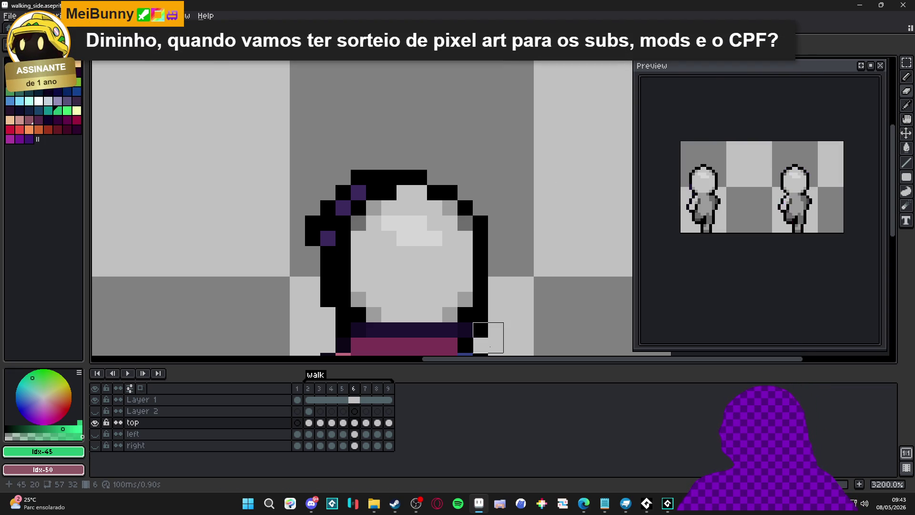
mouse_move(488, 337)
left_mouse_down()
mouse_move(492, 266)
mouse_move(511, 265)
left_mouse_up()
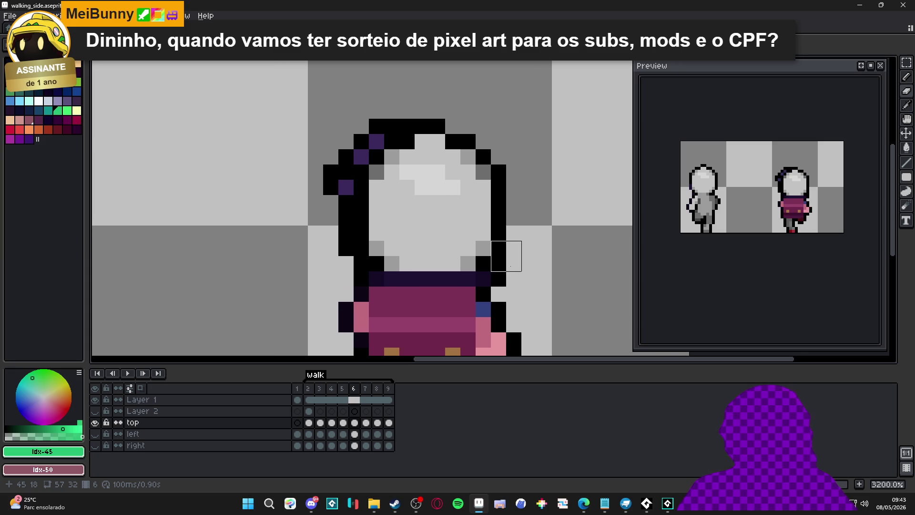
mouse_move(406, 127)
left_mouse_down()
mouse_move(352, 114)
mouse_move(332, 144)
mouse_move(343, 170)
mouse_move(347, 272)
left_mouse_up()
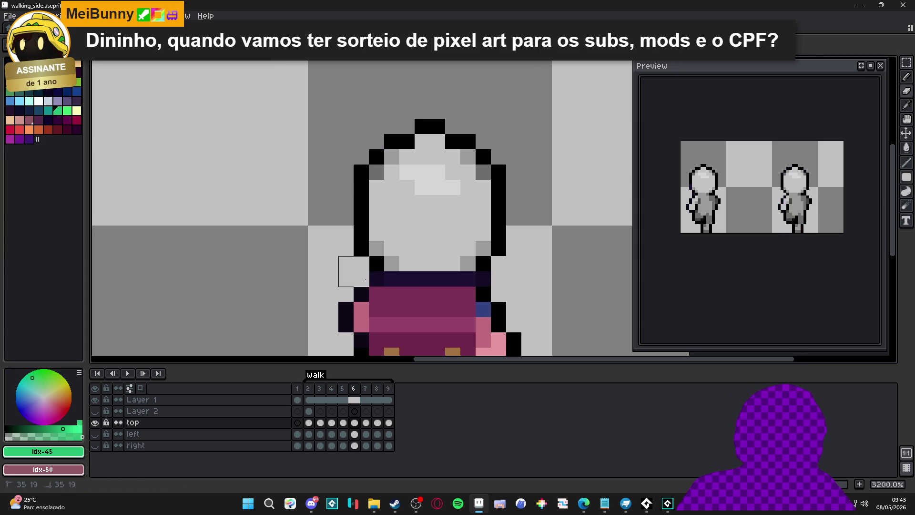
scroll(343, 267, "down", 3)
On frame 7, erase the dark hair pixels around the head, then go to frame 8.
key("period")
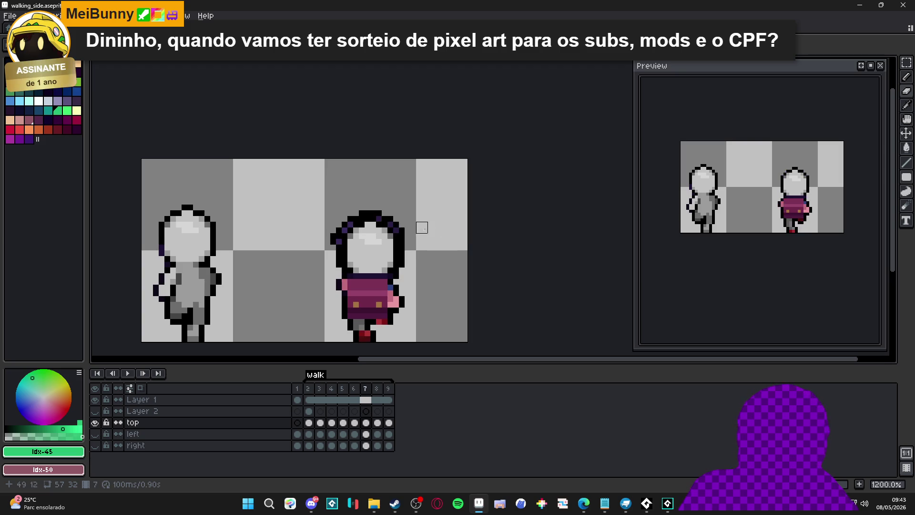
scroll(374, 206, "up", 3)
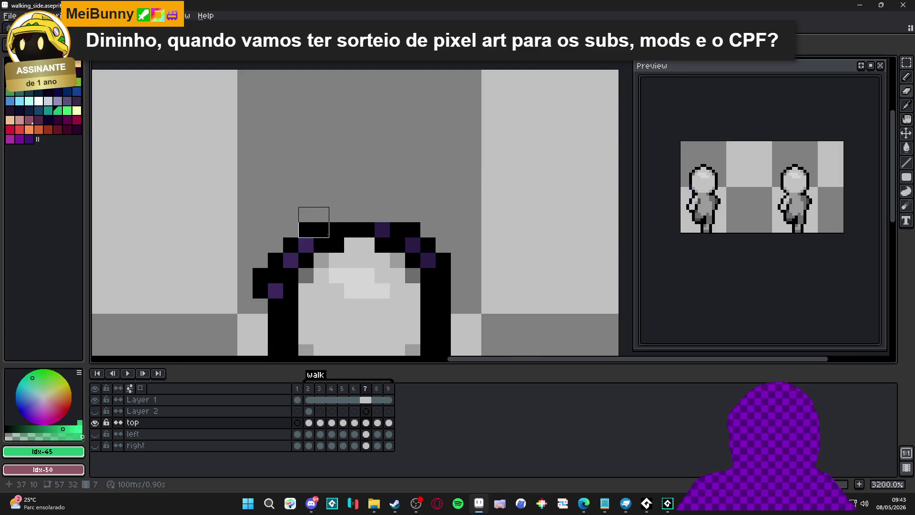
left_click(318, 235)
mouse_move(298, 237)
left_mouse_down()
mouse_move(268, 252)
mouse_move(253, 237)
mouse_move(268, 268)
mouse_move(271, 157)
mouse_move(281, 260)
left_mouse_up()
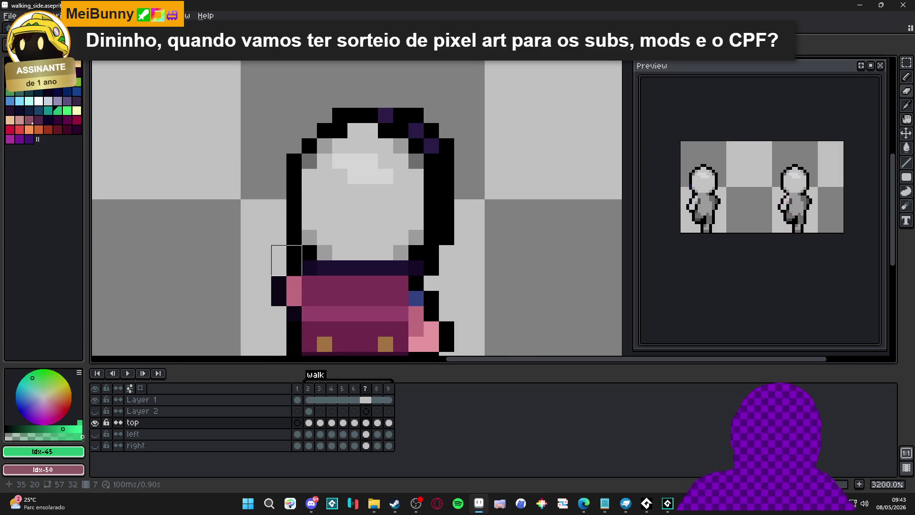
mouse_move(439, 261)
left_mouse_down()
mouse_move(454, 260)
mouse_move(439, 124)
mouse_move(394, 108)
mouse_move(386, 116)
left_mouse_up()
scroll(409, 251, "down", 4)
left_click(377, 388)
scroll(392, 190, "up", 3)
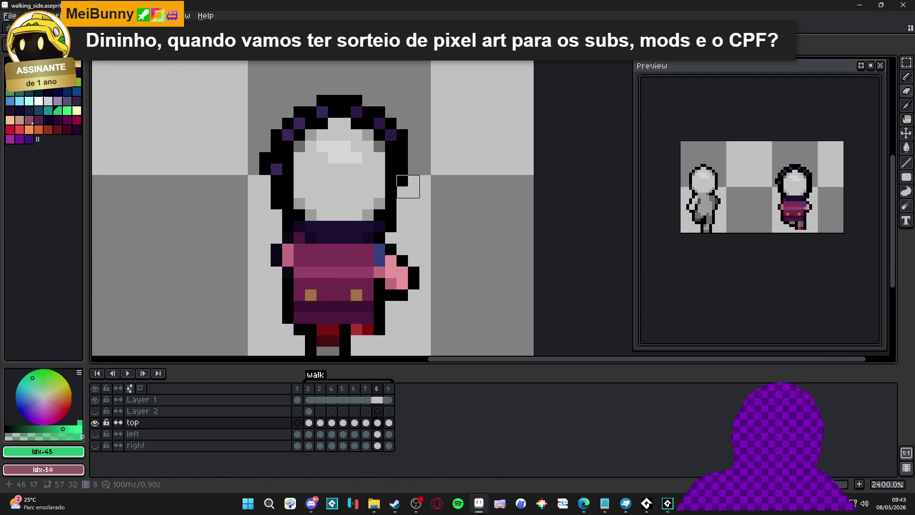
On frame 8, erase the hair pixels across the head top and top-left.
mouse_move(397, 118)
left_mouse_down()
mouse_move(333, 95)
mouse_move(300, 108)
mouse_move(325, 115)
left_mouse_up()
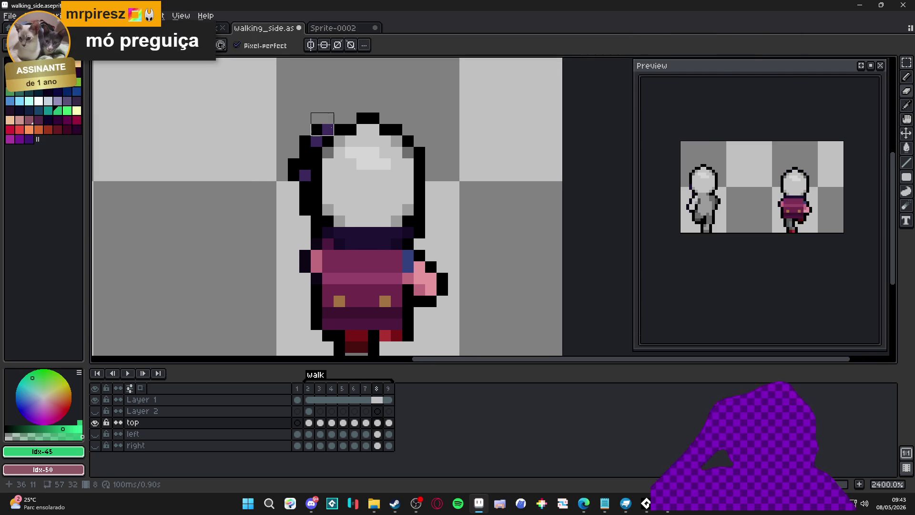
mouse_move(322, 125)
left_mouse_down()
mouse_move(288, 181)
mouse_move(299, 214)
left_mouse_up()
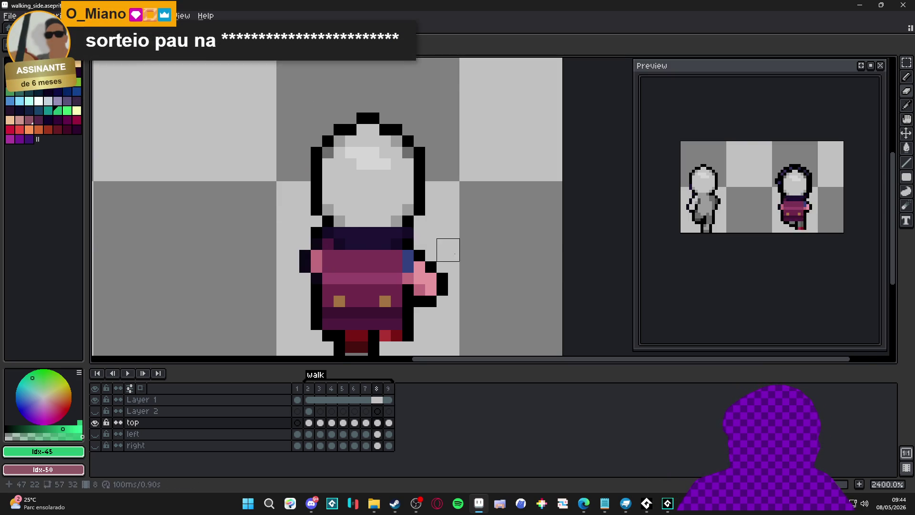
scroll(453, 262, "down", 3)
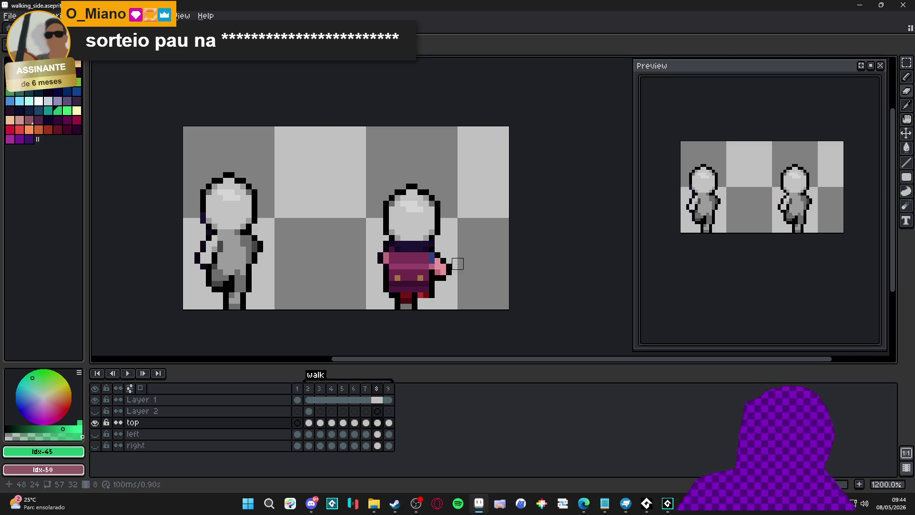
On frame 9, erase the purple and black hair pixels from the head top and sides.
key("period")
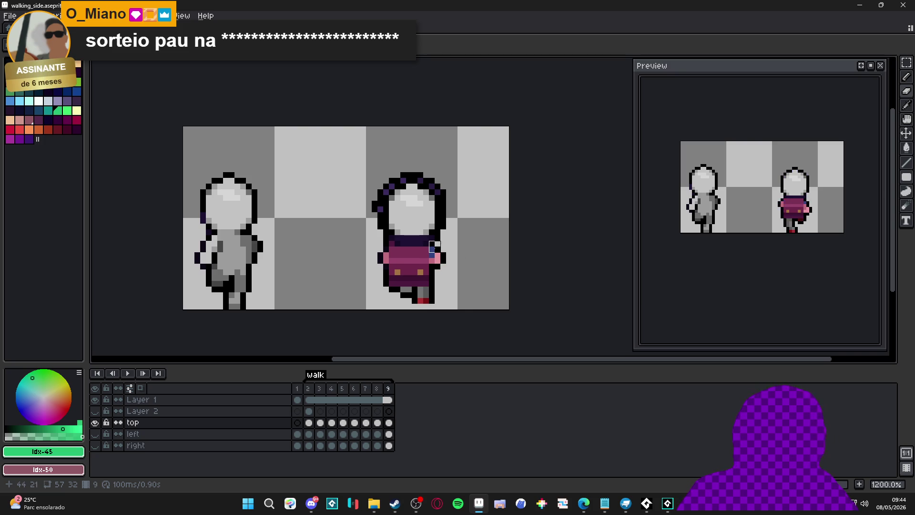
scroll(403, 174, "up", 2)
mouse_move(409, 179)
left_mouse_down()
mouse_move(386, 191)
mouse_move(409, 179)
mouse_move(479, 182)
mouse_move(443, 186)
mouse_move(491, 201)
mouse_move(465, 200)
mouse_move(477, 211)
left_mouse_up()
left_click(476, 211)
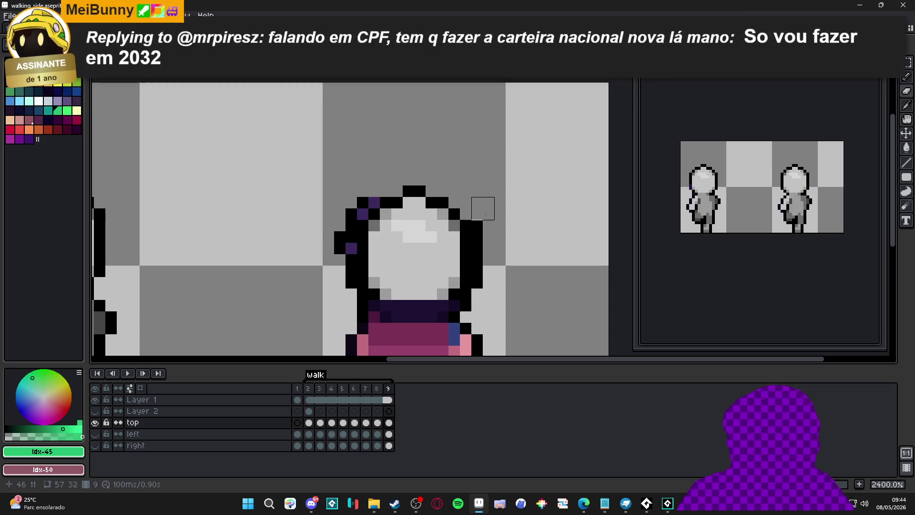
left_click_drag(494, 218, 472, 299)
left_click(368, 199)
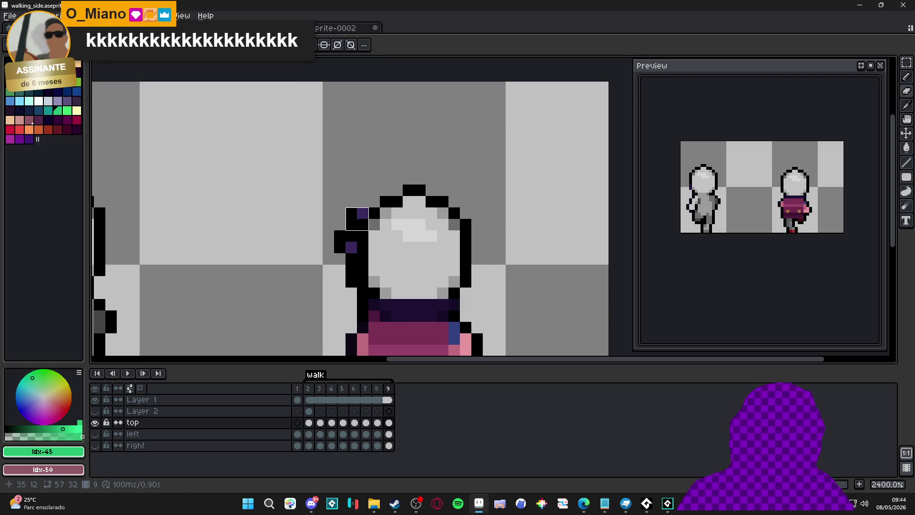
left_click(357, 219)
left_click(345, 231)
left_click_drag(346, 230, 346, 288)
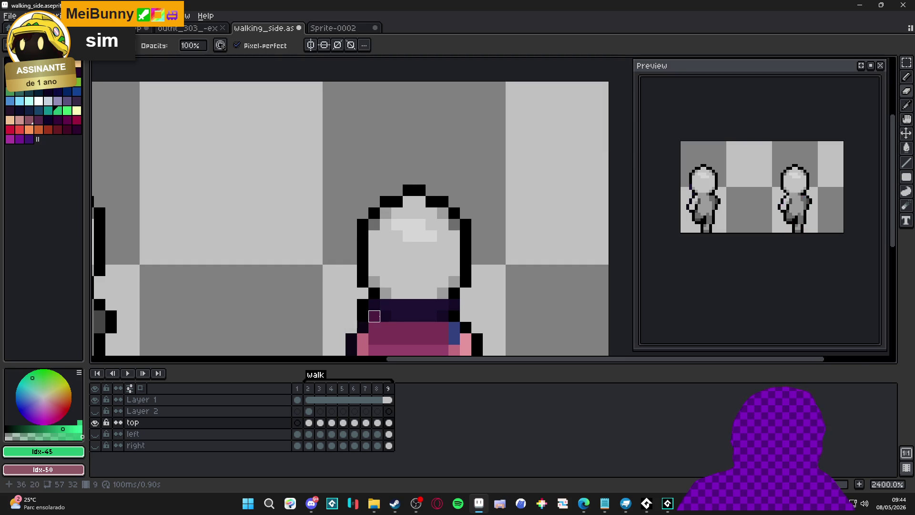
scroll(374, 316, "down", 5)
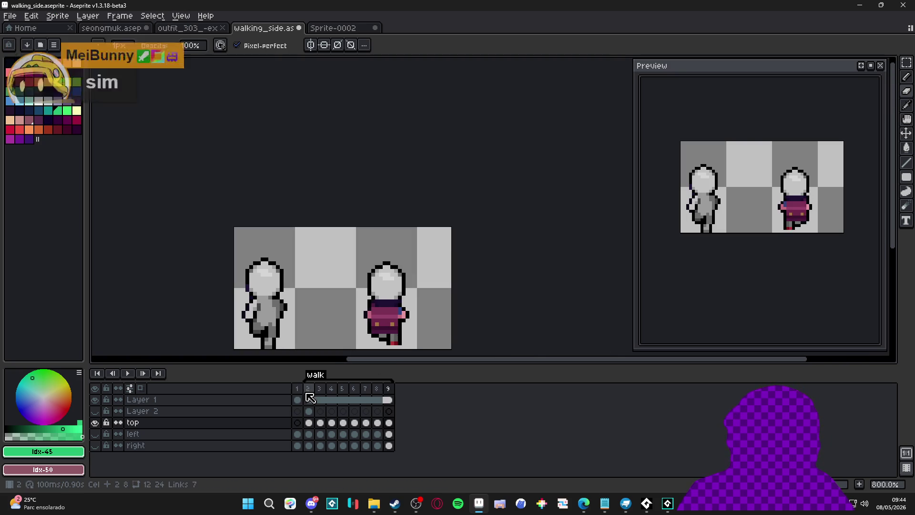
Go to frame 4 and flip between frames 3 and 4 to compare them.
left_click(320, 398)
left_click(332, 398)
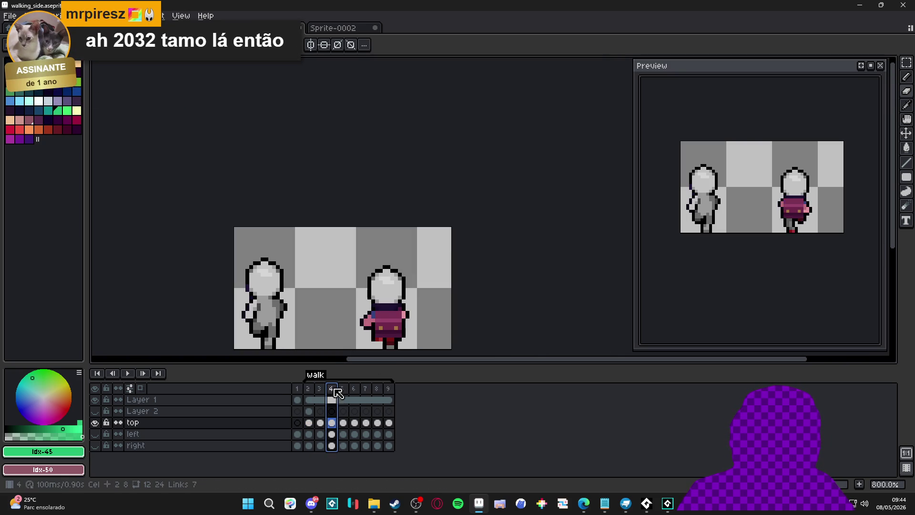
key("Left")
key("Right")
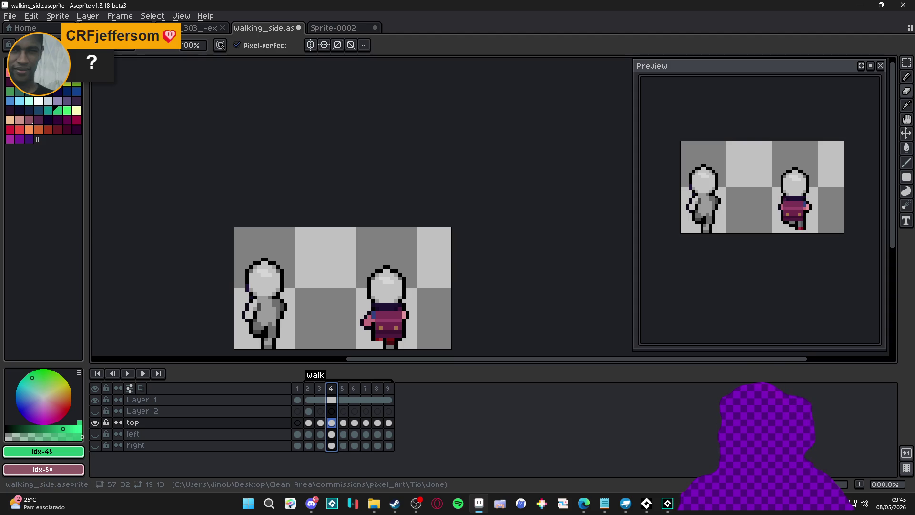
key("alt+Tab")
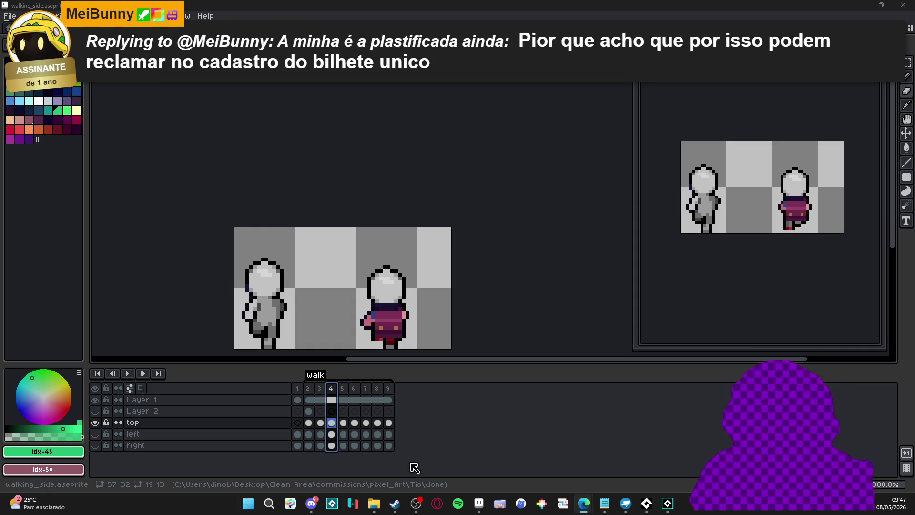
Open the Windows Start search to look for an app.
left_click(248, 504)
Search 'ti' and launch the Tibia client from the results.
type("tibia")
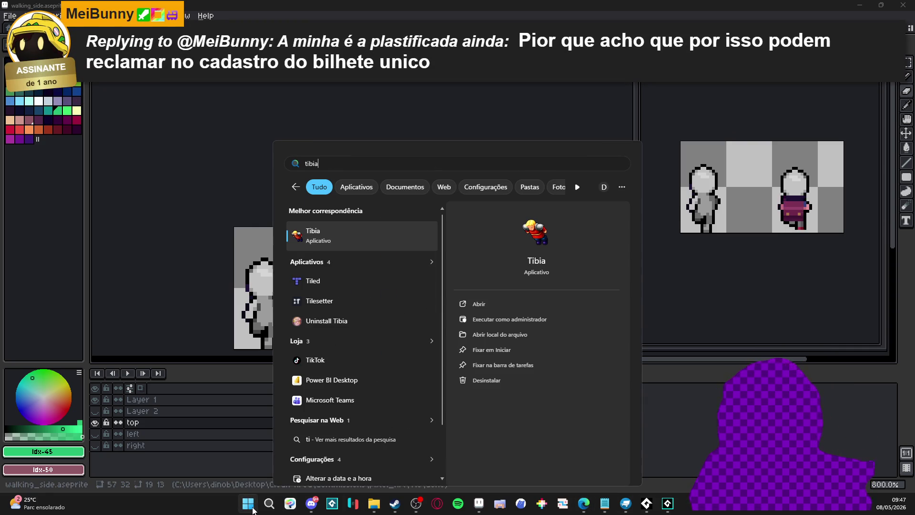
key("Escape")
left_click(417, 503)
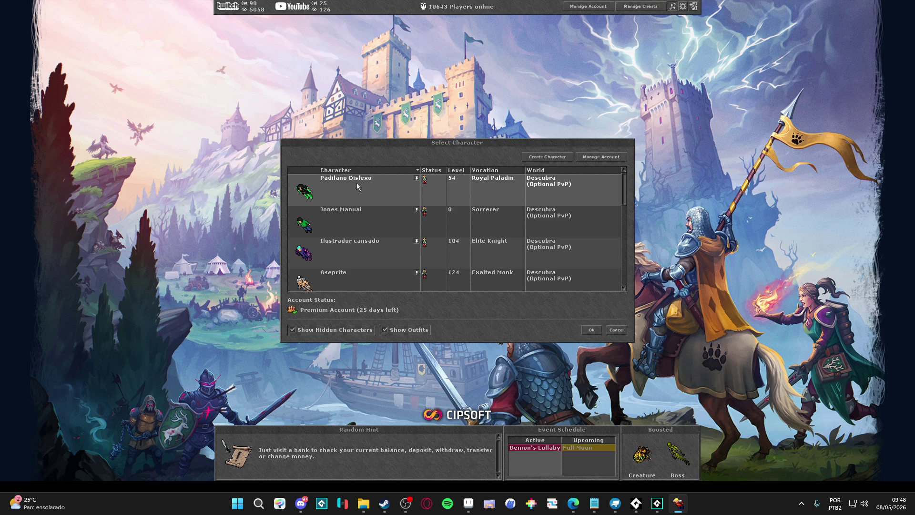
Log in the level 54 Royal Paladin, check the Reward Wall, then log out.
double_click(357, 182)
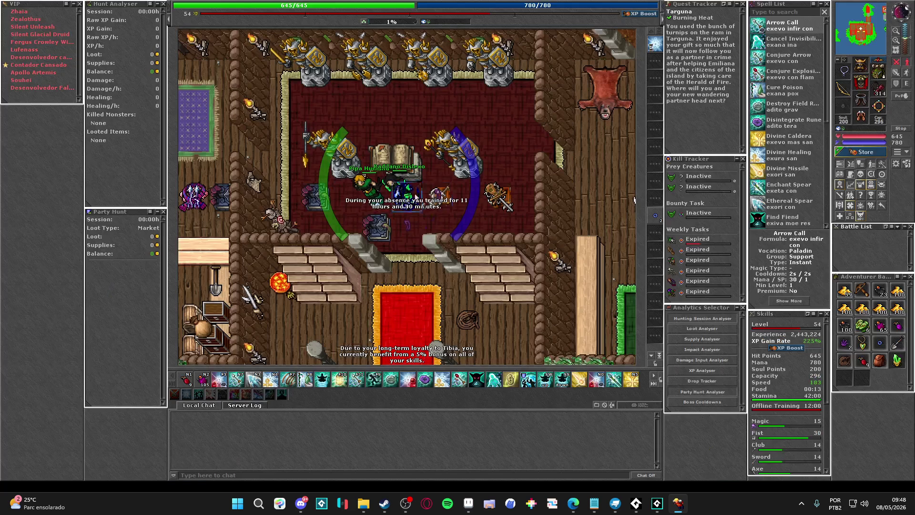
key("Down")
key("Down")
key("Down")
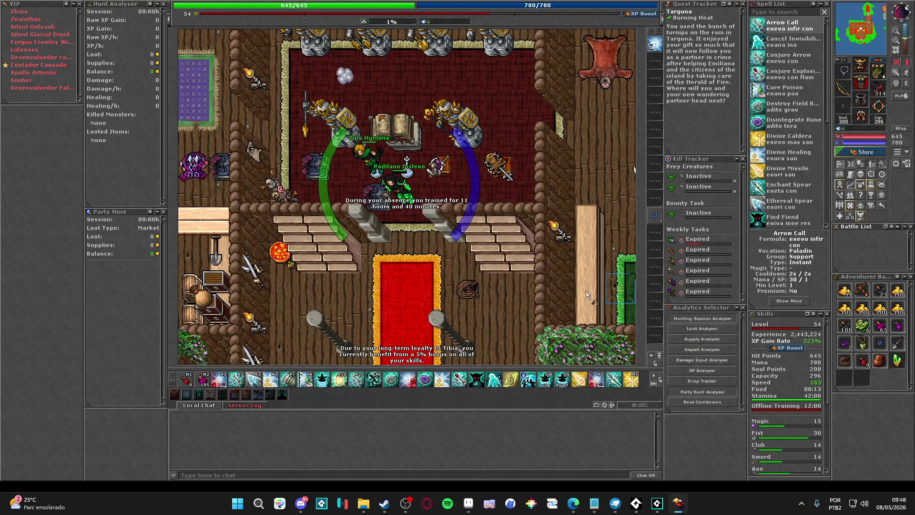
key("Down")
key("Down")
key("Down")
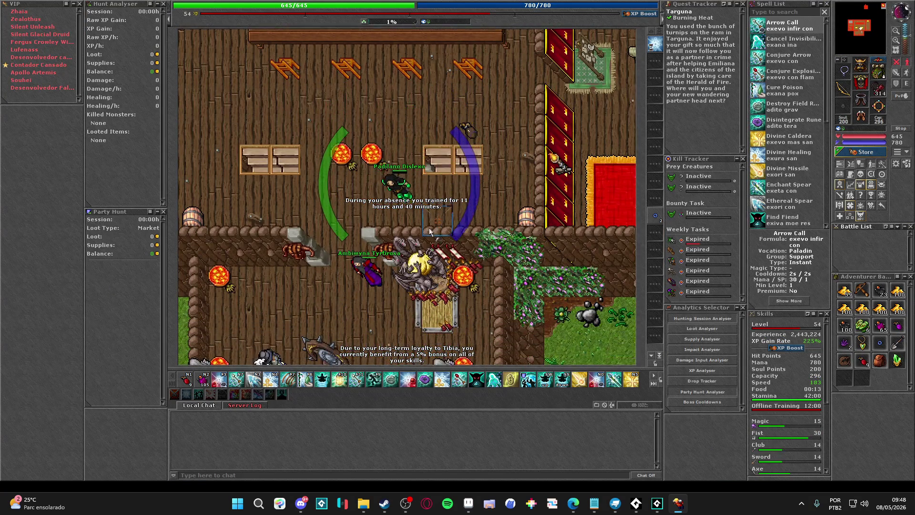
key("Down")
key("Down")
key("Down")
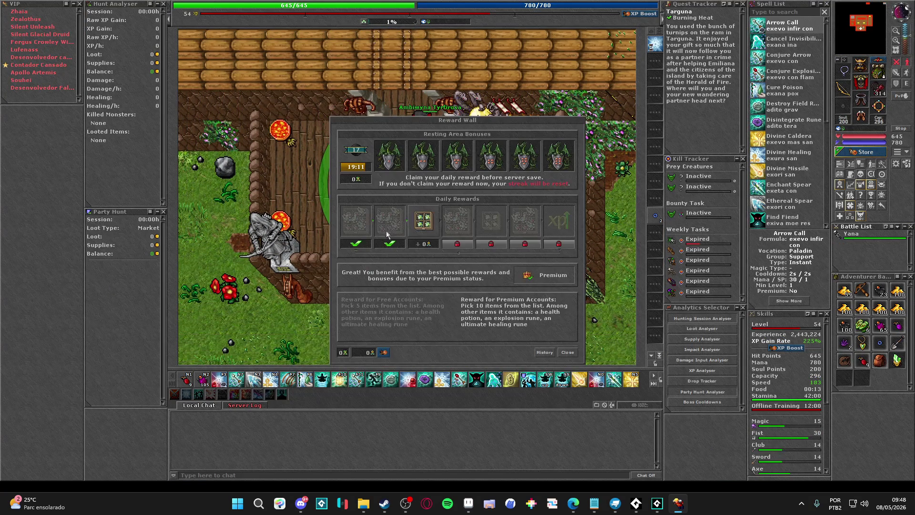
key("Escape")
key("Up")
key("Up")
key("Up")
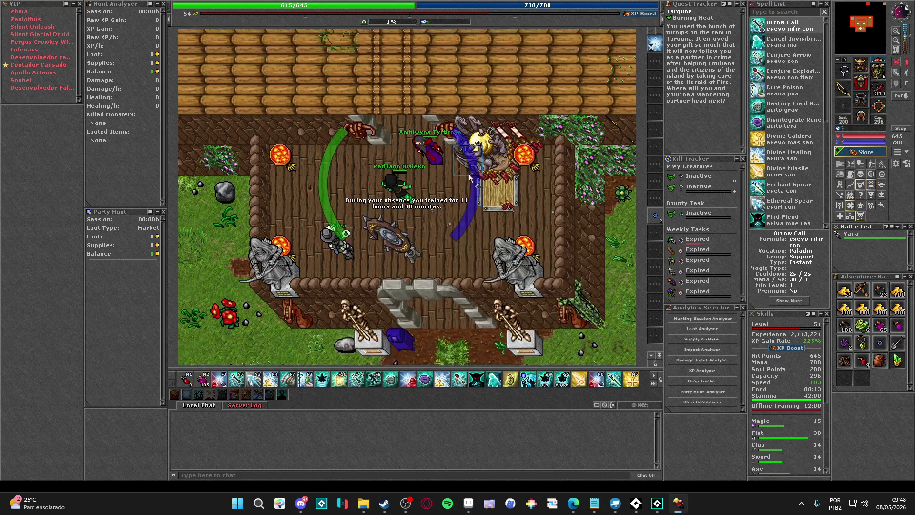
key("Up")
key("Up")
key("Up")
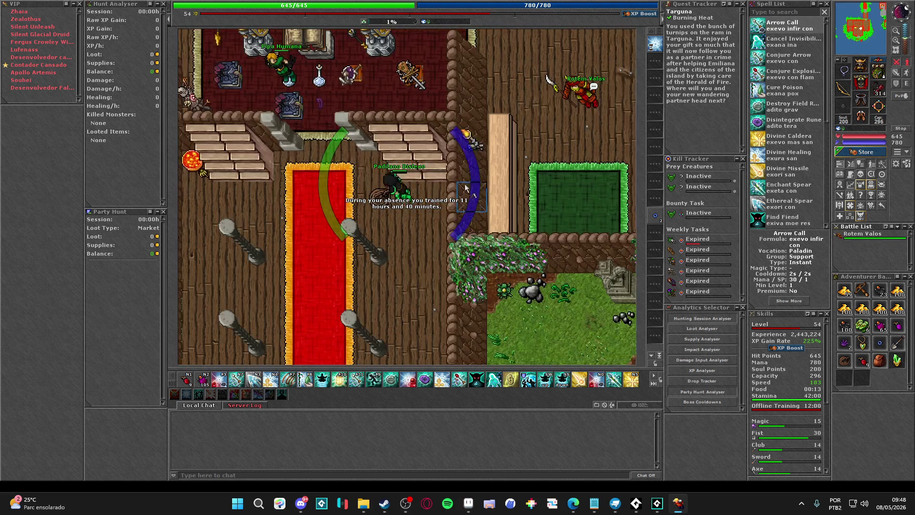
key("Up")
key("Up")
key("Up")
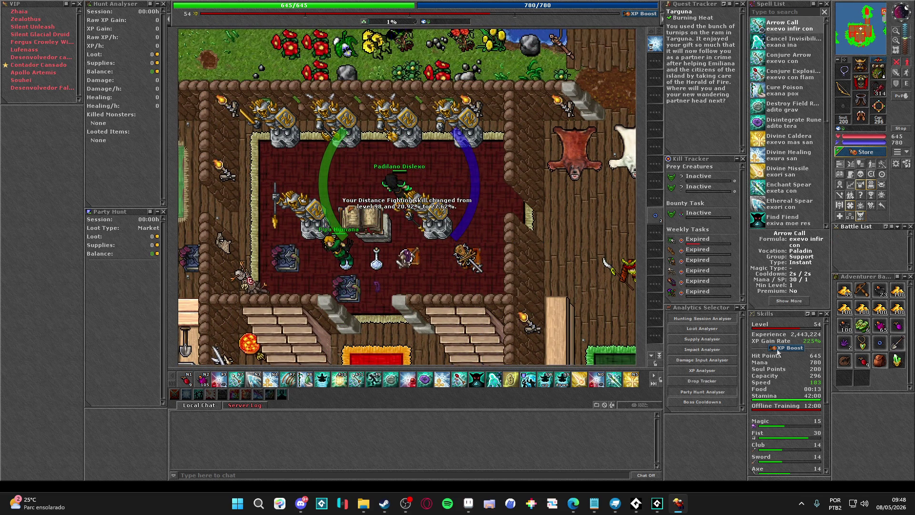
scroll(790, 381, "down", 4)
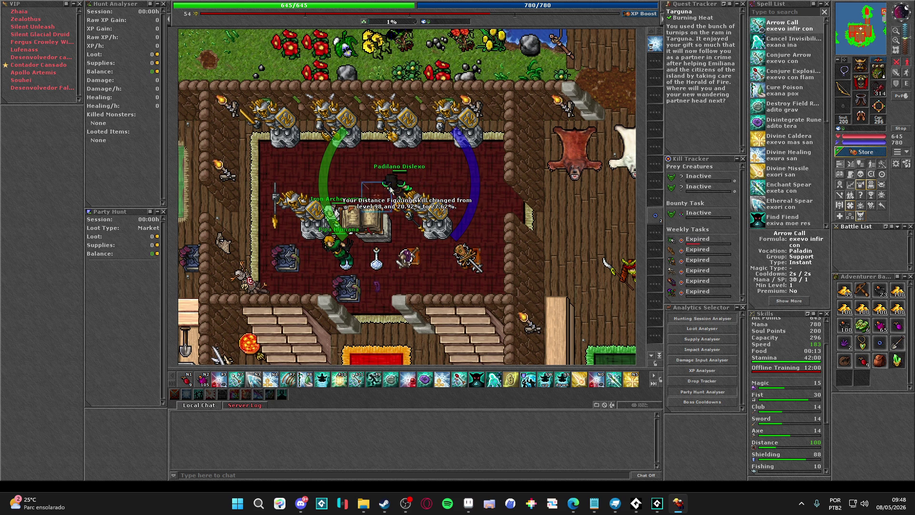
key("Left")
key("Left")
key("Left")
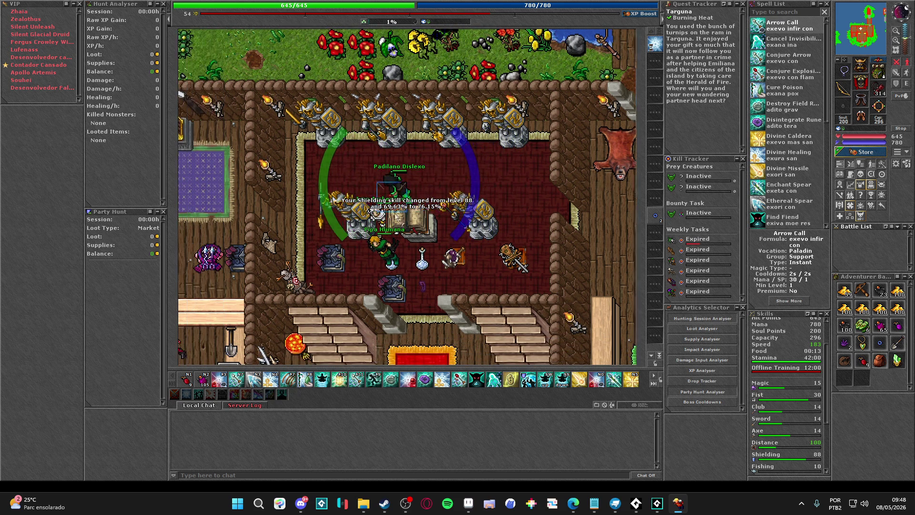
key("ctrl+l")
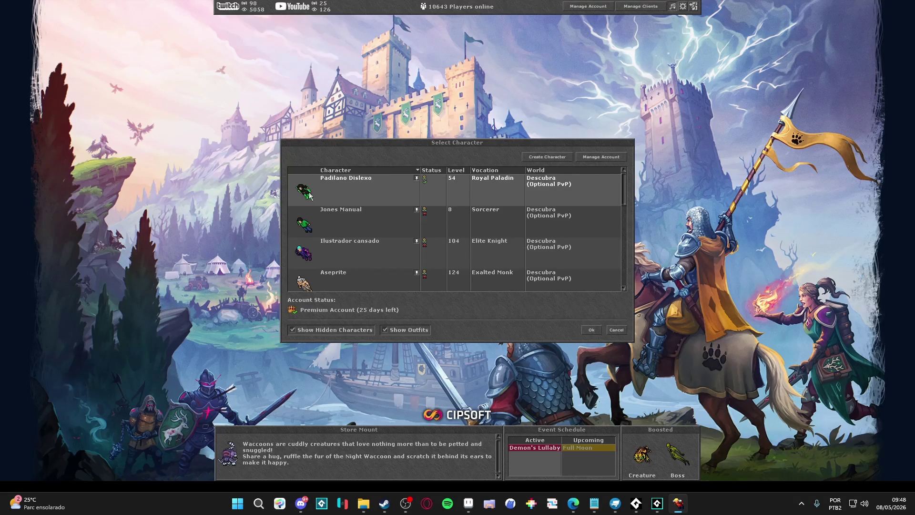
Log in the level 8 Sorcerer, check the Reward Wall and training statue options.
left_click(367, 223)
key("Return")
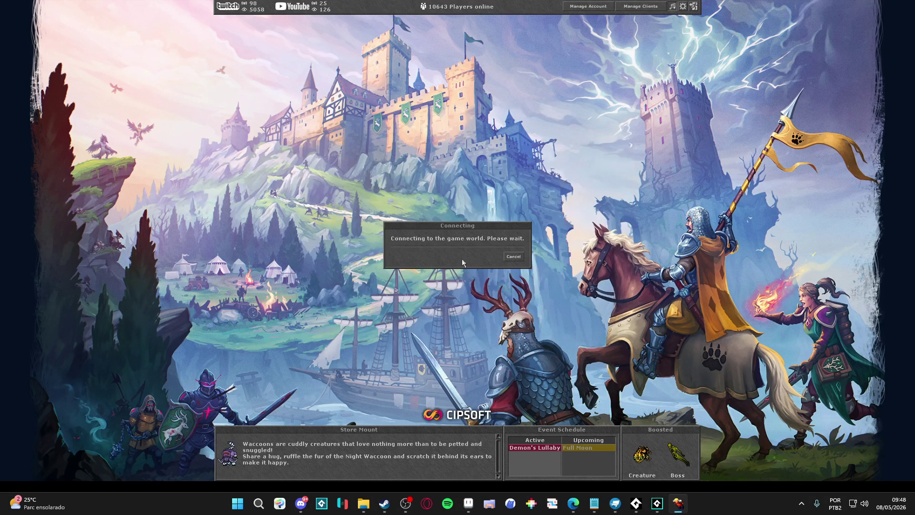
key("Up")
key("Up")
key("Up")
key("Left")
key("Left")
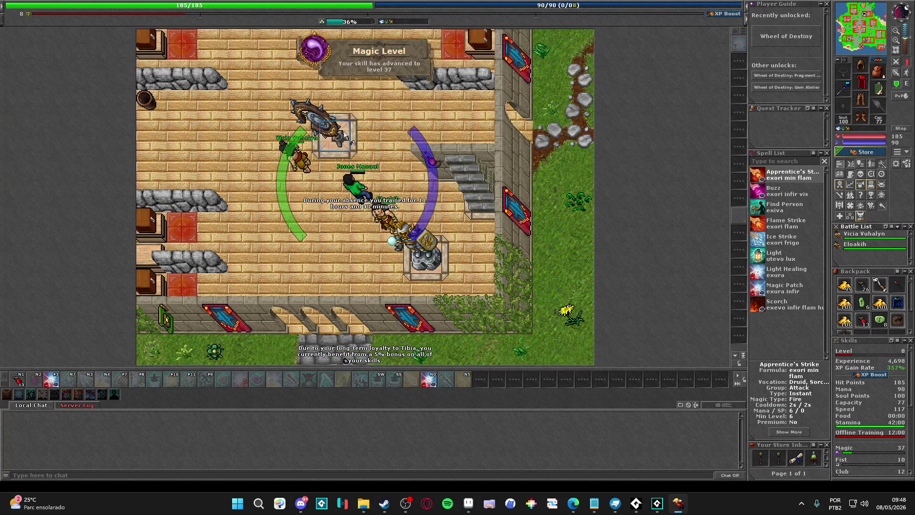
right_click(371, 168)
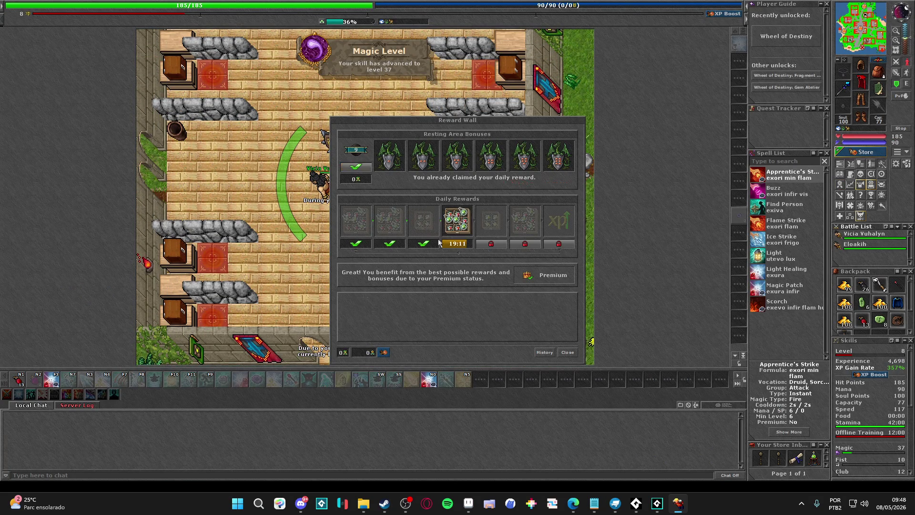
left_click(571, 358)
key("Right")
key("Right")
key("Down")
key("Down")
key("Down")
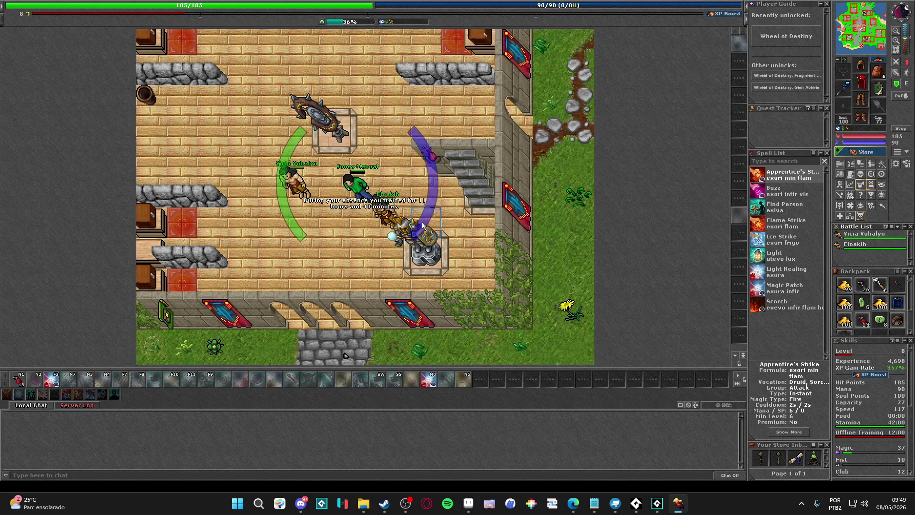
right_click(405, 202)
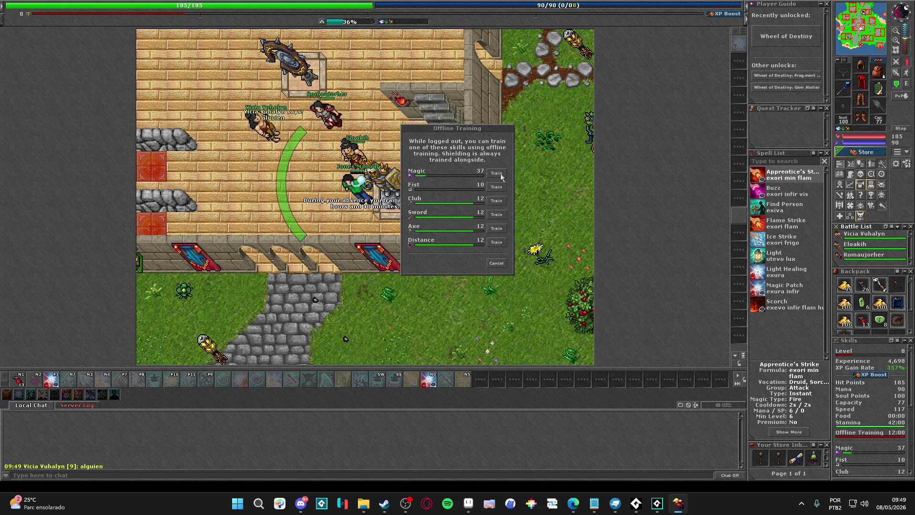
key("Escape")
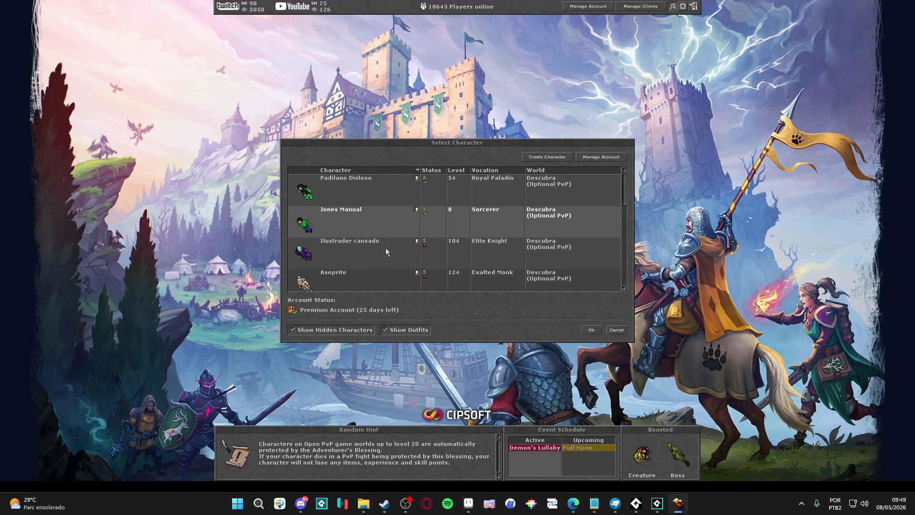
Return to the login screen and log back in with the account password.
scroll(379, 247, "down", 1)
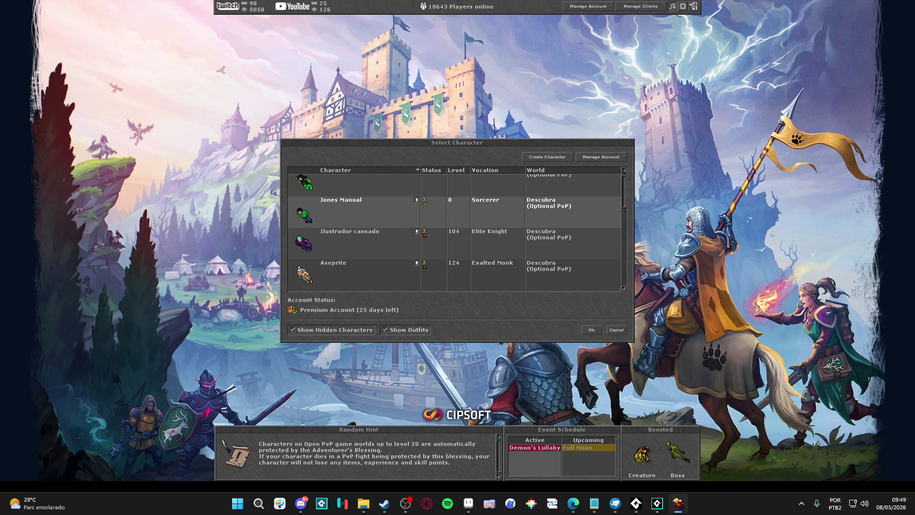
key("alt+Tab")
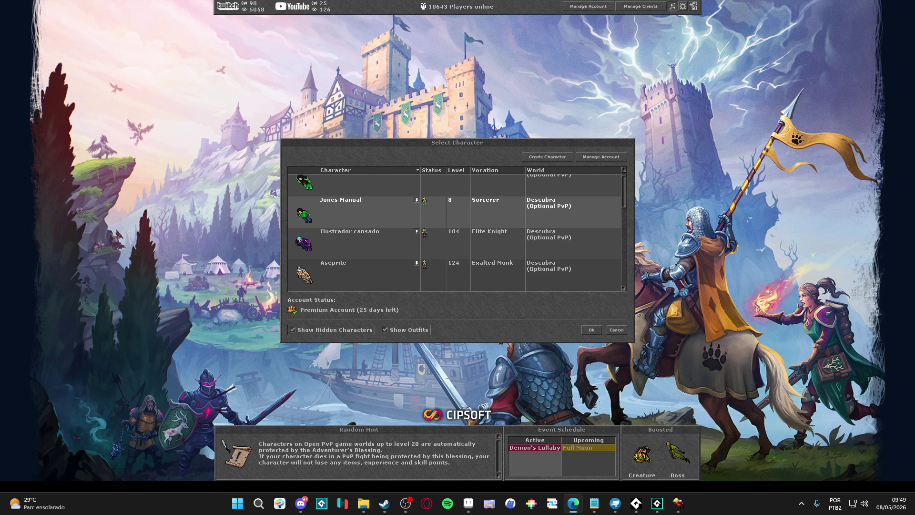
key("Escape")
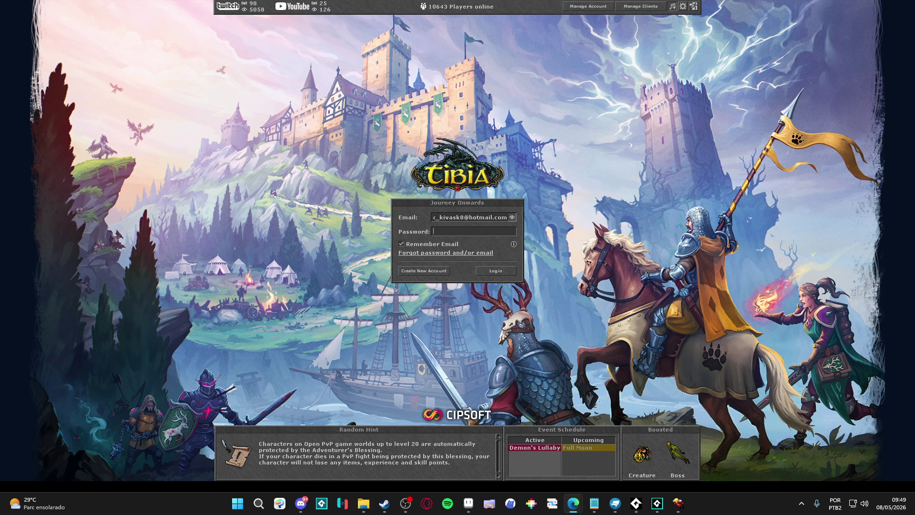
left_click(451, 231)
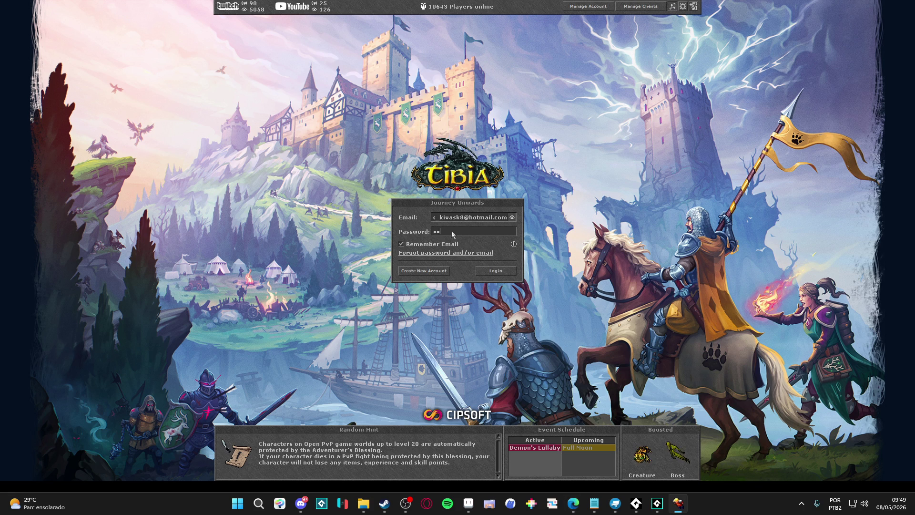
key("Return")
scroll(382, 217, "down", 2)
Log in the level 104 Elite Knight, check the Server Log's offline training, then log out.
double_click(374, 268)
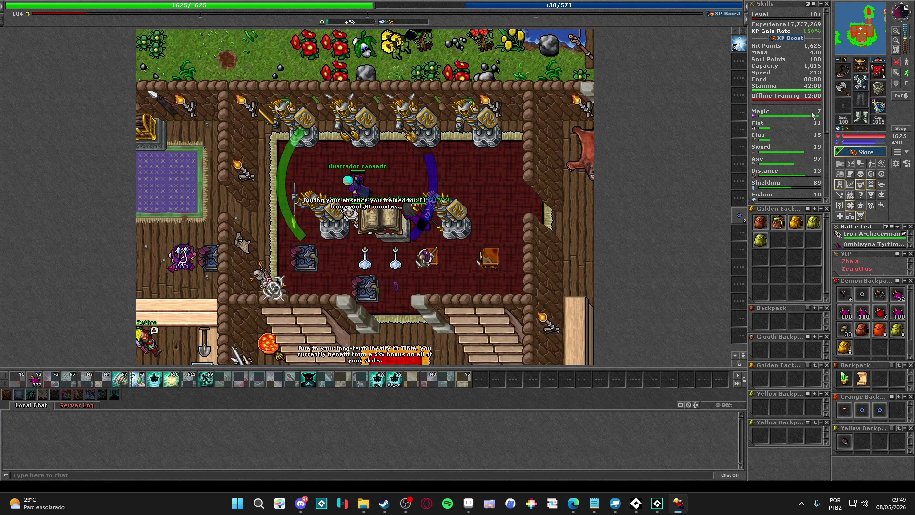
key("Right")
left_click(77, 405)
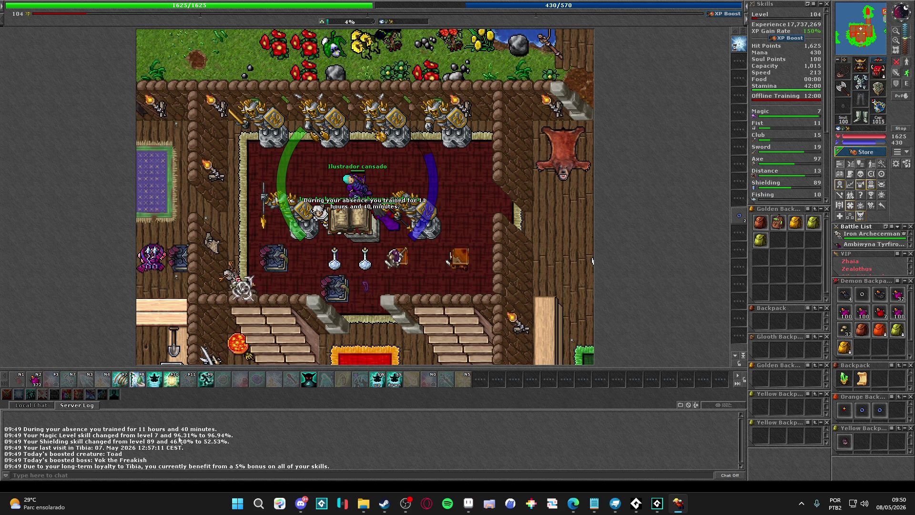
key("Right")
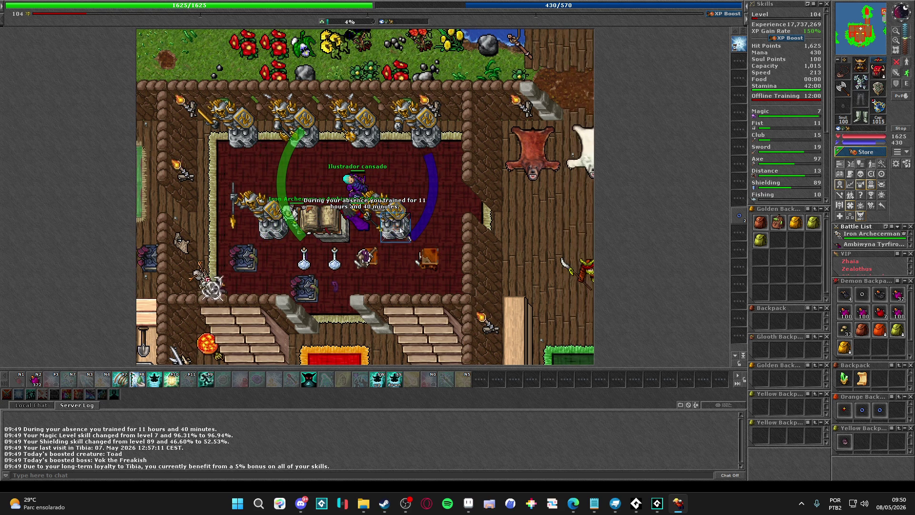
key("ctrl+l")
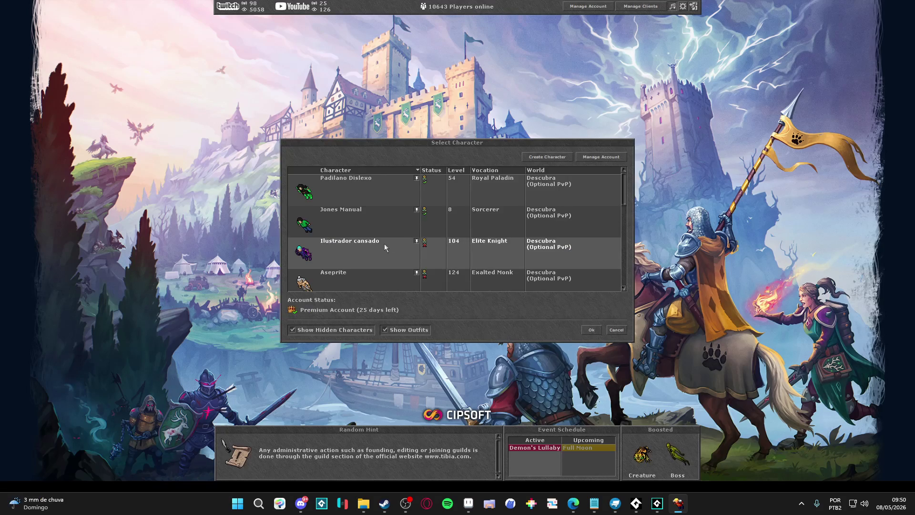
Log in the level 124 Exalted Monk, review its Skills, log out and close Tibia.
key("Return")
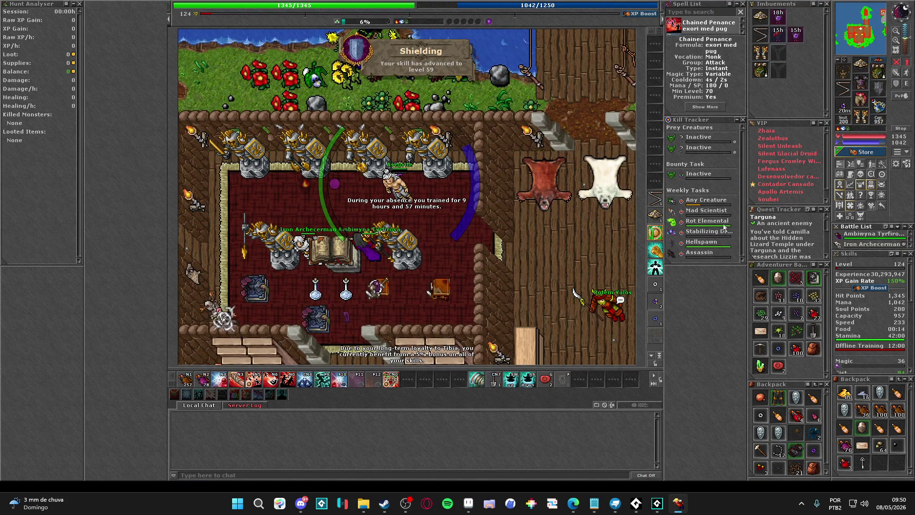
scroll(842, 296, "down", 10)
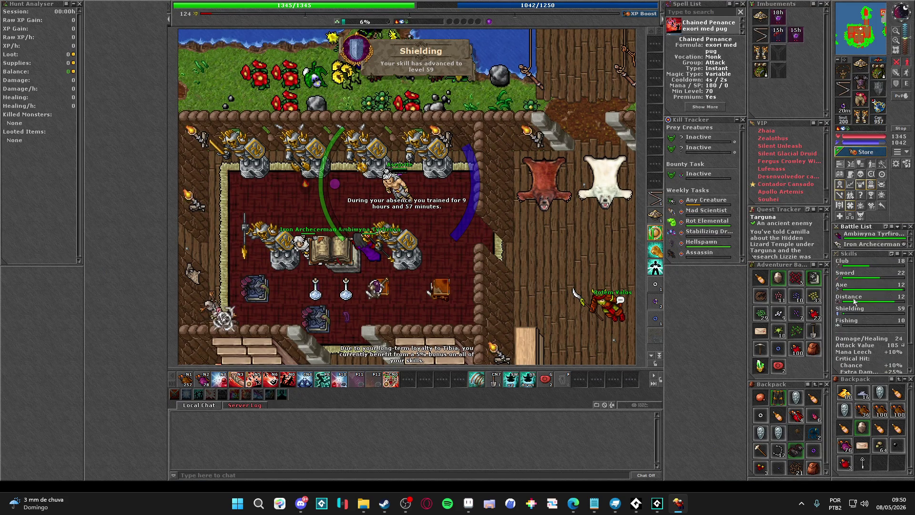
scroll(854, 301, "up", 5)
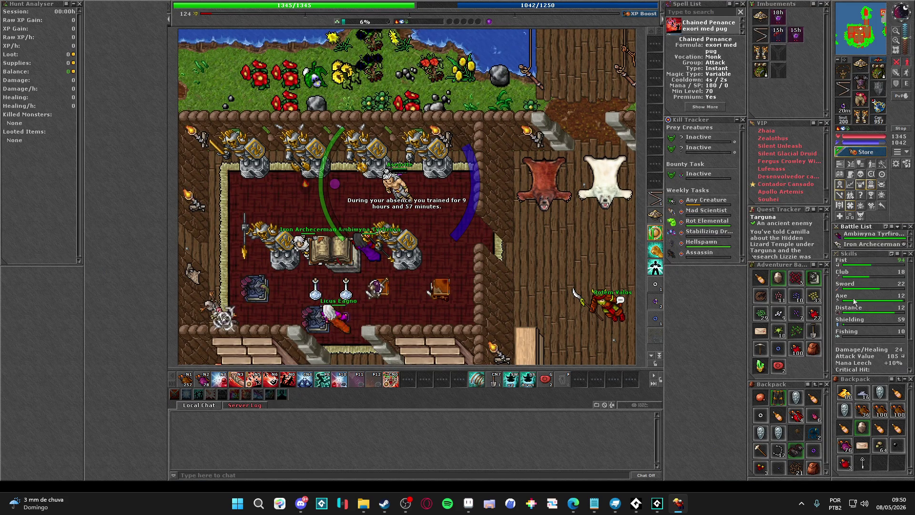
scroll(891, 323, "down", 2)
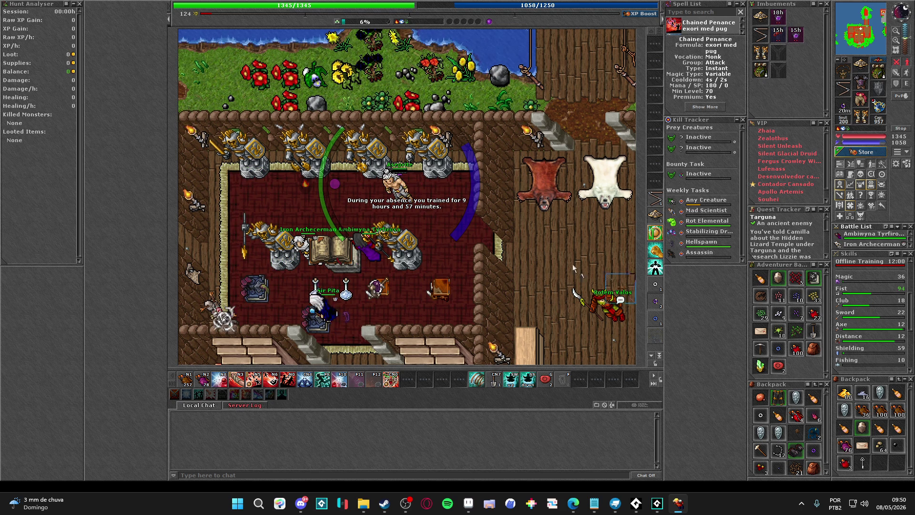
key("Right")
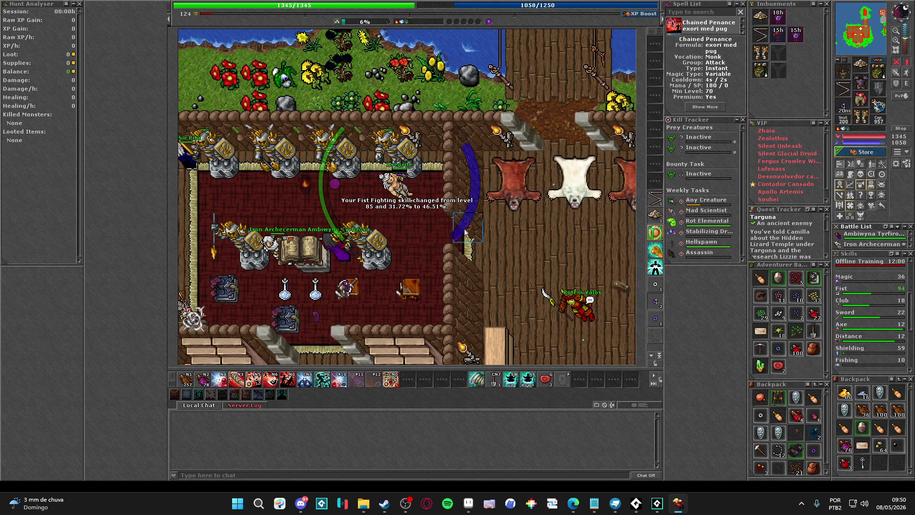
key("ctrl+l")
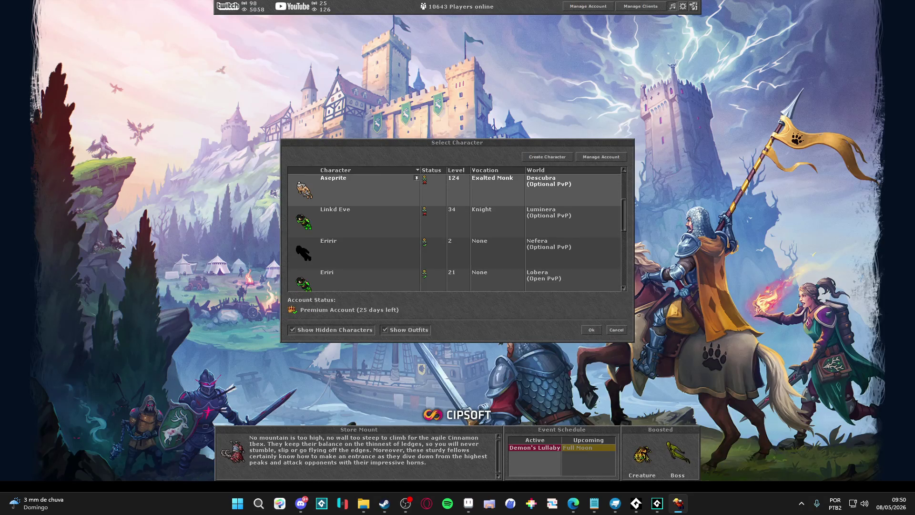
key("alt+F4")
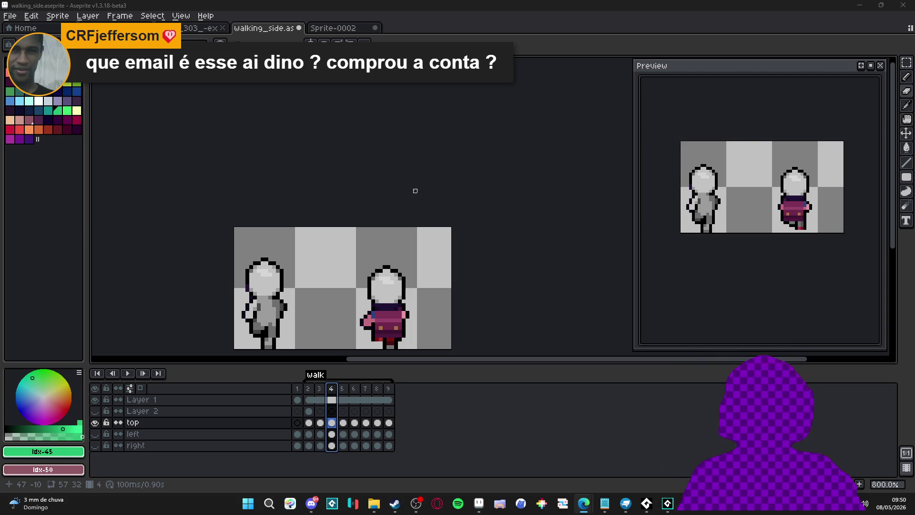
Bring up frame 3 of the top layer, checking it against frame 2.
left_click_drag(431, 305, 427, 246)
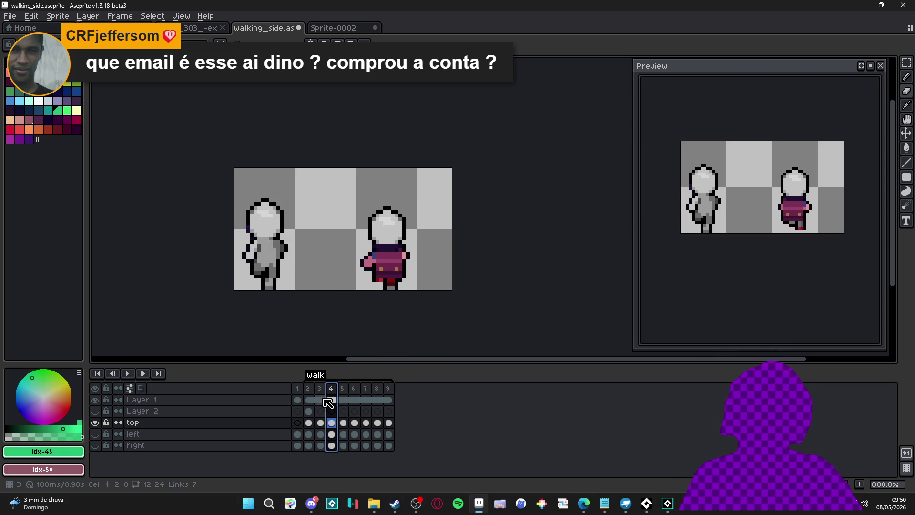
left_click(309, 423)
left_click(320, 423)
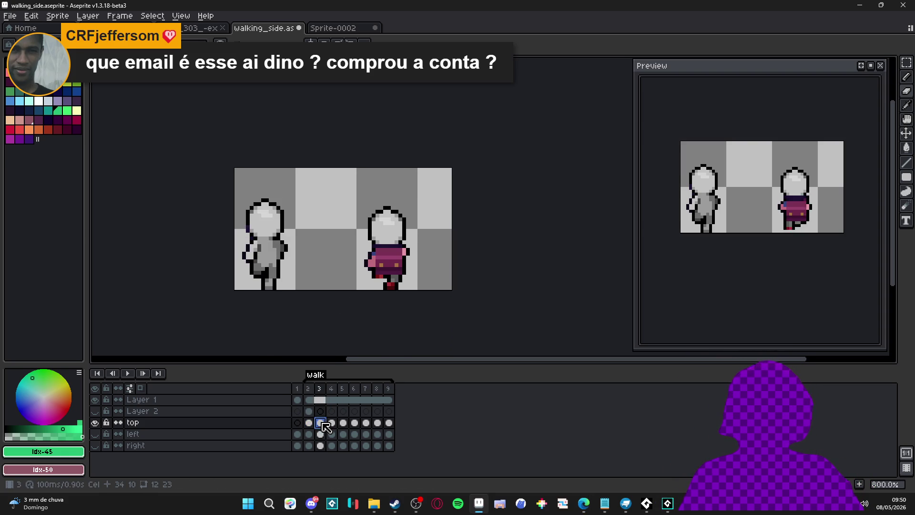
left_click(309, 423)
scroll(362, 248, "up", 3)
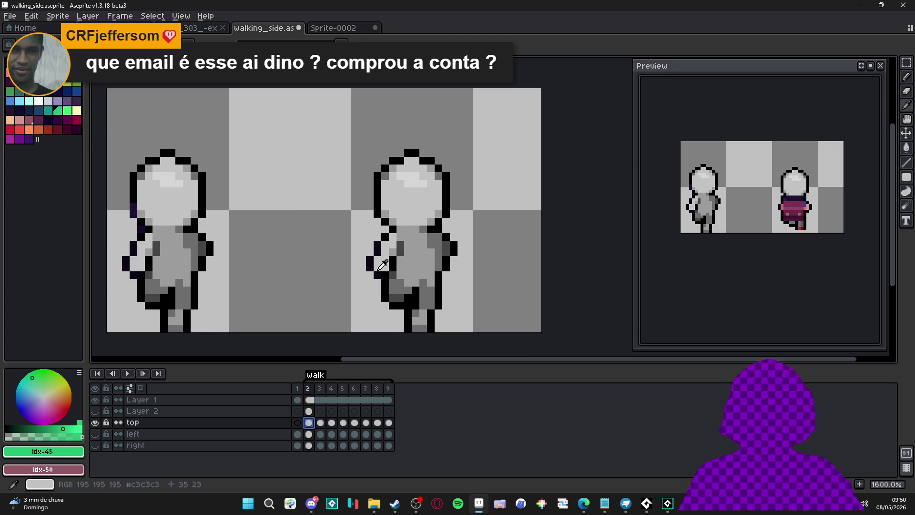
left_click(326, 423)
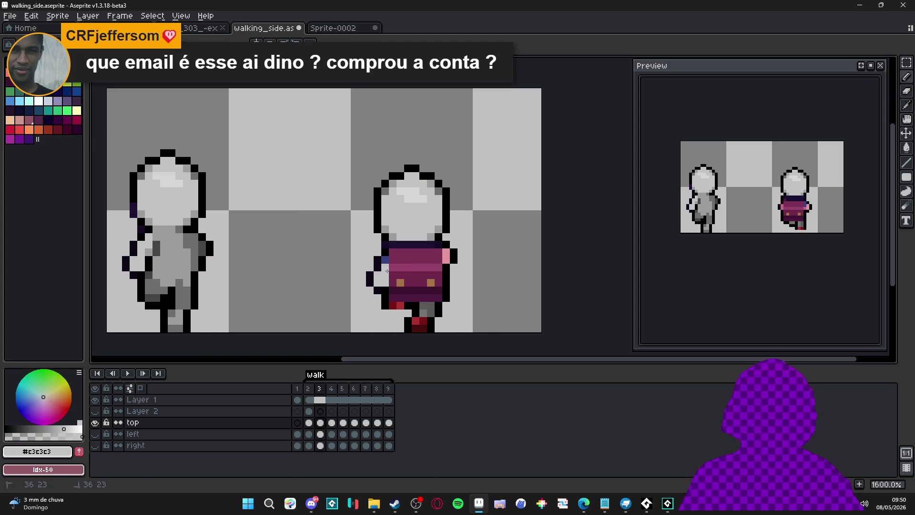
Paint light grey pixels on the right figure's torso, including its top row.
left_click(385, 291, "alt")
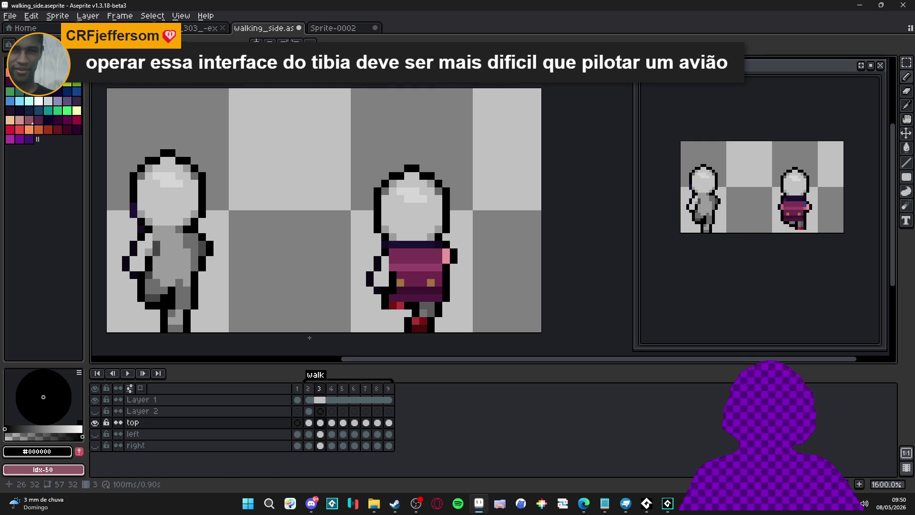
left_click(173, 260, "alt")
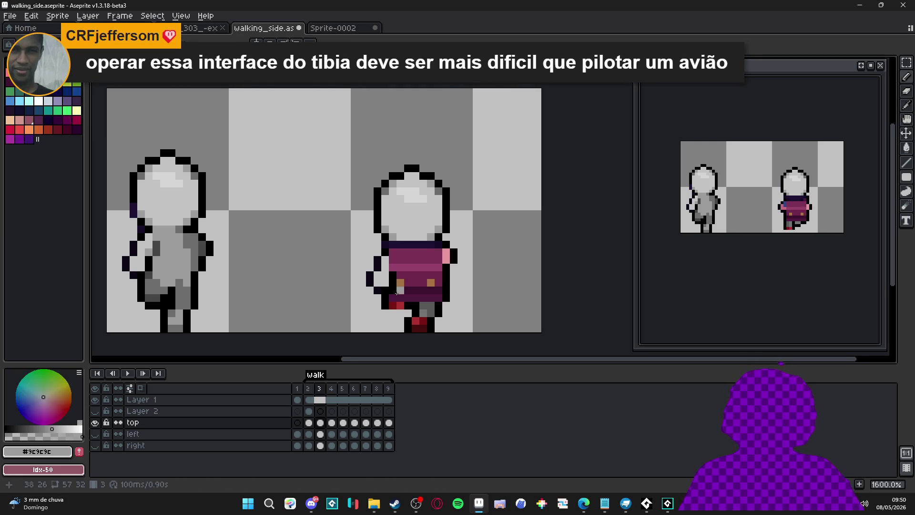
scroll(389, 284, "down", 1)
left_click(429, 292)
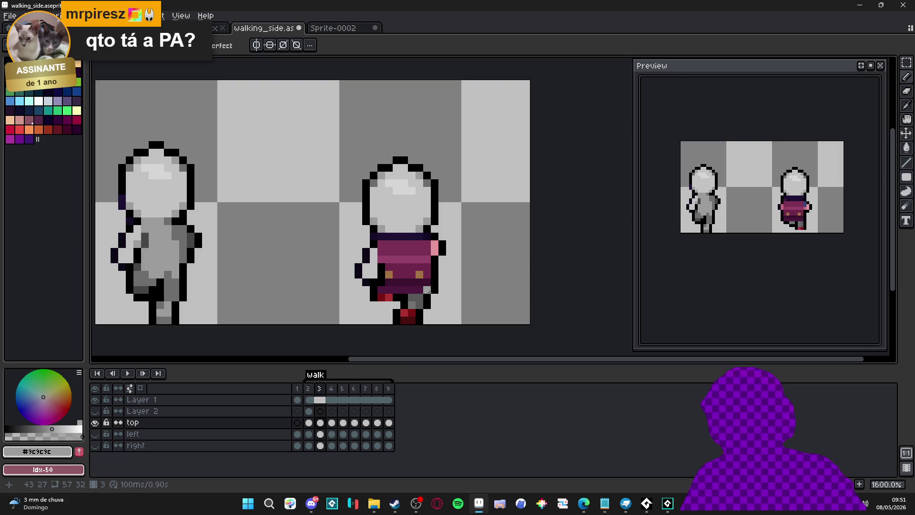
key("v")
key("b")
left_click(390, 253)
left_click(399, 255)
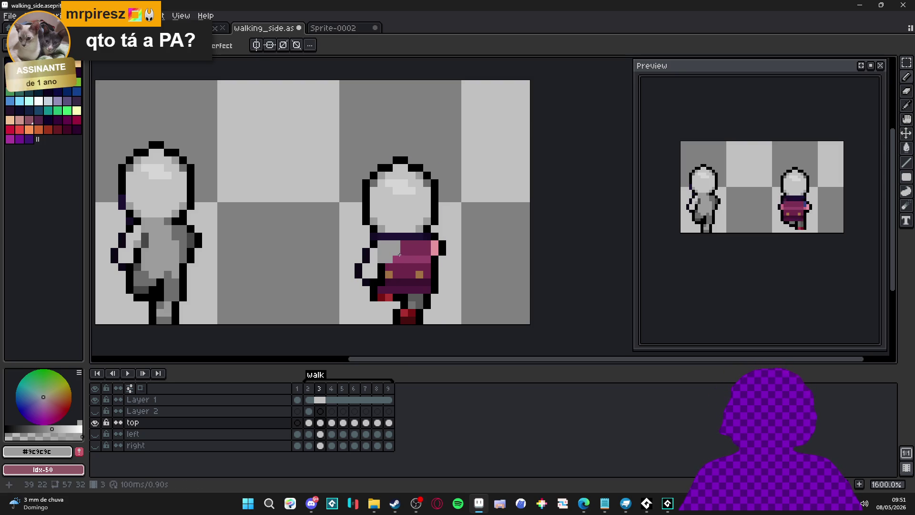
left_click_drag(391, 245, 418, 246)
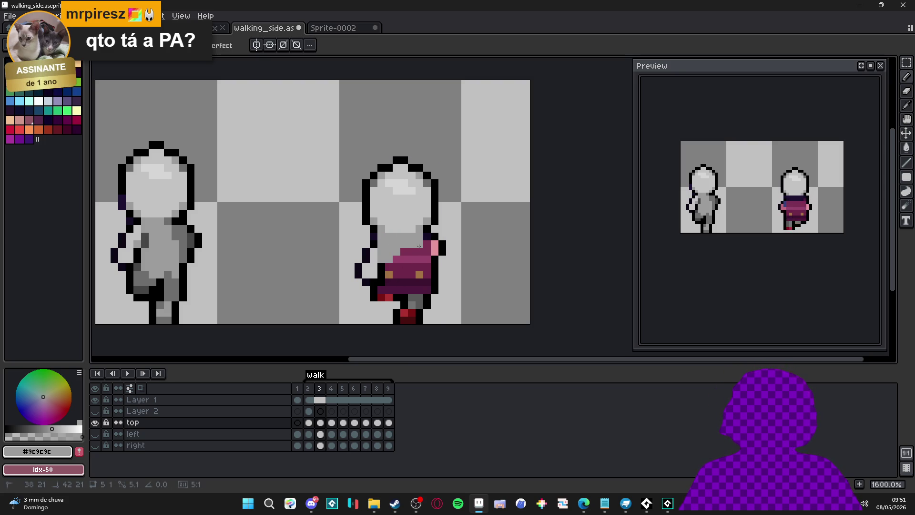
Clean up the torso outline with dark purple and black pixels.
left_click(375, 235, "alt")
left_click(381, 237)
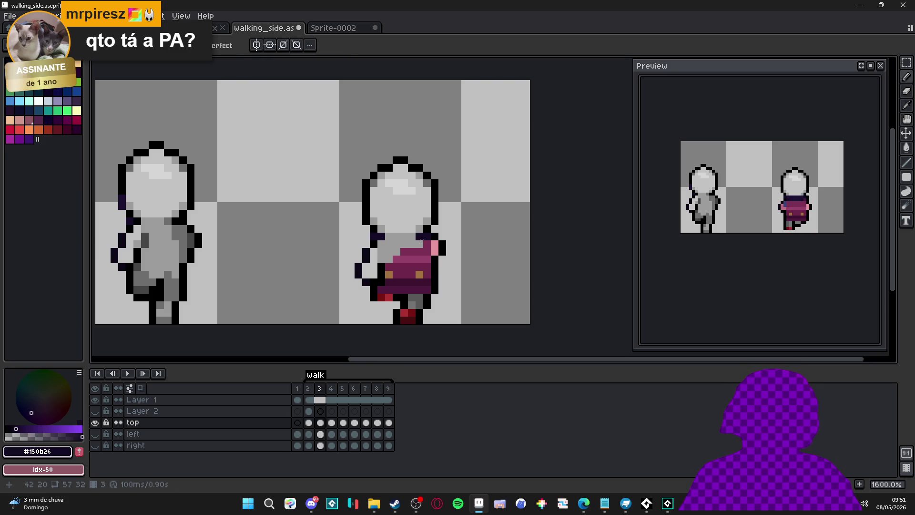
left_click(429, 237, "alt")
left_click(419, 236)
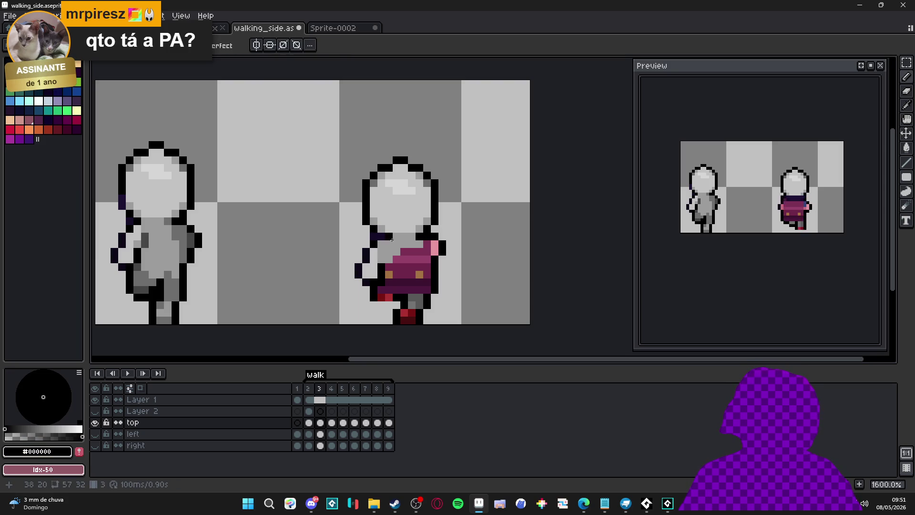
left_click(385, 237)
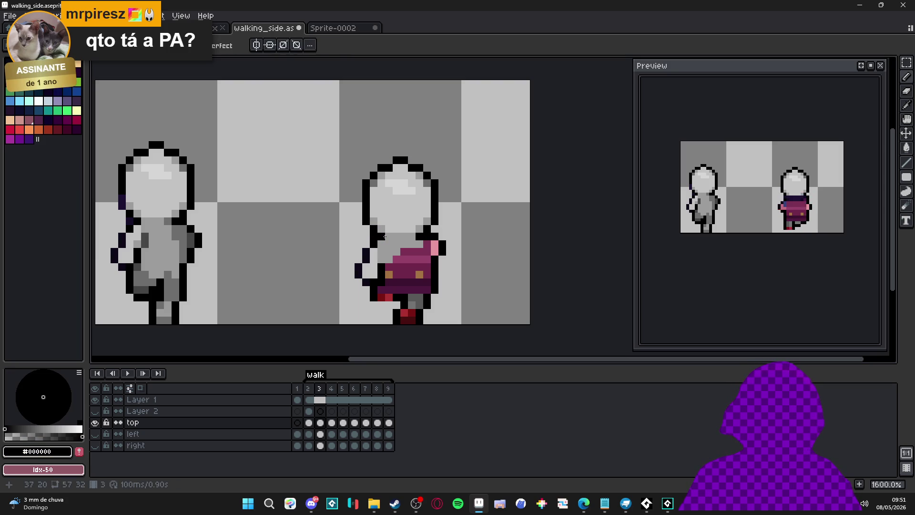
Paint a #9c9c9c grey line down the torso's right side.
left_click(404, 251, "alt")
left_click(412, 251)
mouse_move(424, 255)
left_mouse_down()
mouse_move(426, 287)
mouse_move(389, 267)
mouse_move(410, 253)
mouse_move(410, 276)
mouse_move(395, 284)
left_mouse_up()
Add black outline pixels at the feet and repaint the dark red foot grey.
key("alt")
left_click(138, 284, "alt")
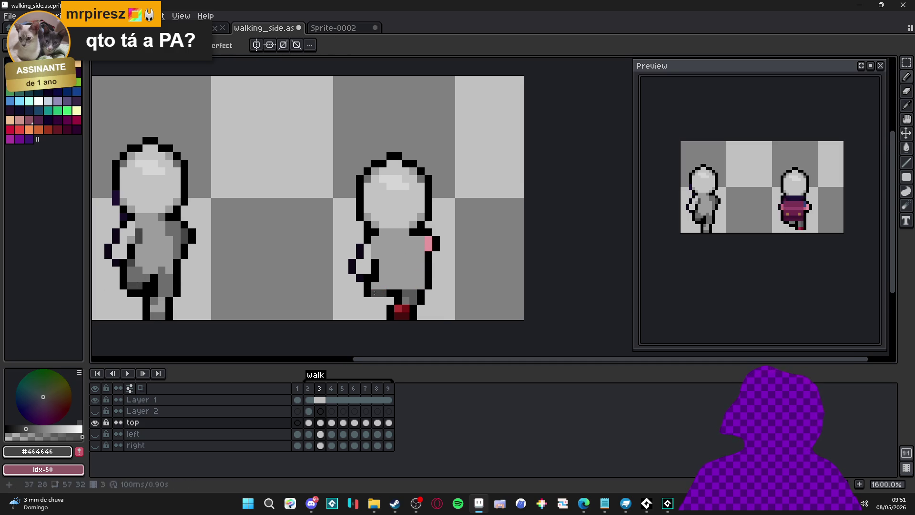
left_click(369, 293, "alt")
left_click(376, 301)
left_click(406, 309)
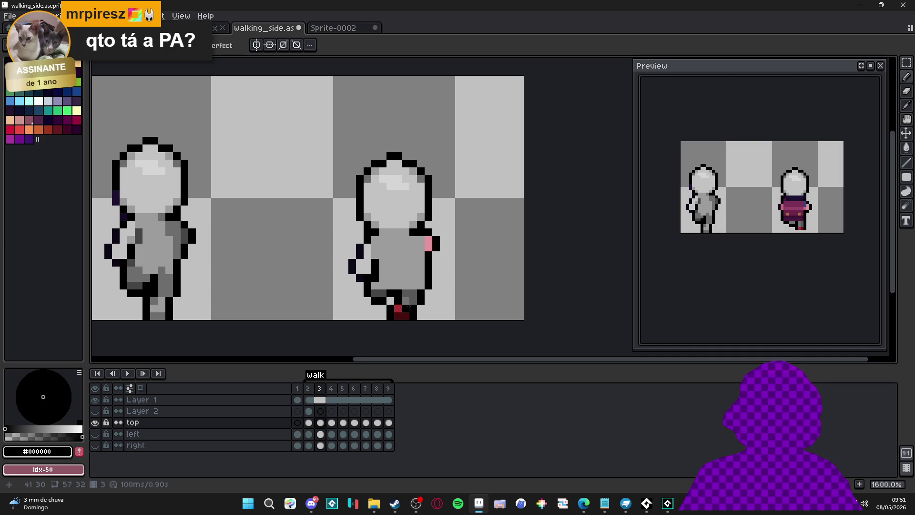
left_click(403, 298, "alt")
left_click_drag(398, 311, 392, 307)
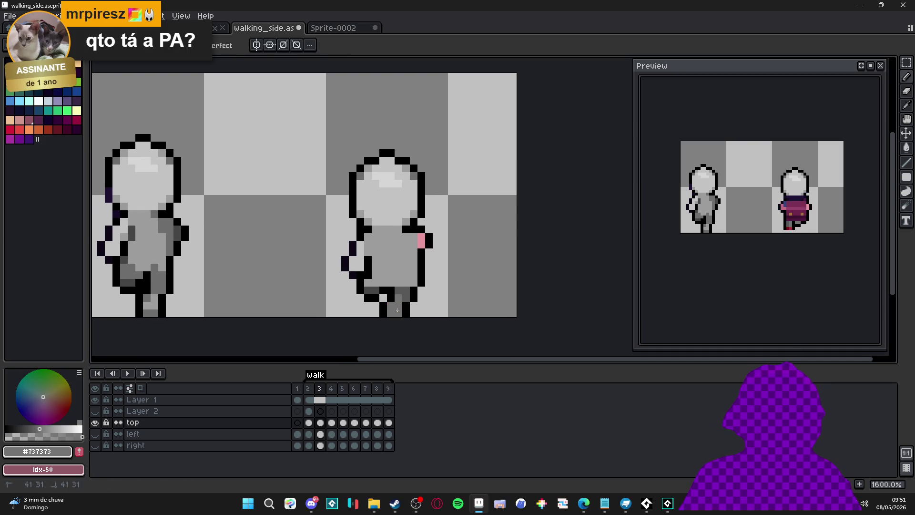
Add a dark grey shading pixel and paint over the pink arm pixel in grey.
left_click(402, 288, "alt")
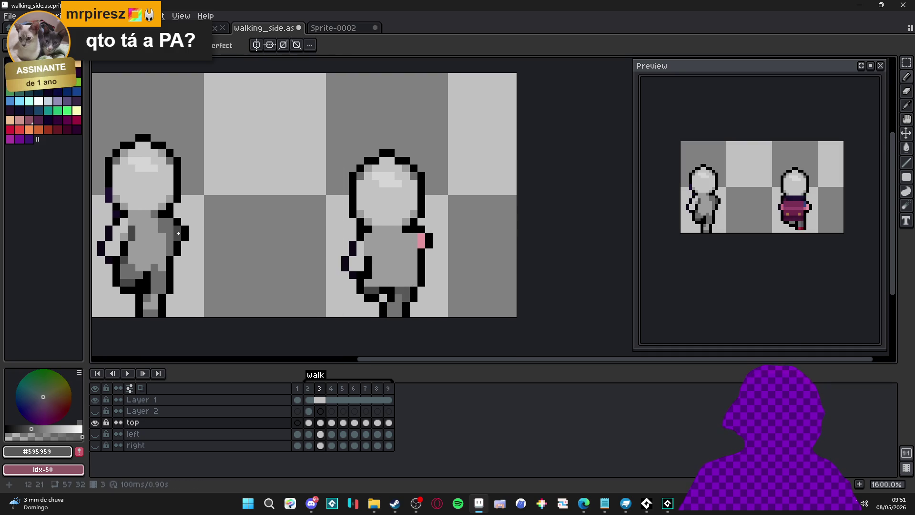
left_click(254, 230)
left_click(422, 244)
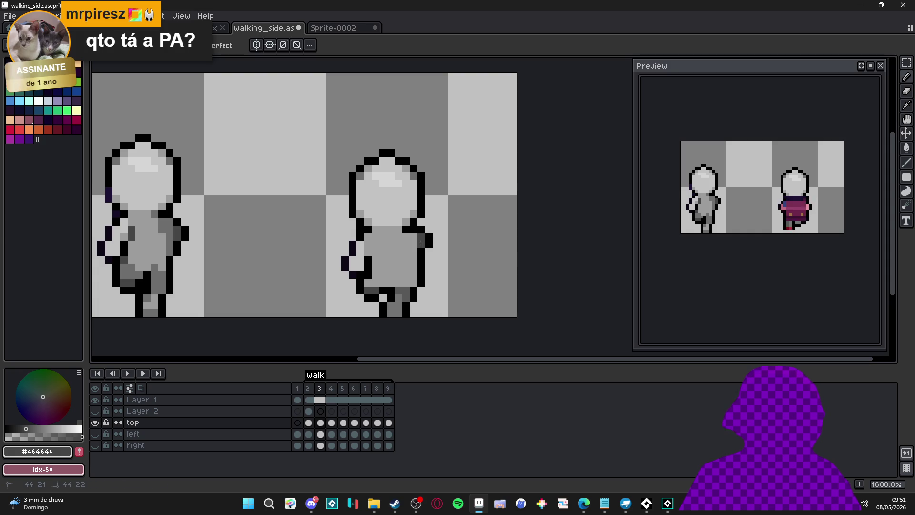
left_click(382, 244, "alt")
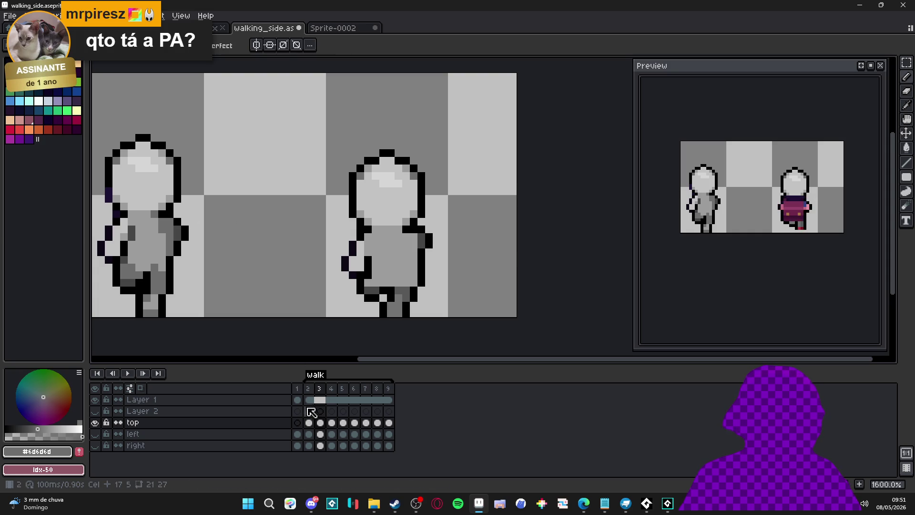
Paint a darker grey shading strip down the back and blacken a lower-back pixel.
left_click(309, 388)
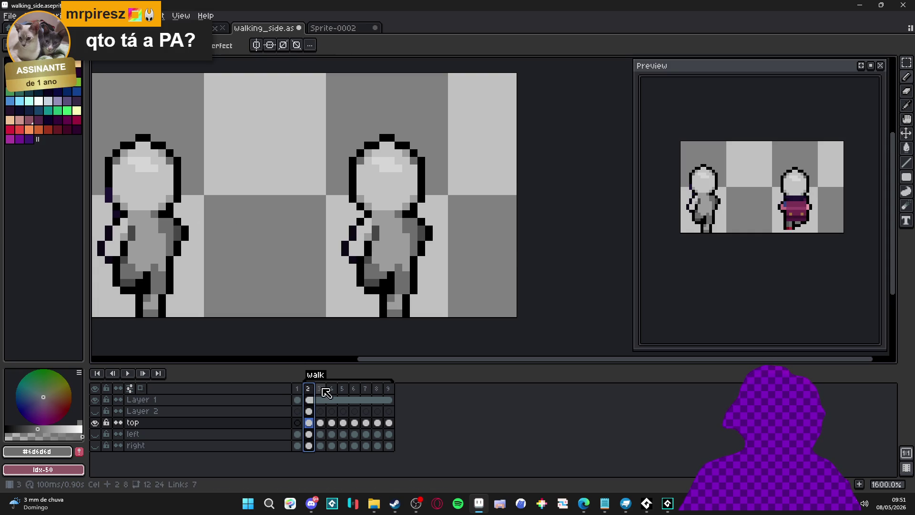
left_click(324, 389)
left_click(308, 389)
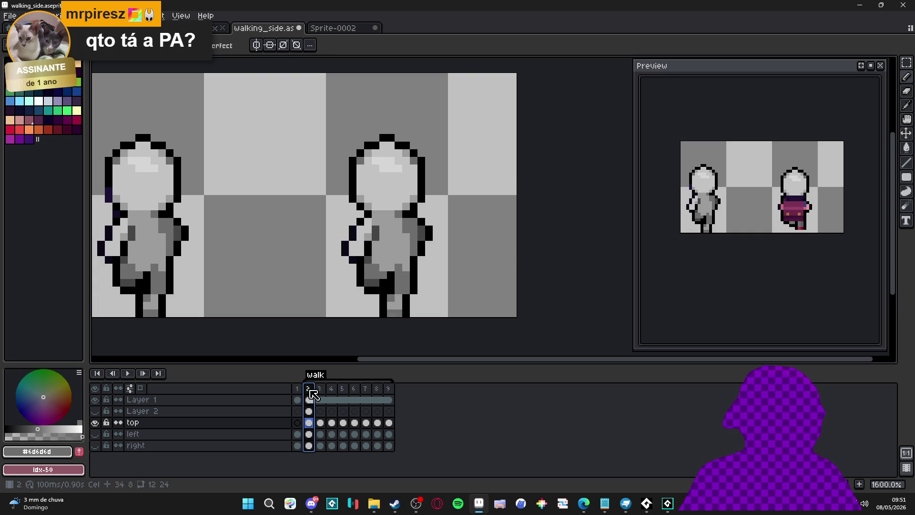
left_click(320, 389)
left_click(400, 260)
mouse_move(414, 242)
left_mouse_down()
mouse_move(405, 239)
mouse_move(409, 286)
left_mouse_up()
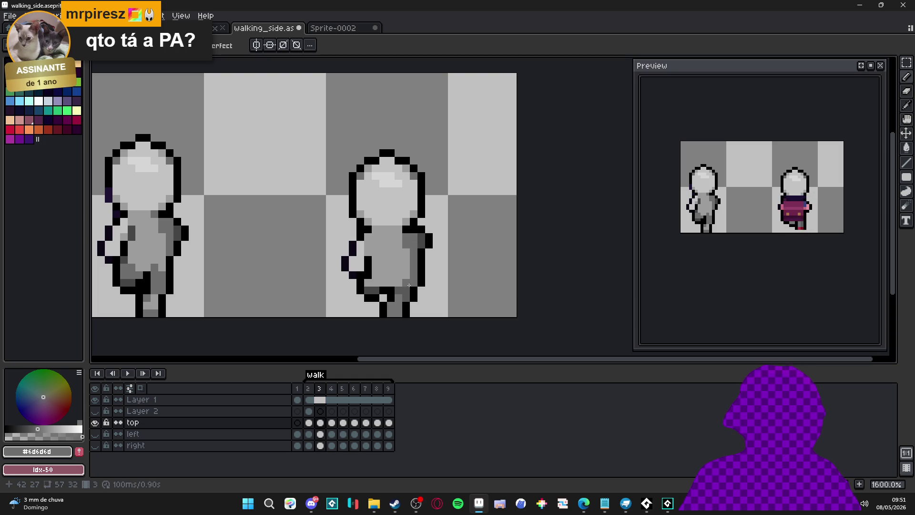
left_click(308, 388)
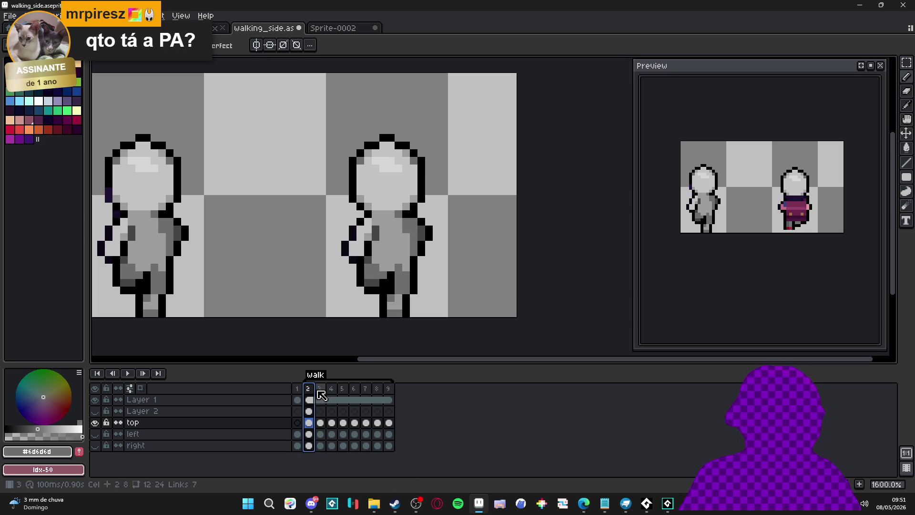
left_click(320, 389)
left_click(398, 286)
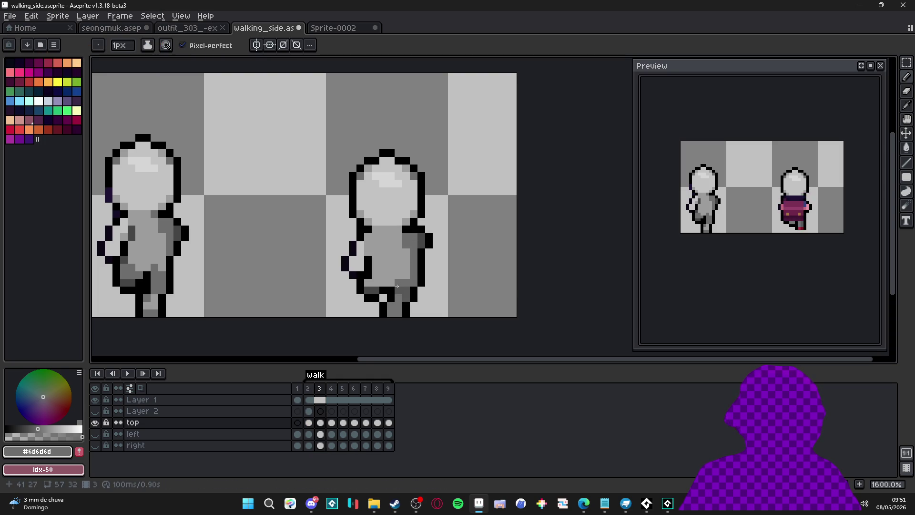
left_click(363, 290)
Add #464646 and #6d6d6d shading pixels on the body after comparing with frame 2.
left_click(309, 388)
left_click(319, 388)
left_click(309, 389)
left_click(318, 389)
key("alt")
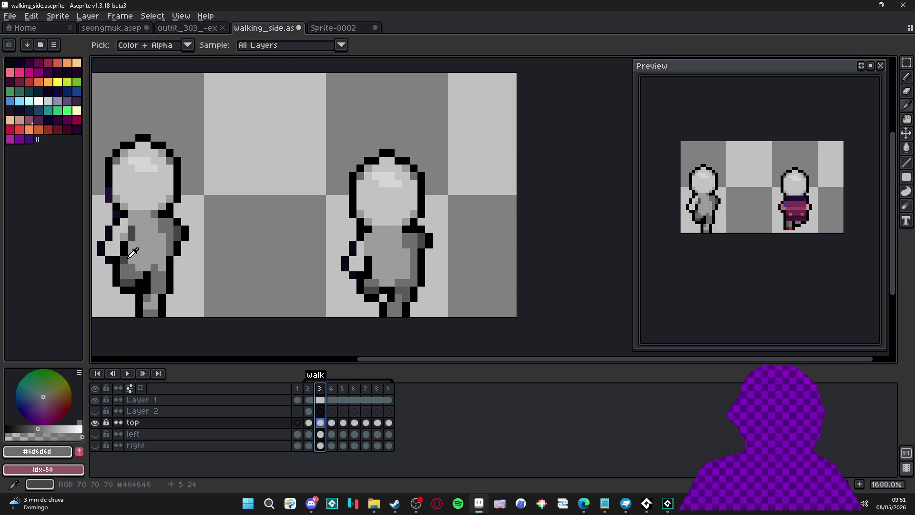
left_click(130, 258)
left_click(376, 260)
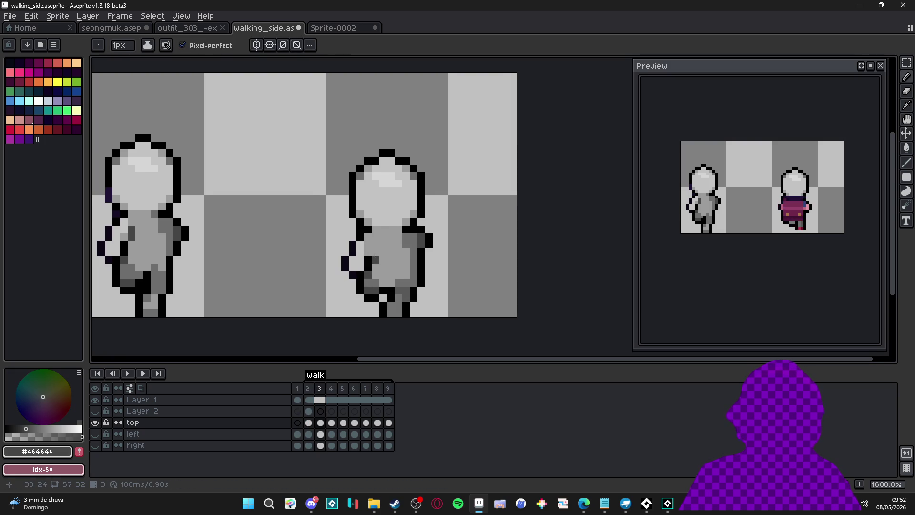
left_click(369, 245, "alt")
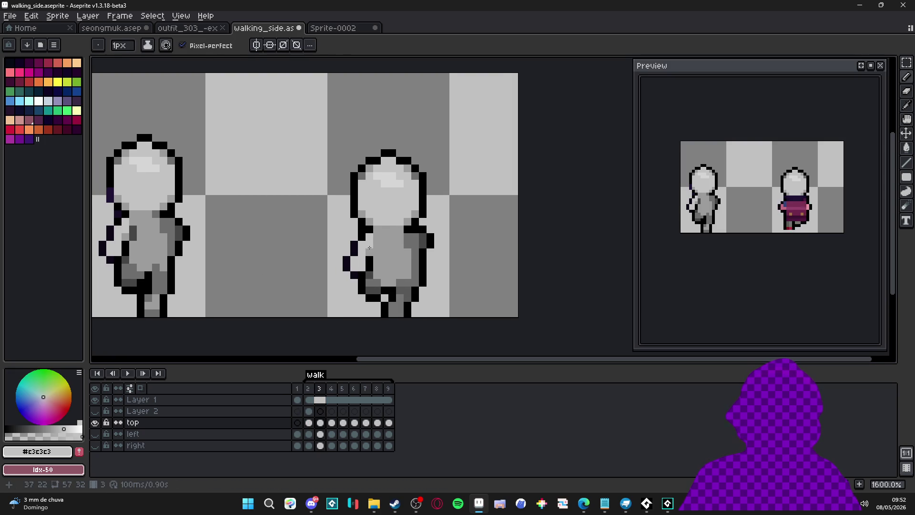
scroll(370, 248, "up", 1)
scroll(391, 264, "right", 1)
left_click(408, 238, "alt")
left_click(399, 240)
Repaint the stray dark body pixel in #9c9c9c and compare with frame 2.
scroll(403, 248, "down", 1)
scroll(403, 248, "right", 1)
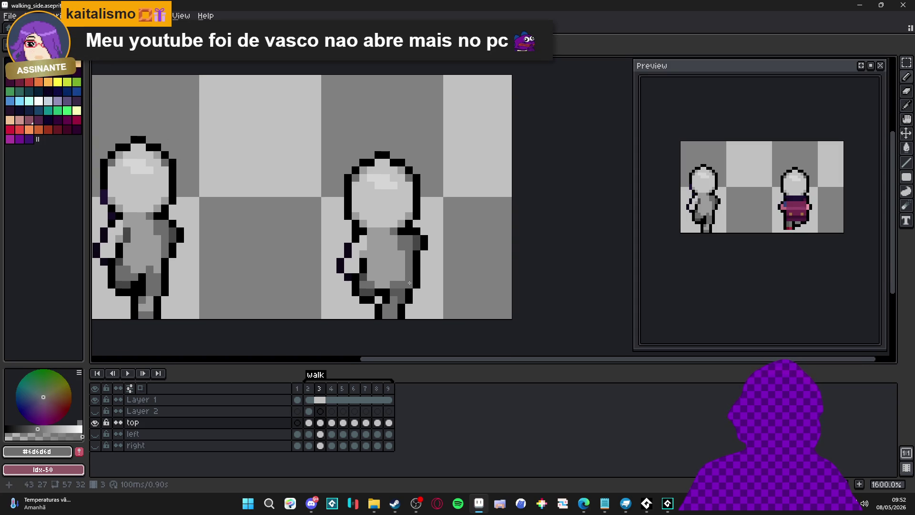
scroll(402, 279, "down", 1)
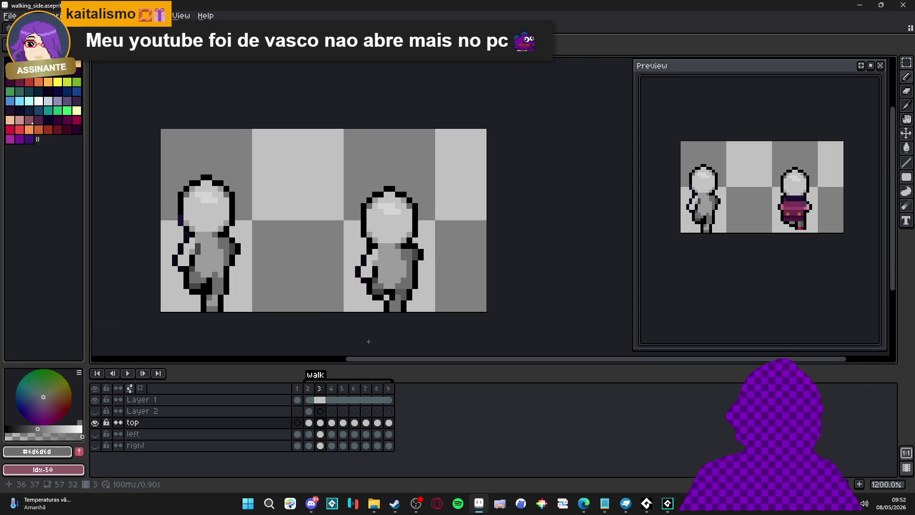
scroll(408, 246, "up", 3)
left_click(414, 263, "alt")
left_click(404, 274)
scroll(413, 265, "down", 3)
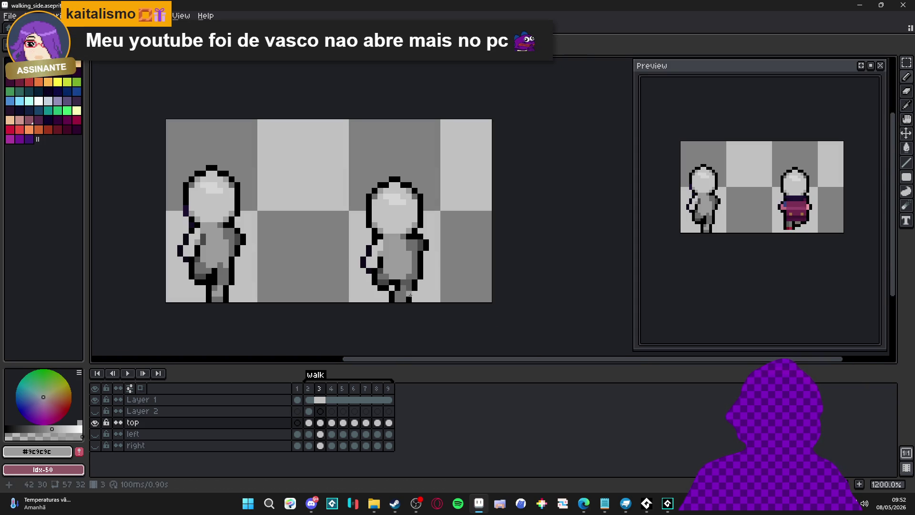
left_click(309, 389)
left_click(319, 389)
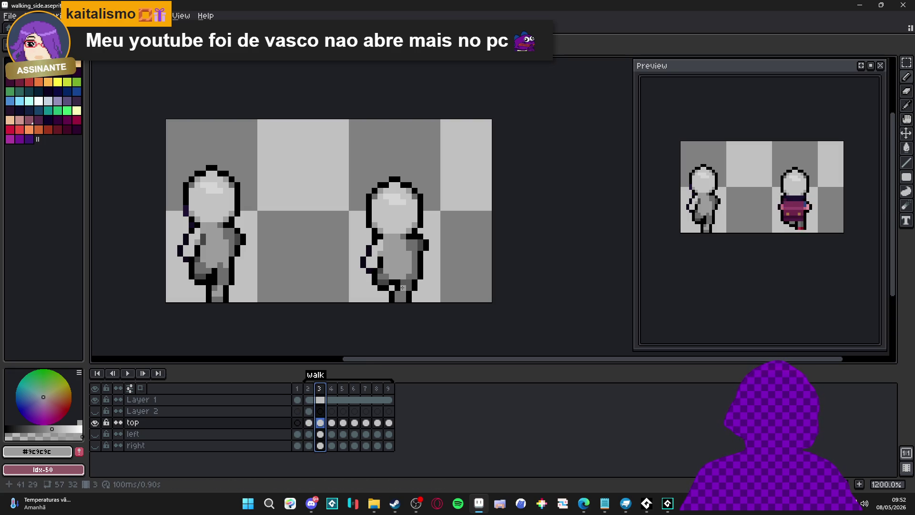
Move on to frame 4 of the walk.
scroll(403, 287, "down", 3)
scroll(408, 286, "up", 1)
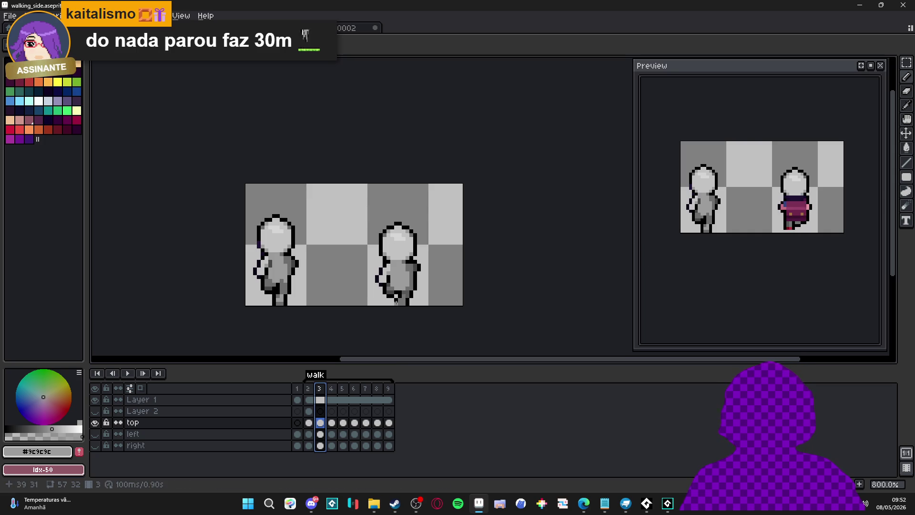
left_click(332, 388)
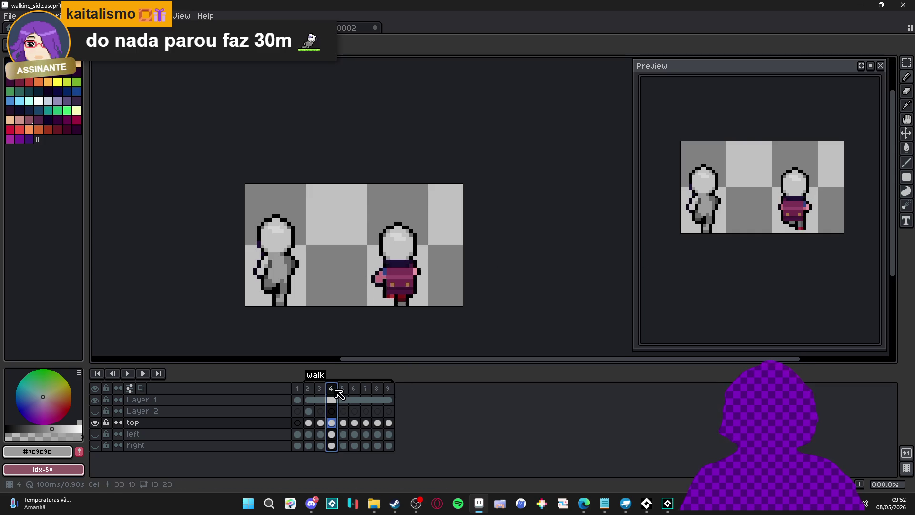
Erase the pink arm fill and the blue arm-edge pixel on frame 4.
left_click(319, 389)
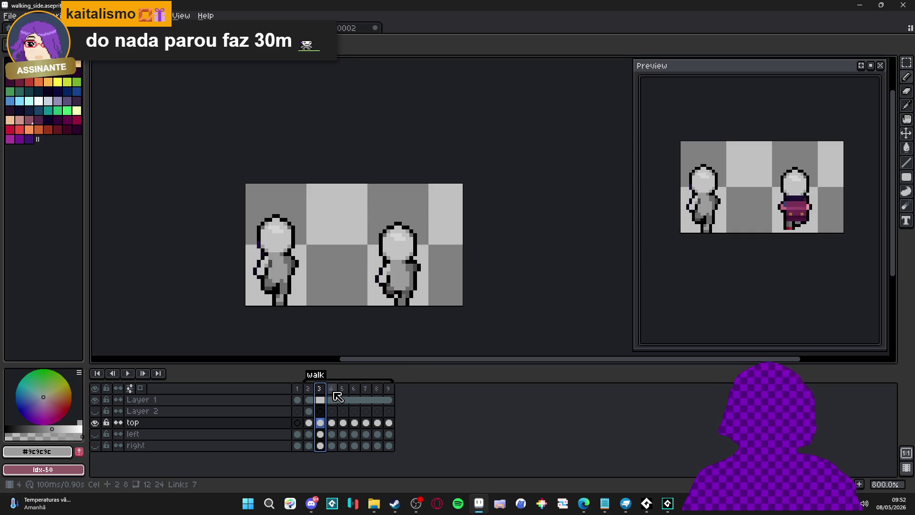
left_click(332, 389)
scroll(393, 269, "up", 3)
key("v")
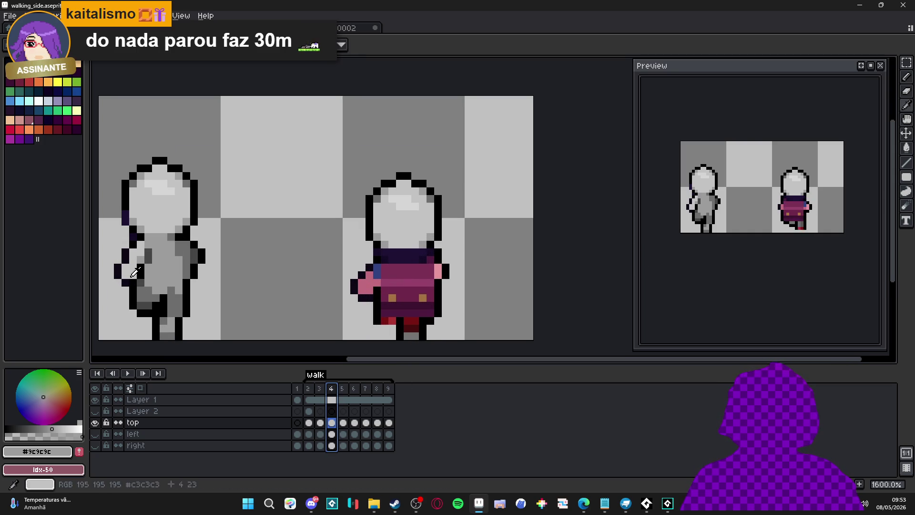
key("e")
mouse_move(374, 290)
left_mouse_down()
mouse_move(377, 300)
mouse_move(379, 282)
left_mouse_up()
left_click(378, 268)
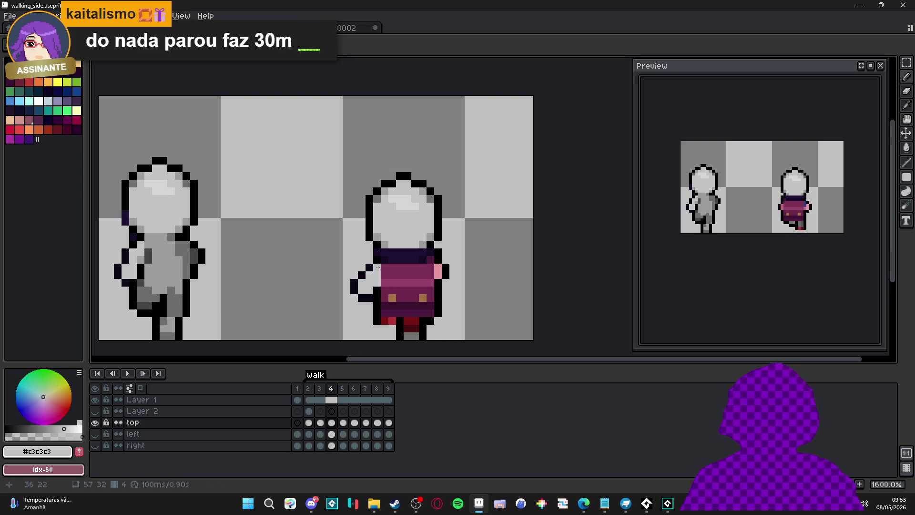
Paint grey over the torso top and the maroon shirt pixels.
left_click(316, 258, "alt")
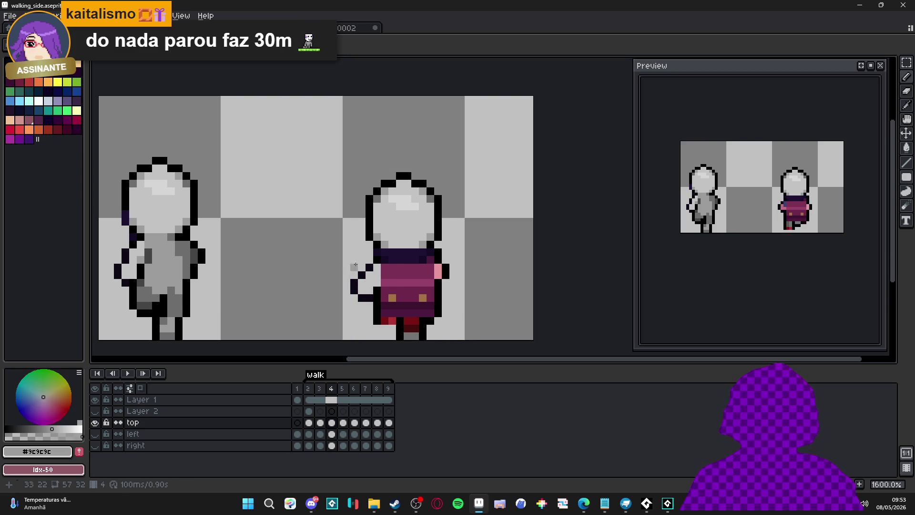
left_click(381, 251, "alt")
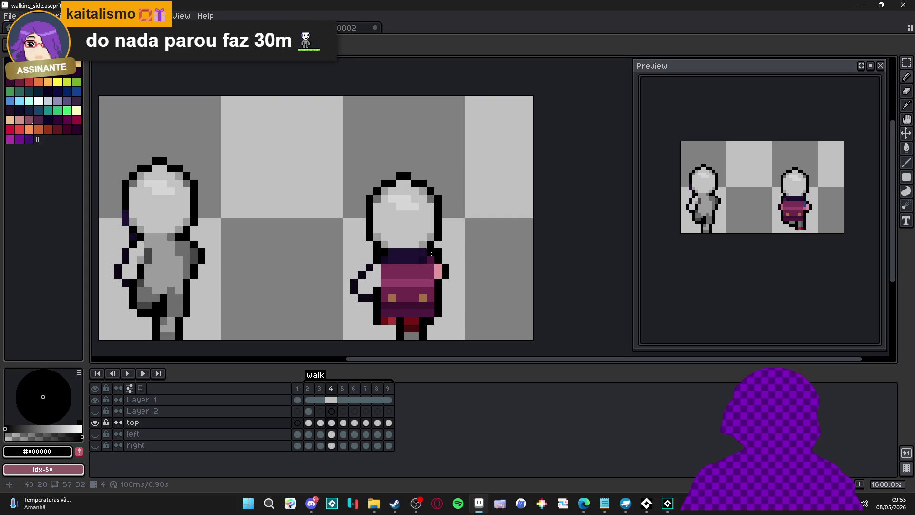
left_click(147, 255, "alt")
left_click_drag(402, 266, 431, 268)
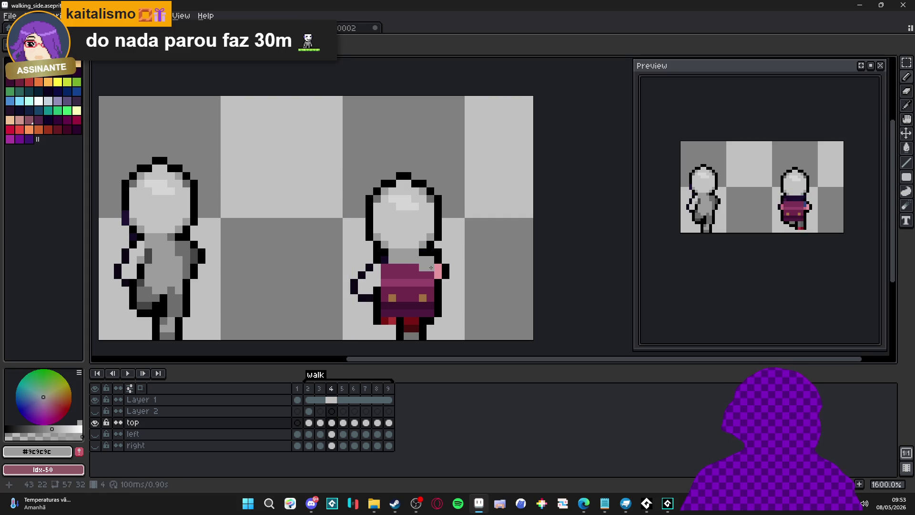
mouse_move(430, 313)
left_mouse_down()
mouse_move(387, 309)
mouse_move(395, 274)
mouse_move(411, 302)
left_mouse_up()
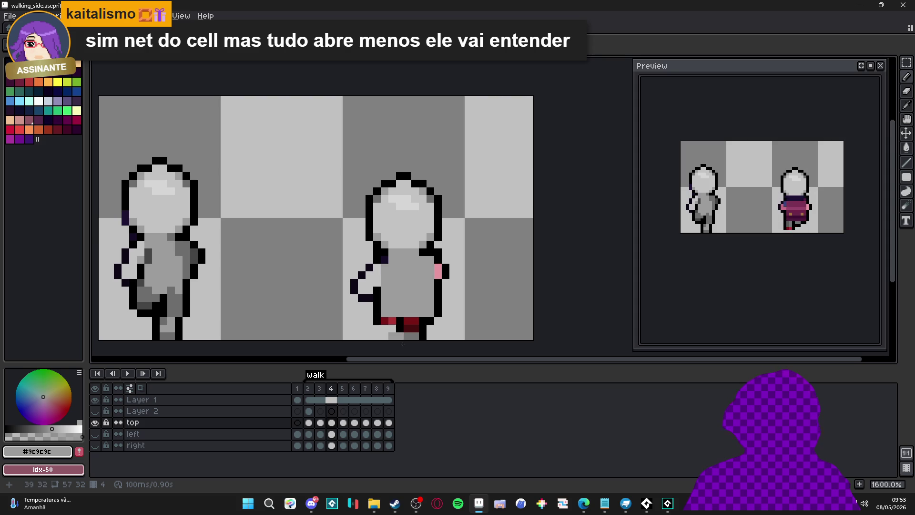
Undo a stroke and darken lower-body pixels with #6d6d6d, checking against frame 3.
left_click(149, 300, "alt")
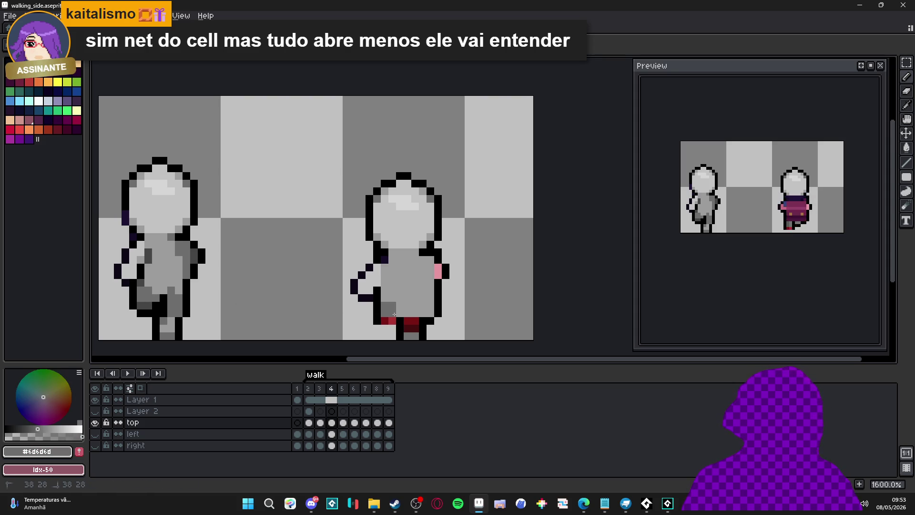
key("ctrl+z")
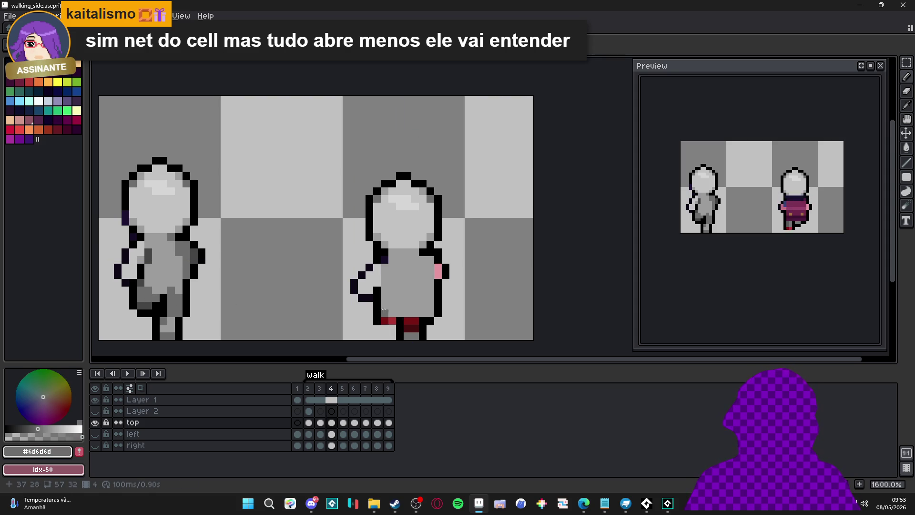
left_click(384, 306)
left_click(392, 306)
left_click(406, 313)
left_click(319, 389)
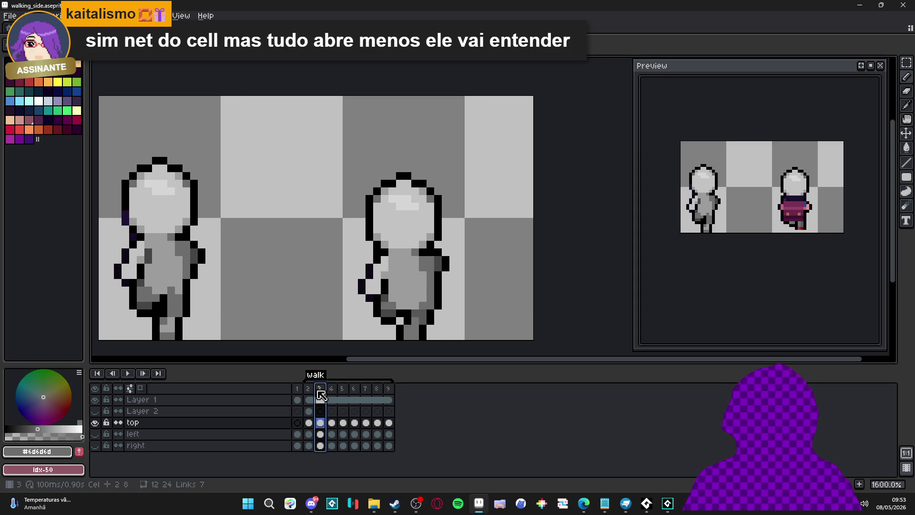
left_click(331, 389)
left_click(415, 331)
Cover the red pixels at the figure's lower left with dark grey #464646.
left_click(155, 299, "alt")
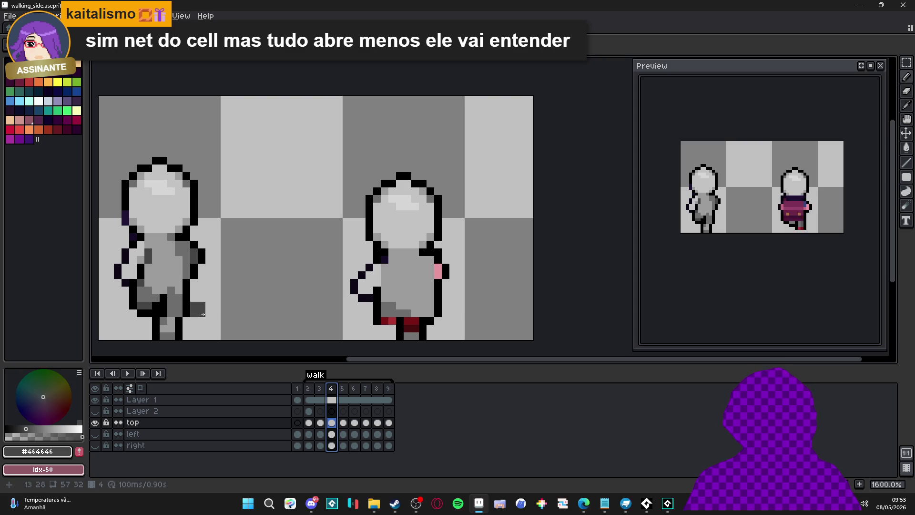
left_click_drag(384, 321, 392, 321)
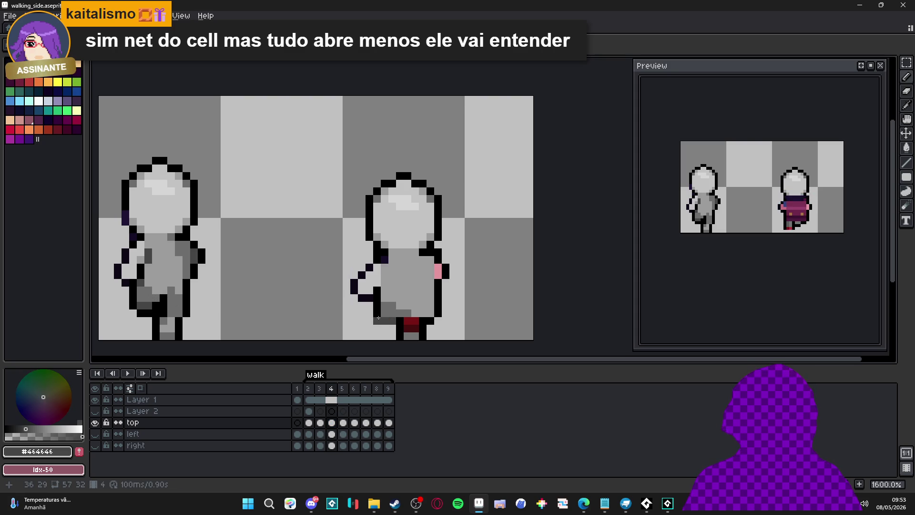
left_click(383, 285, "alt")
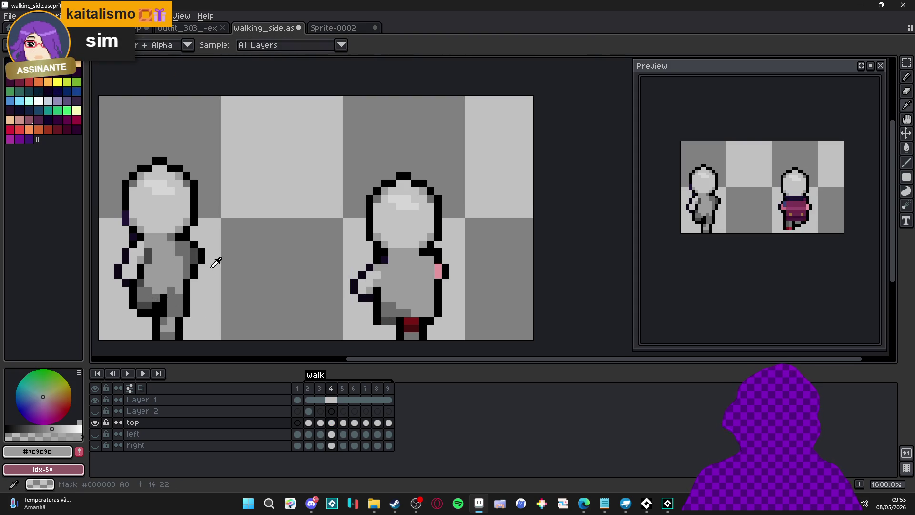
left_click(187, 253, "alt")
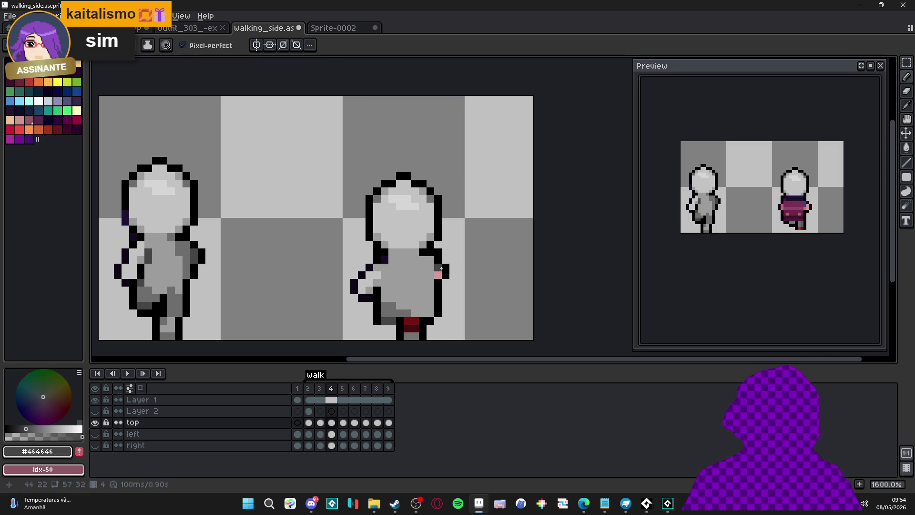
Shade the body and its right edge with #6d6d6d grey.
key("alt")
left_click(184, 247, "alt")
left_click_drag(424, 260, 434, 267)
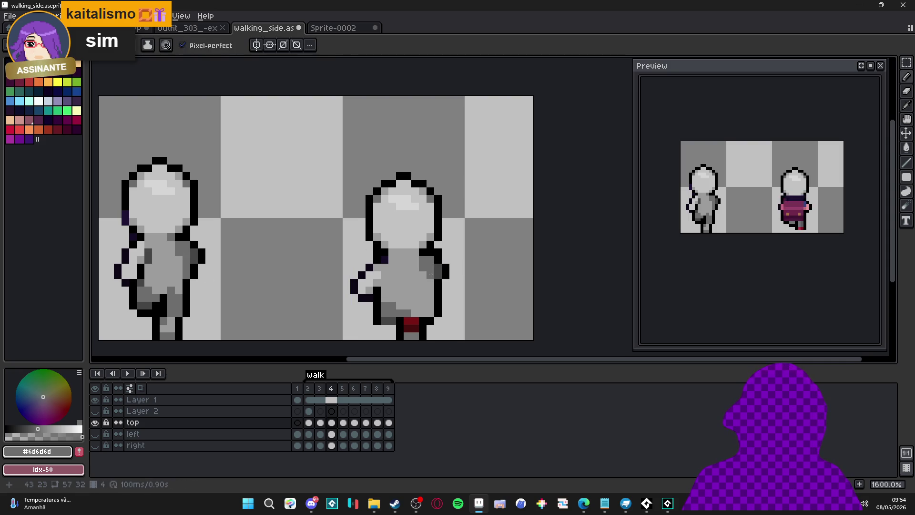
left_click_drag(434, 299, 433, 317)
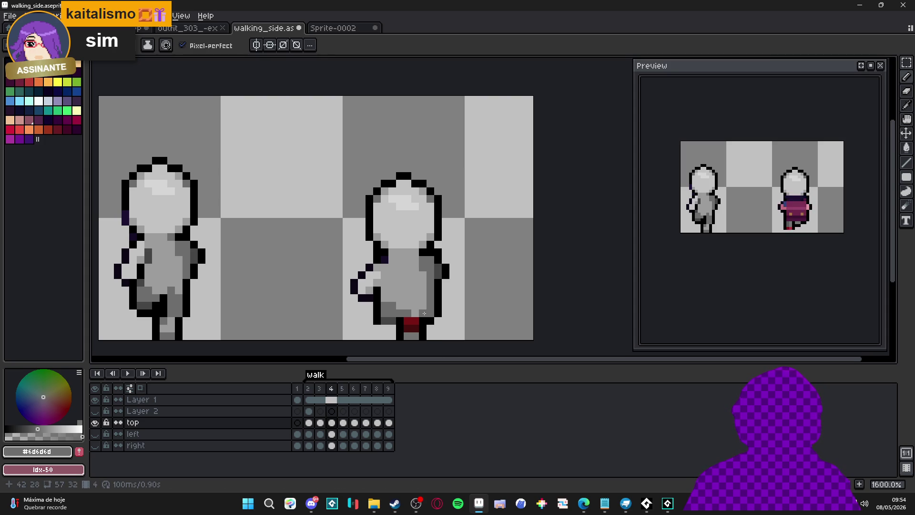
scroll(452, 322, "down", 4)
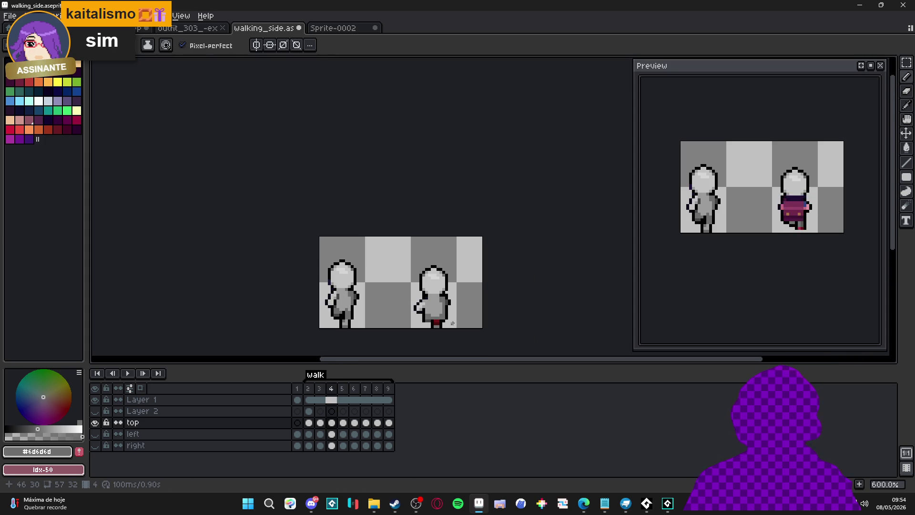
Compare frames 3, 2 and 3 before returning to frame 4.
scroll(445, 318, "up", 3)
left_click(320, 388)
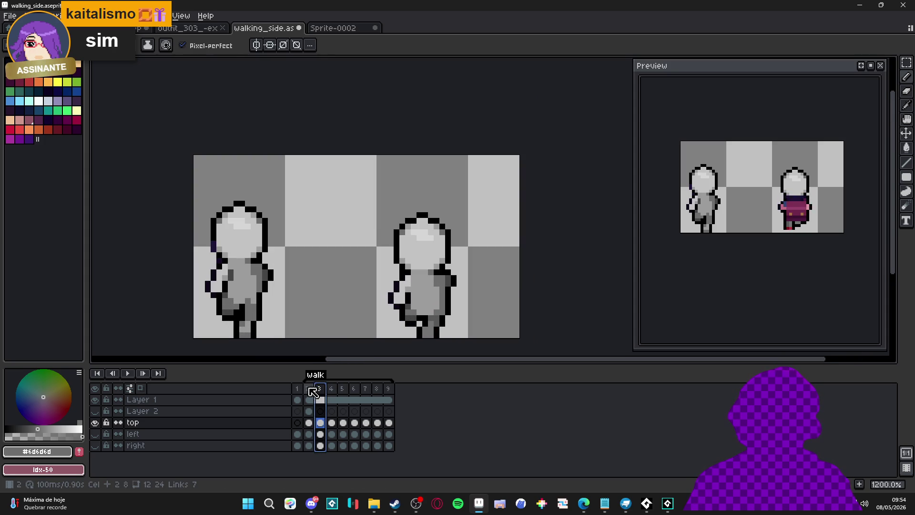
left_click(309, 388)
left_click(320, 389)
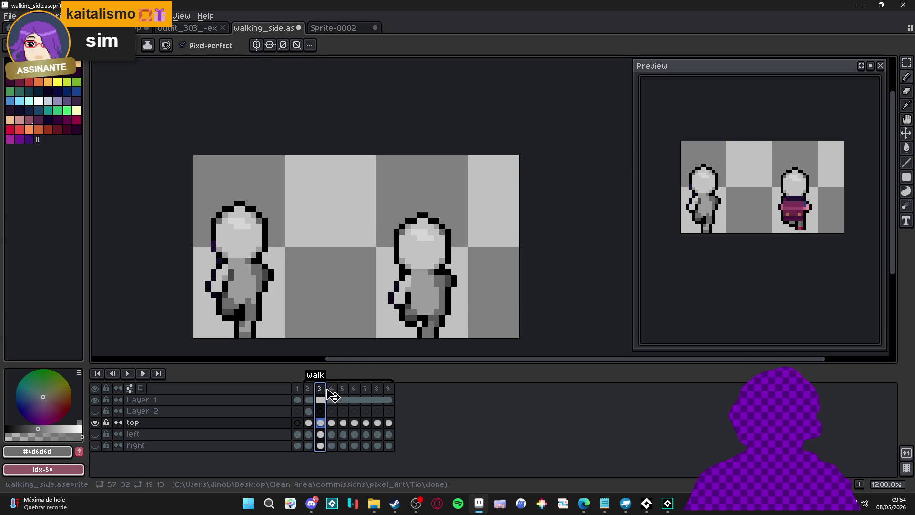
left_click(333, 389)
Sample black and greys #6d6d6d, #d6d6d6 and #464646 from the sprite.
scroll(425, 325, "up", 1)
left_click(457, 320, "alt")
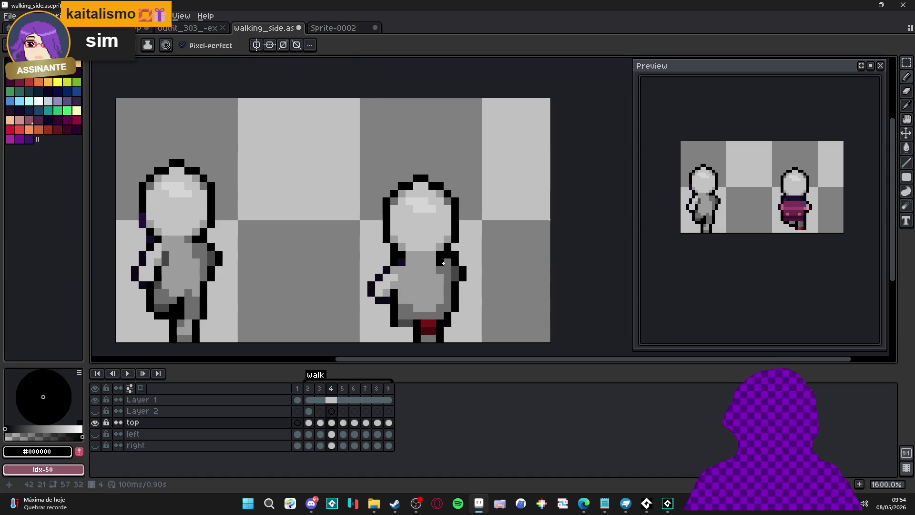
left_click(438, 260, "alt")
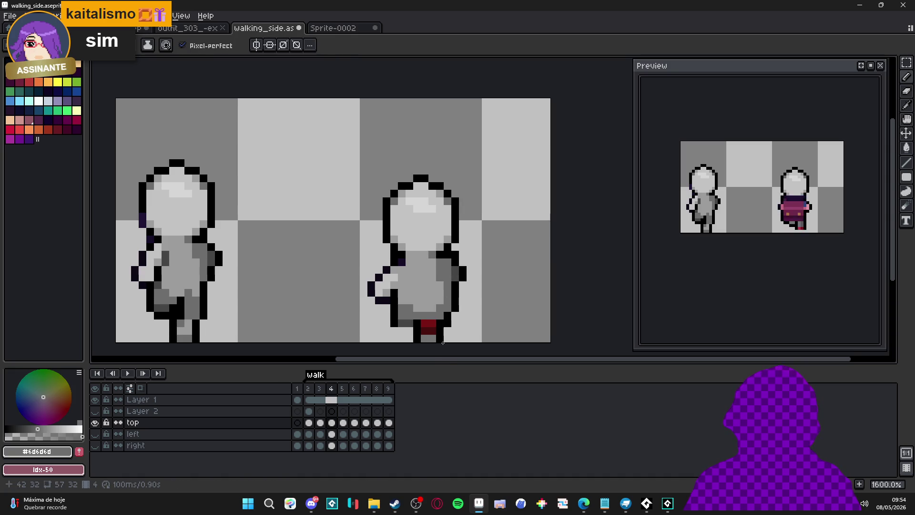
scroll(436, 331, "down", 2)
scroll(420, 315, "up", 2)
left_click(413, 304, "alt")
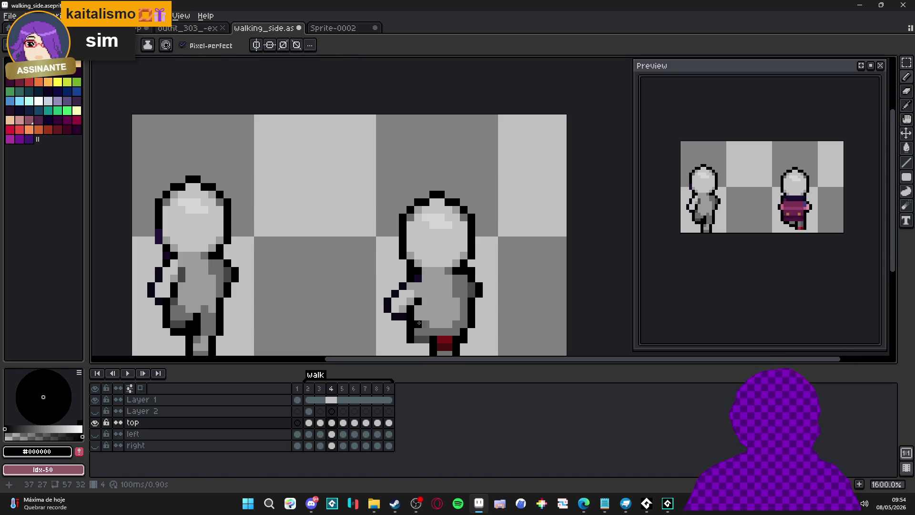
scroll(416, 317, "down", 2)
scroll(425, 315, "up", 2)
left_click(467, 299, "alt")
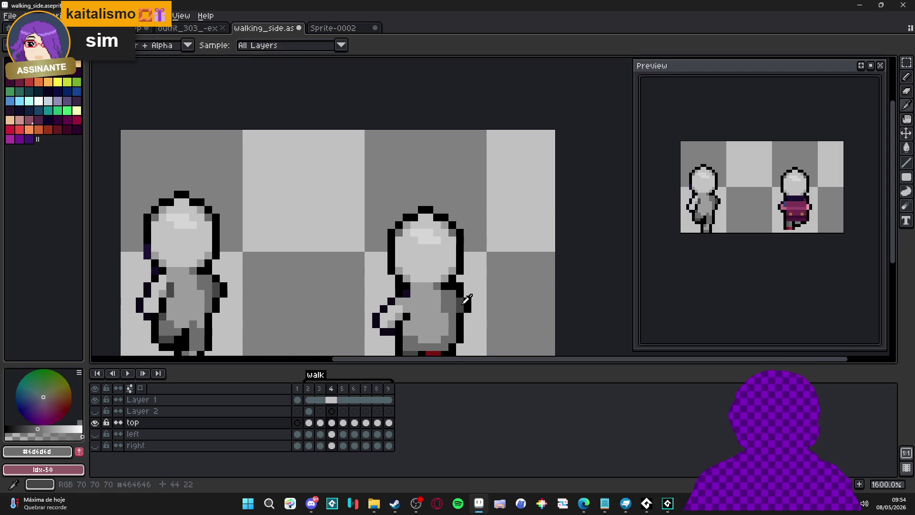
left_click(466, 299, "alt")
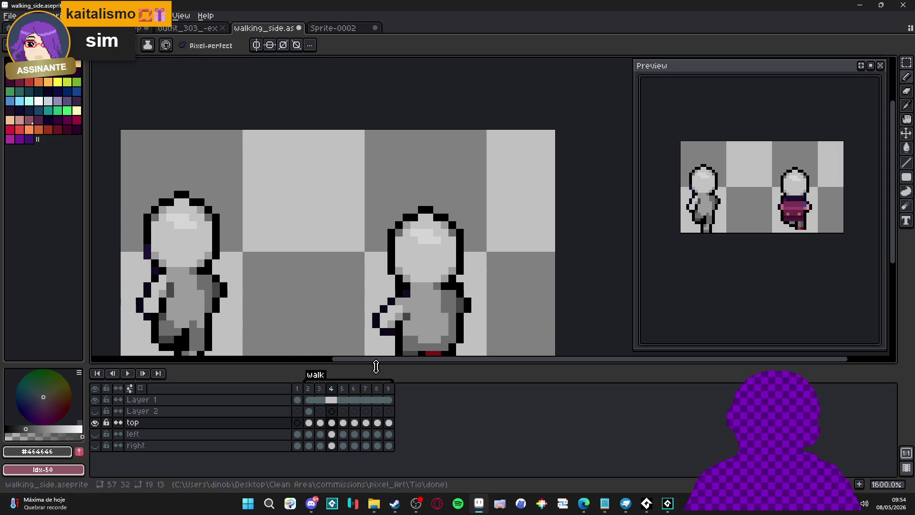
Compare frame 4 with frame 3 again and recentre the sprite in view.
left_click(323, 388)
left_click(332, 388)
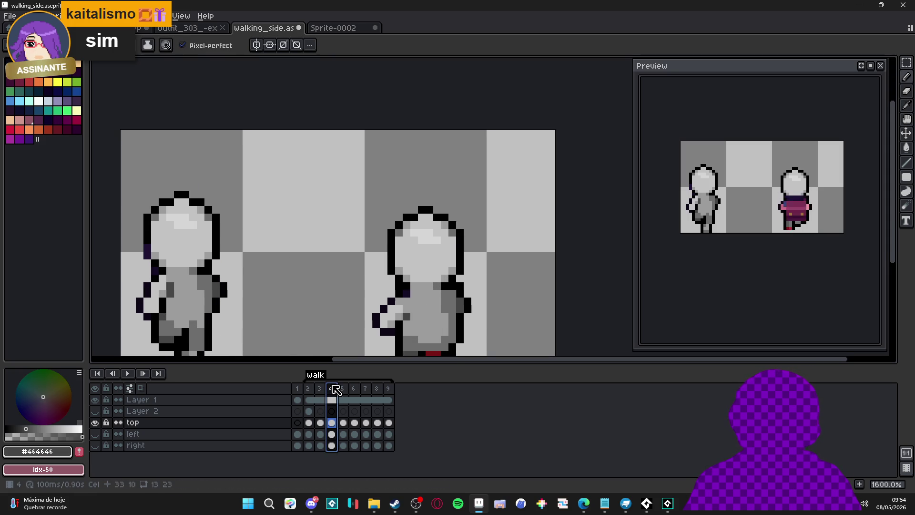
left_click(320, 388)
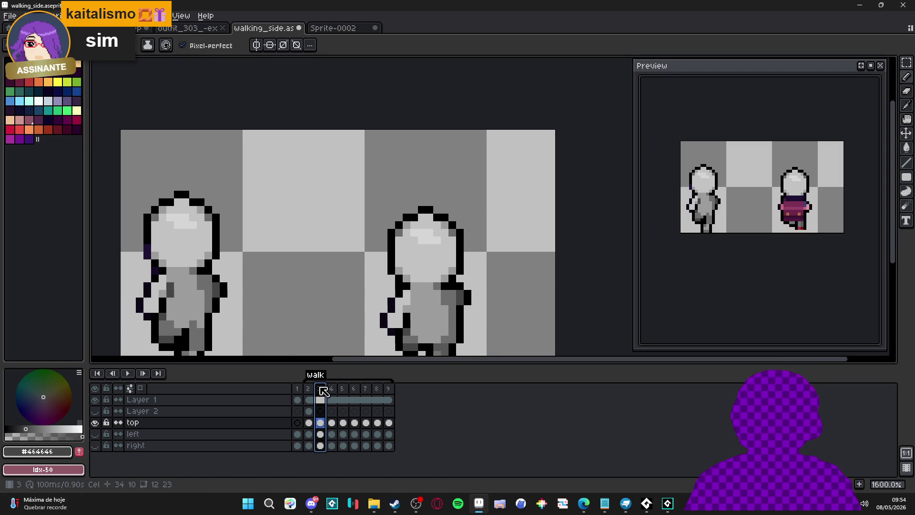
left_click(332, 388)
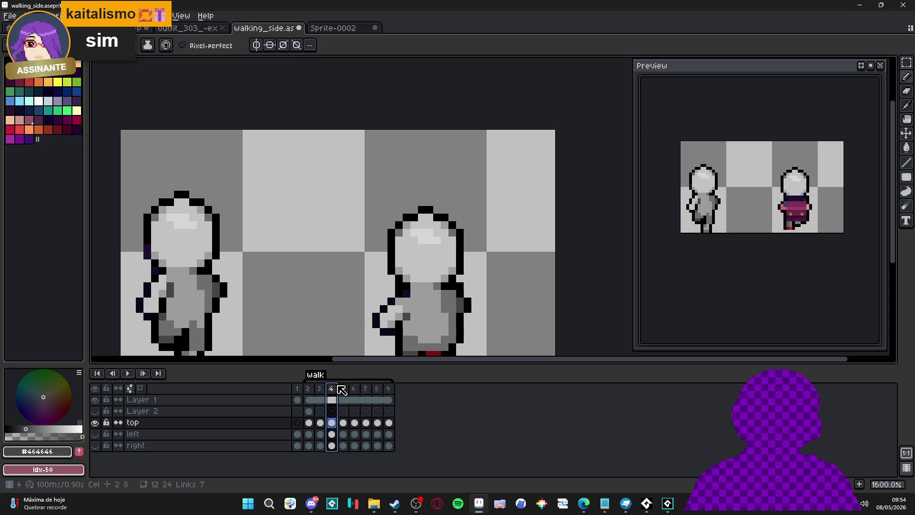
left_click_drag(446, 314, 460, 276)
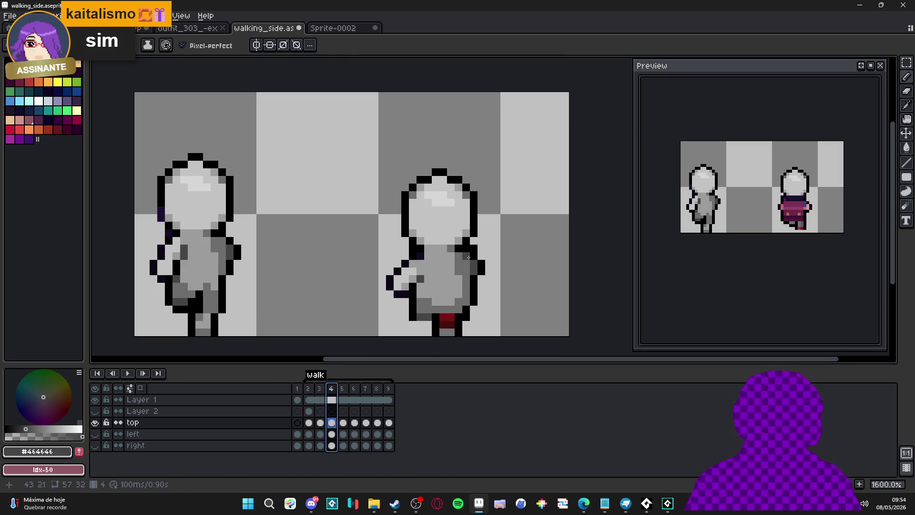
scroll(460, 286, "down", 4)
scroll(437, 302, "up", 3)
left_click_drag(437, 302, 392, 328)
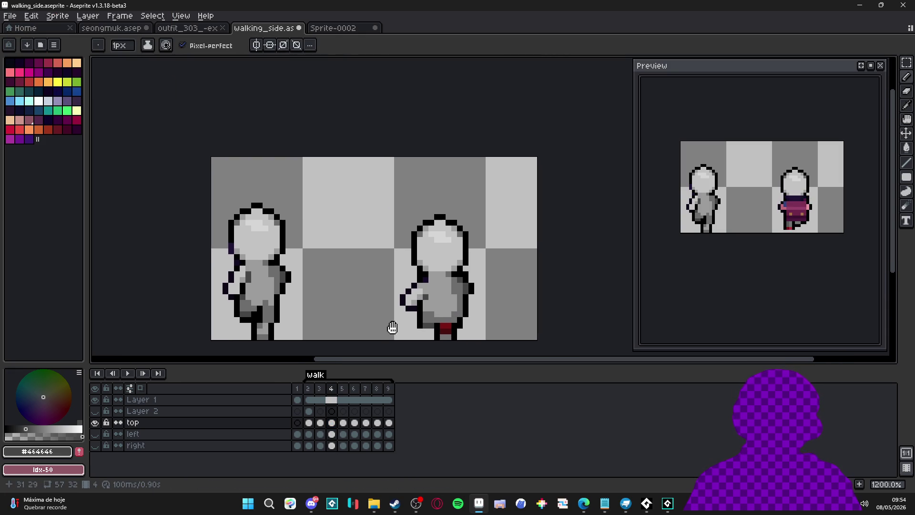
scroll(443, 339, "up", 1)
Paint the dark red foot pixels #6d6d6d with a 2px brush, then return to 1px.
left_click(454, 328, "alt")
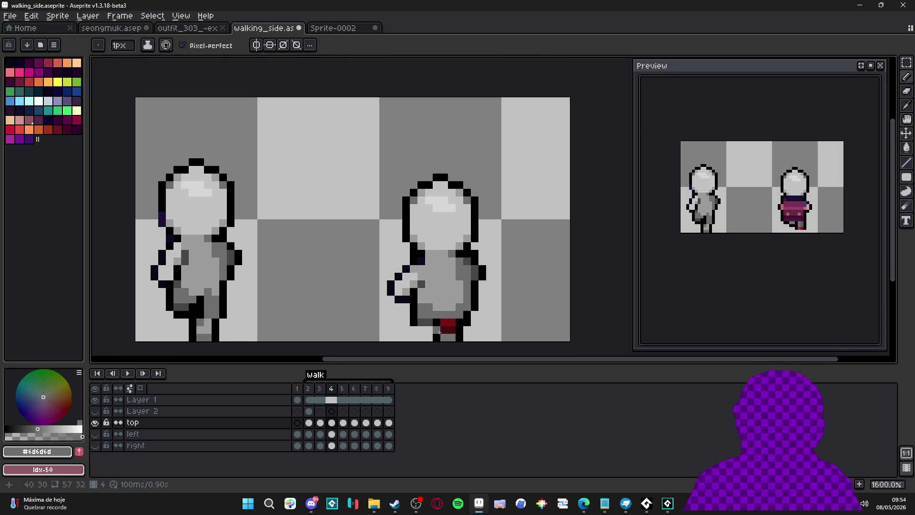
key("plus")
left_click(448, 329)
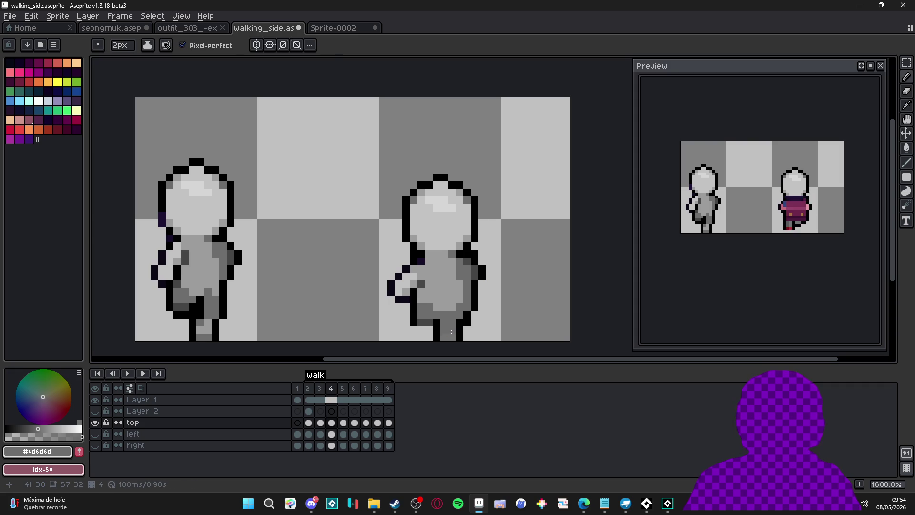
left_click(451, 334, "alt")
key("minus")
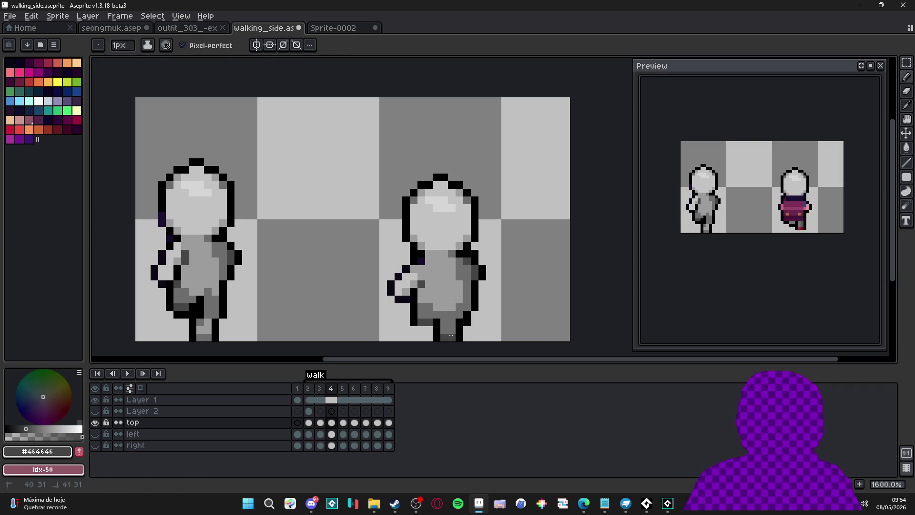
scroll(453, 322, "down", 3)
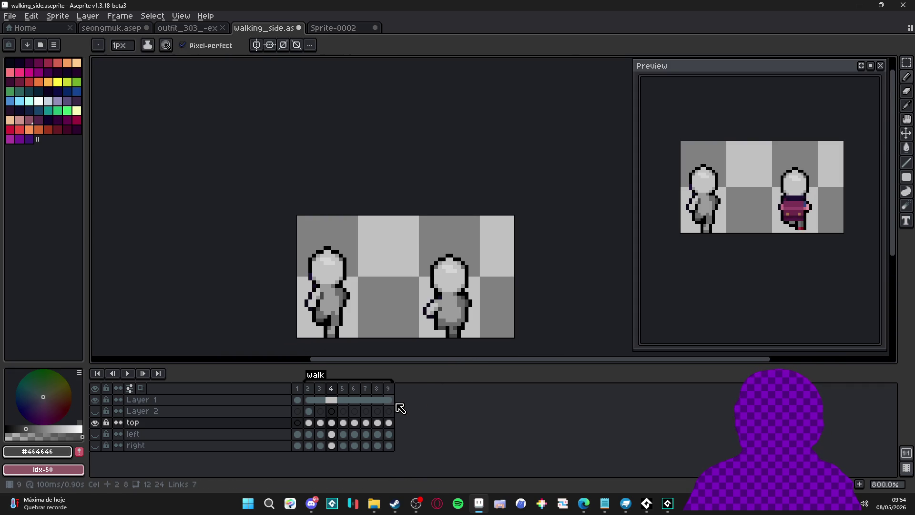
Zoom out and flip between walk frames 3, 4 and 5 to compare the redrawn figures.
scroll(465, 316, "up", 2)
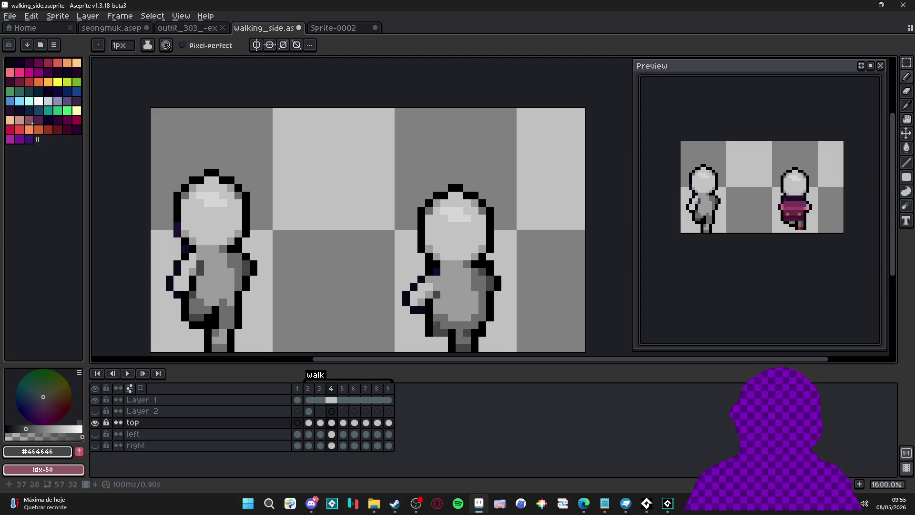
scroll(434, 323, "down", 2)
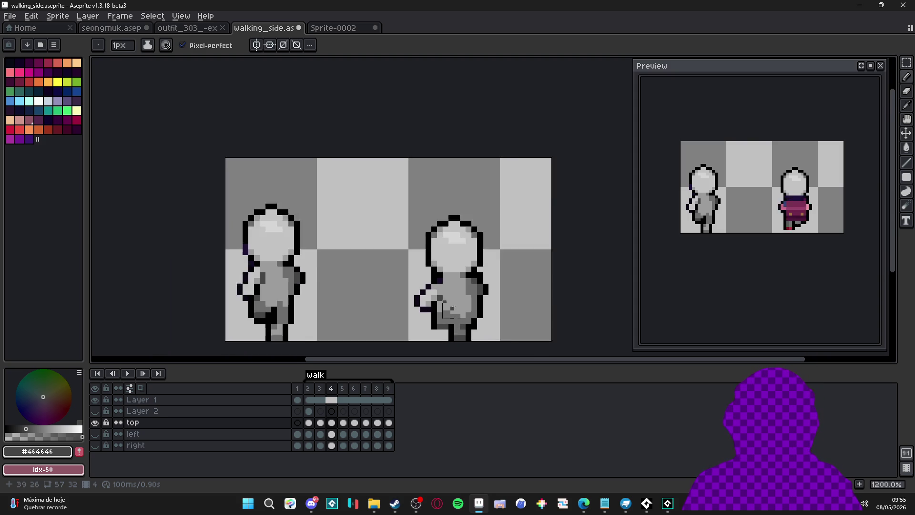
left_click(324, 388)
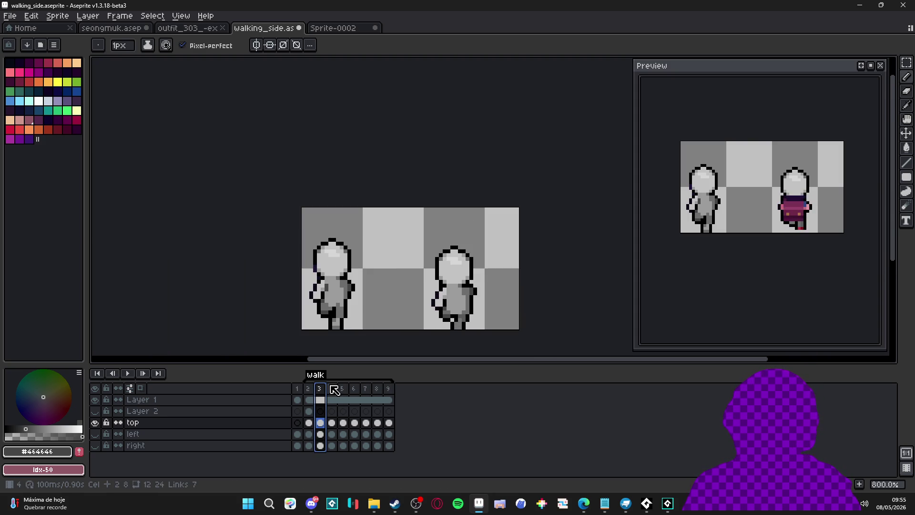
left_click(336, 390)
left_click(344, 390)
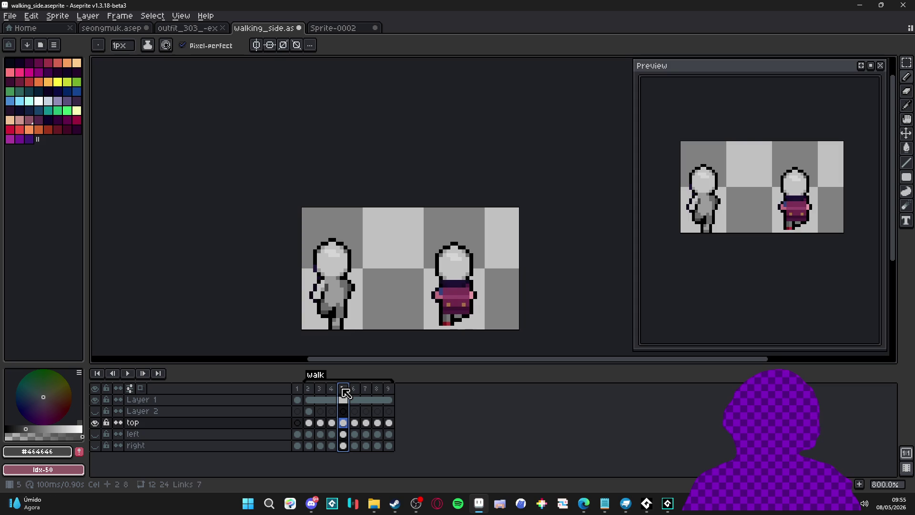
key("Left")
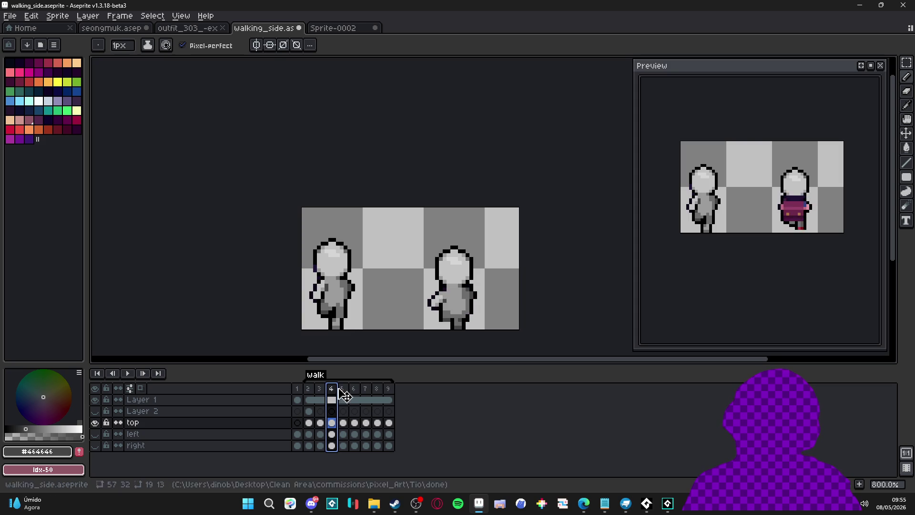
left_click(344, 390)
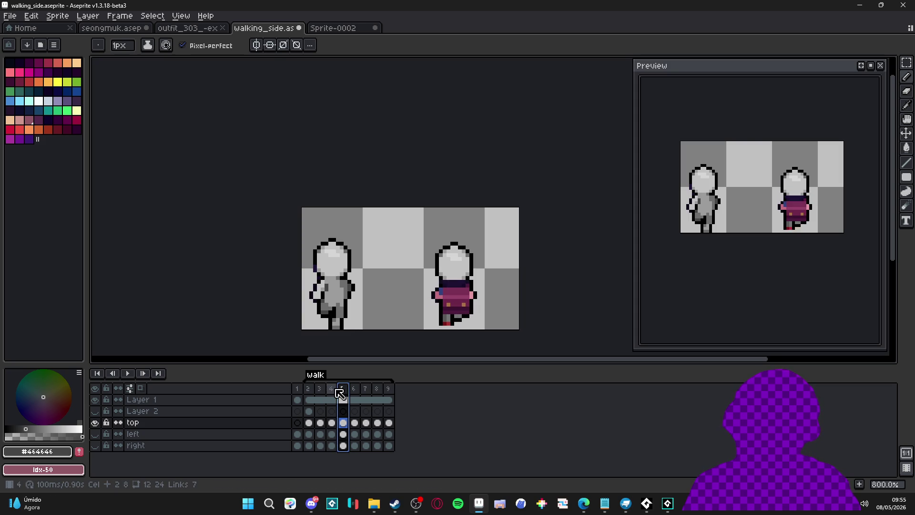
left_click(331, 389)
Cycle through frames 2 to 6 again, ending back on frame 2.
left_click(311, 391)
left_click(320, 397)
left_click(332, 396)
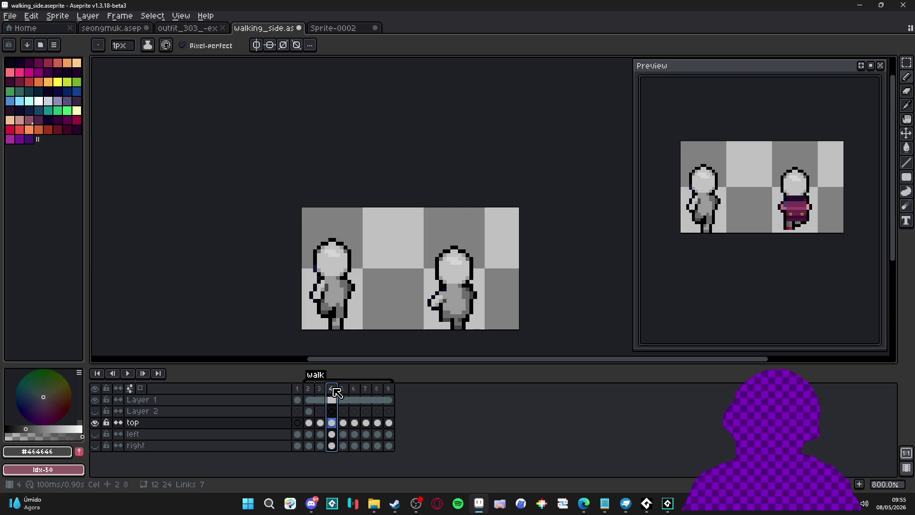
left_click(344, 395)
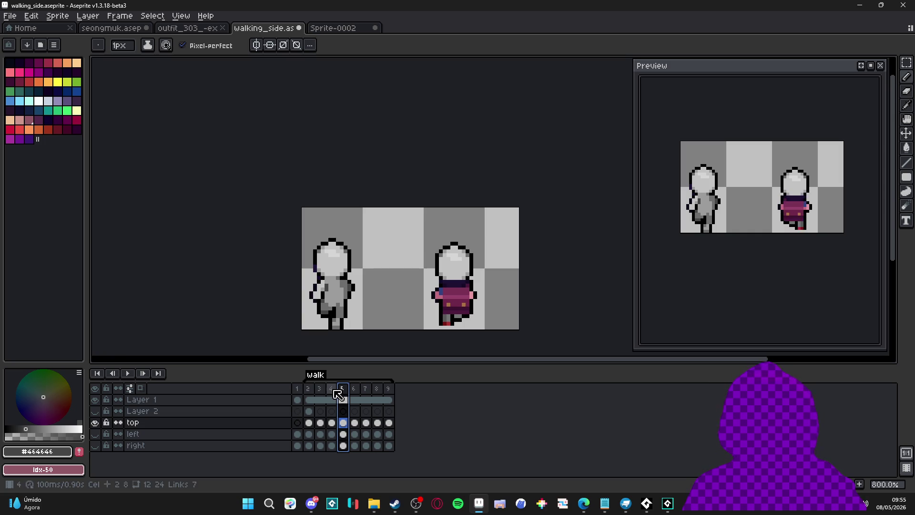
left_click(333, 390)
left_click(344, 390)
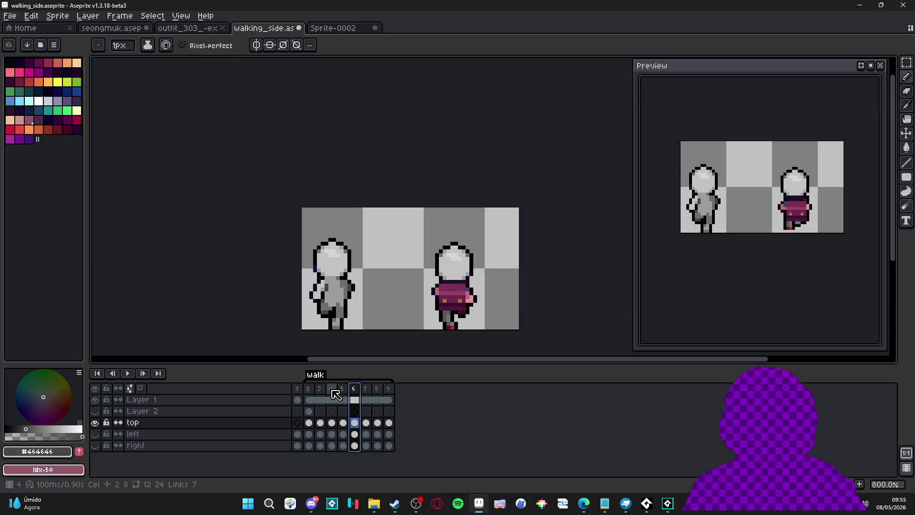
left_click(308, 389)
left_click(354, 389)
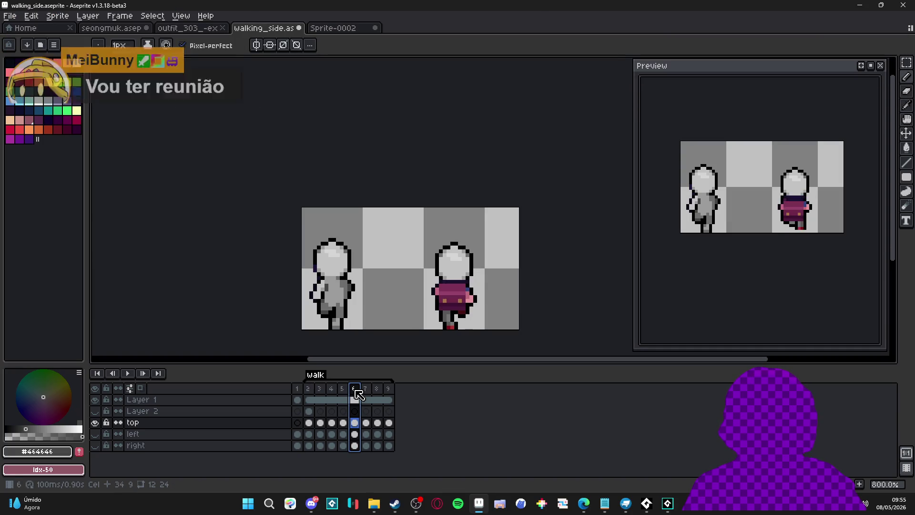
left_click(309, 388)
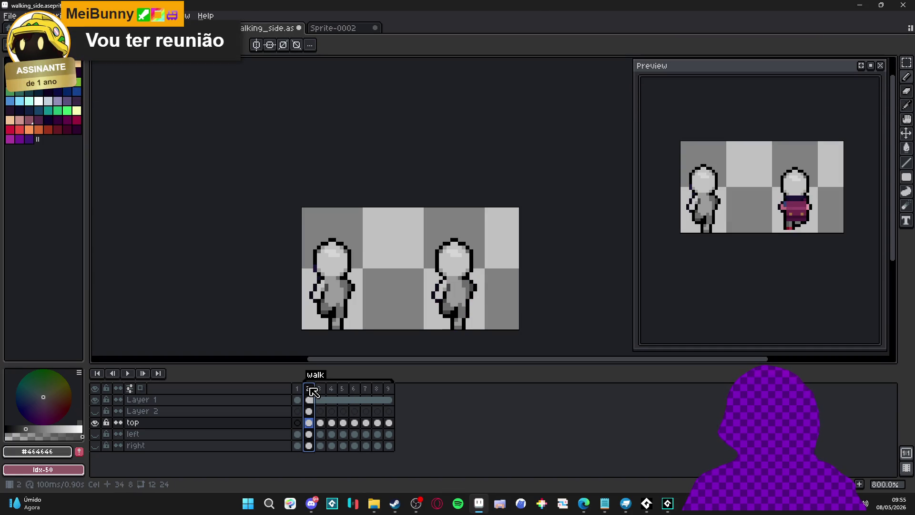
Return to walk frame 6, where the right figure still wears its maroon shirt.
left_click(355, 389)
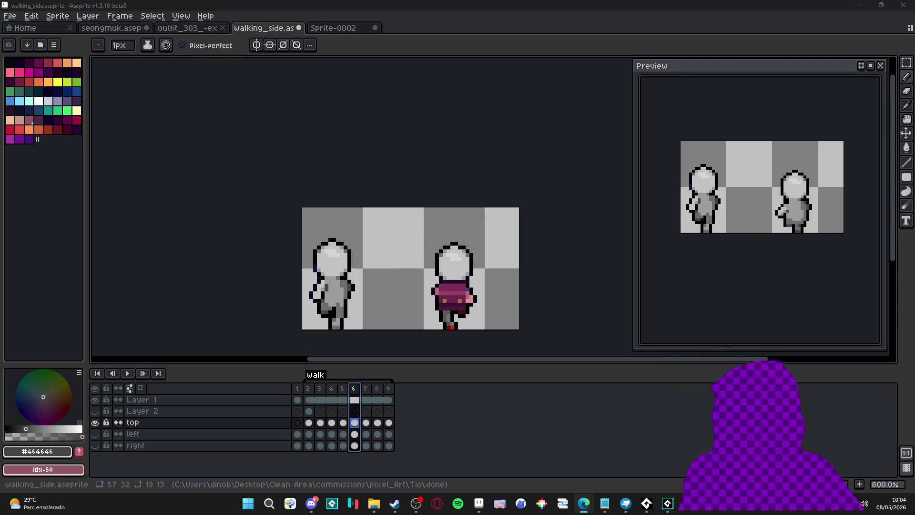
Switch from Aseprite to the Neverway Steam page and play its trailer full screen.
key("alt+Tab")
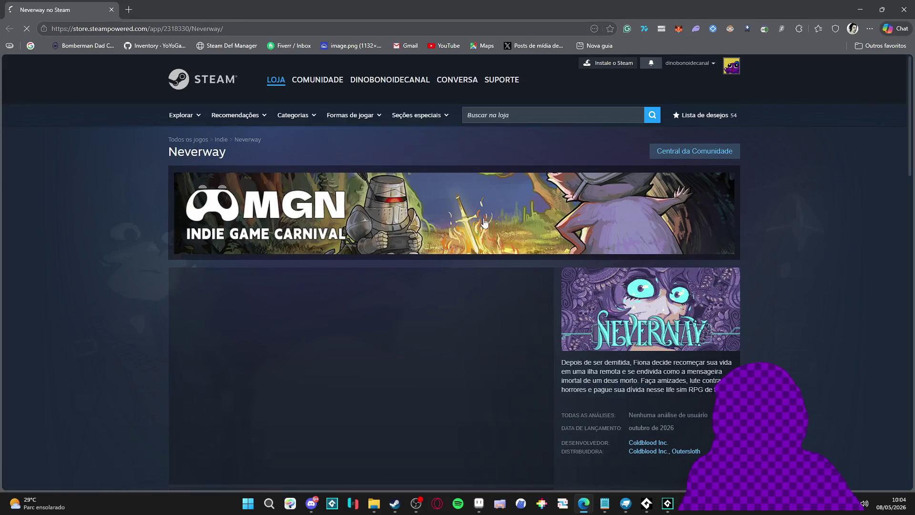
scroll(113, 188, "down", 3)
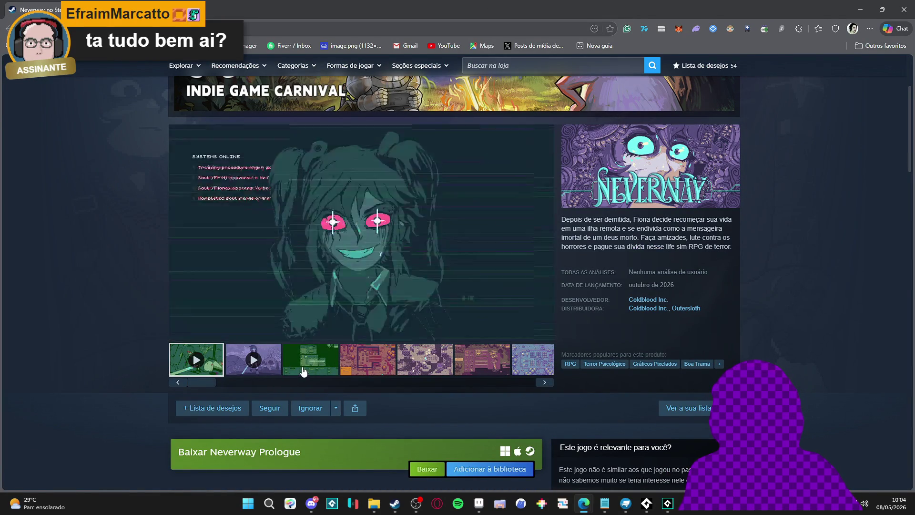
left_click(542, 332)
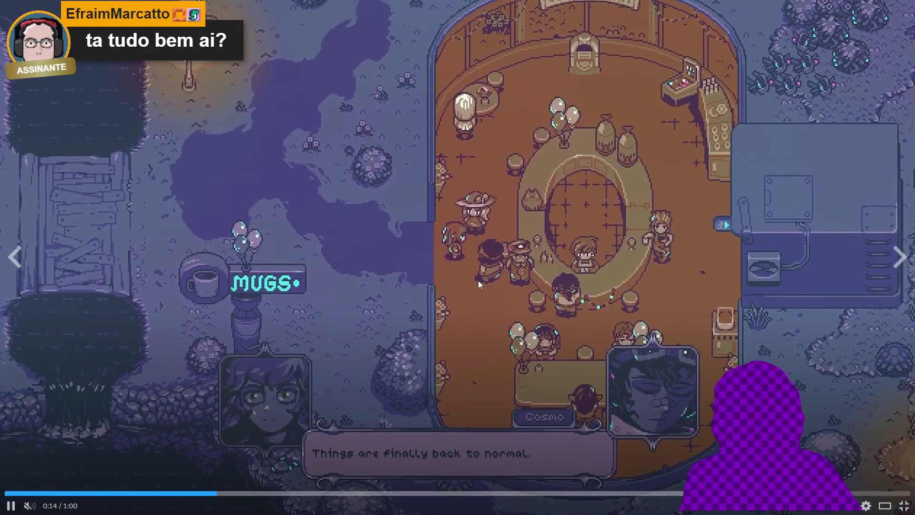
Pause the first trailer, load the next one, and pause and resume it around 0:13.
left_click(402, 272)
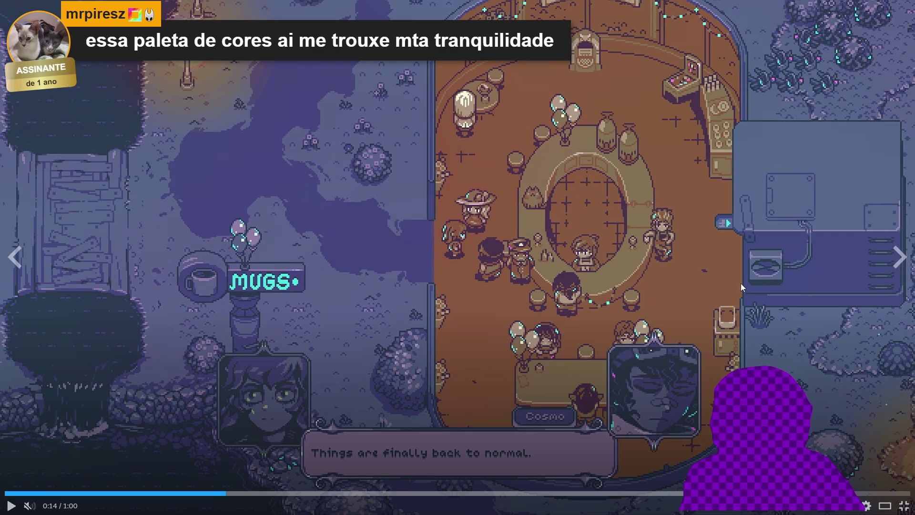
left_click(898, 263)
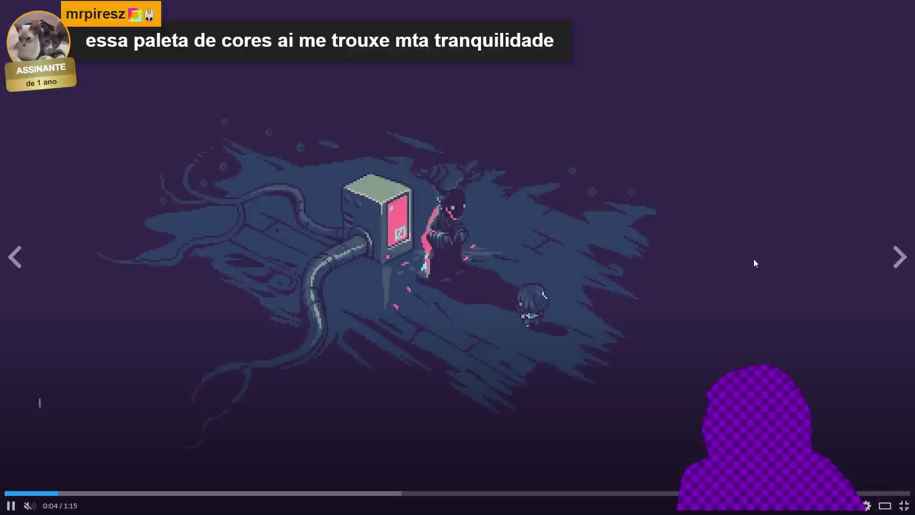
left_click(762, 247)
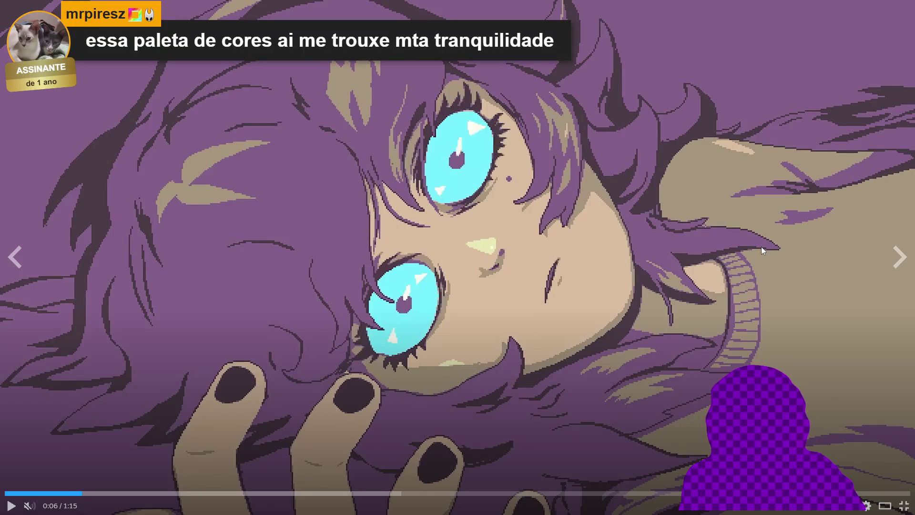
left_click(762, 245)
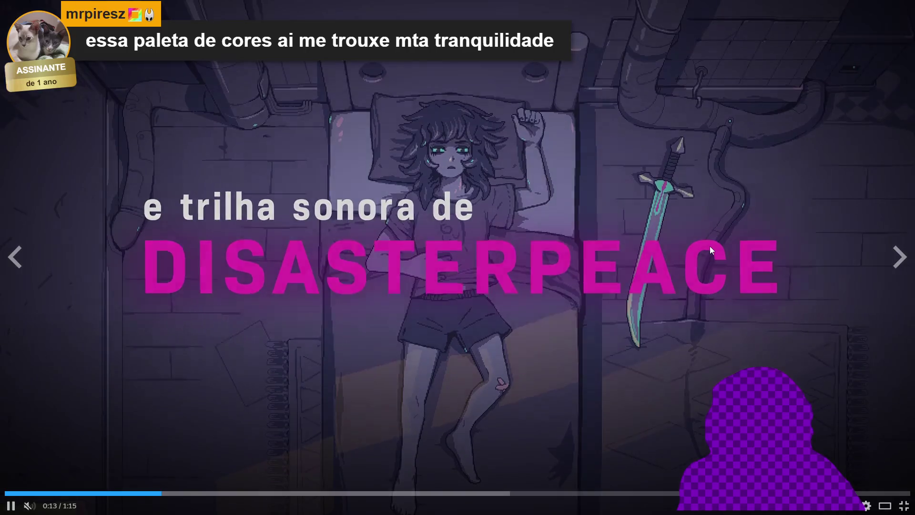
left_click(713, 246)
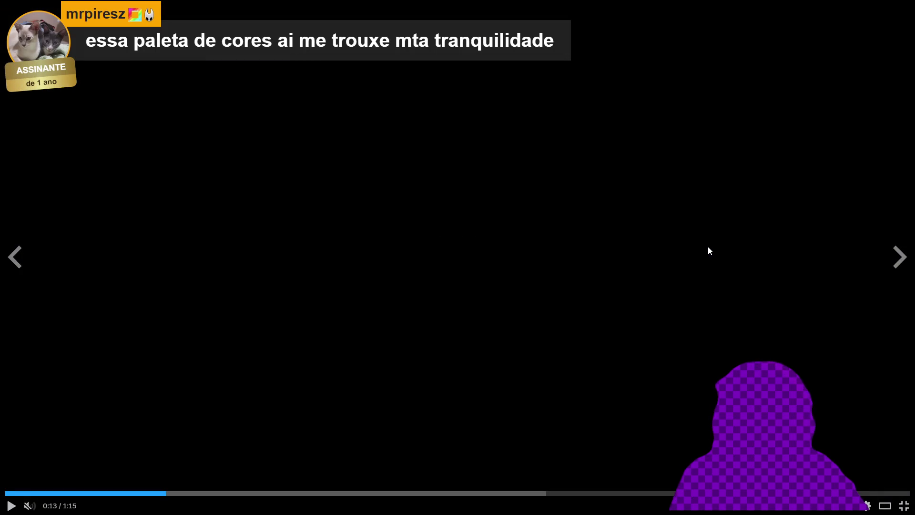
left_click(706, 244)
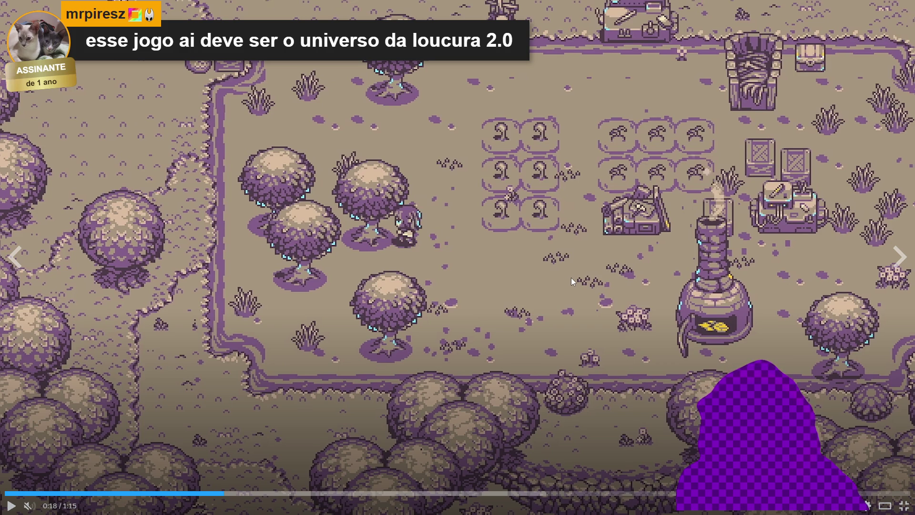
Play the second trailer through the dungeon scene and title card to its end, pausing along the way.
left_click(527, 242)
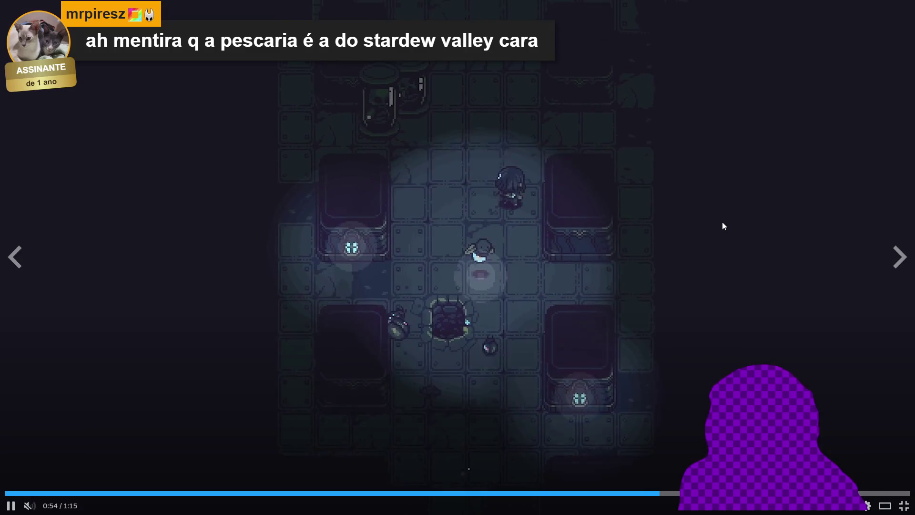
left_click(723, 222)
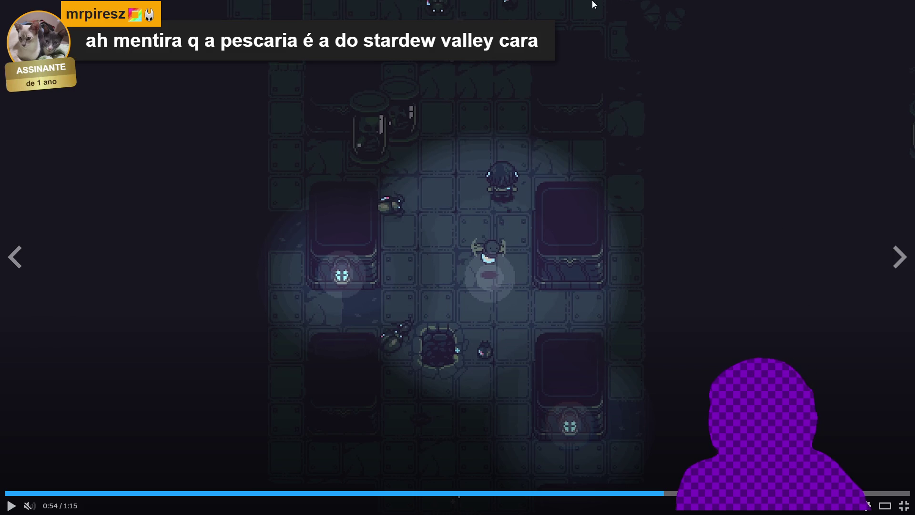
left_click(744, 154)
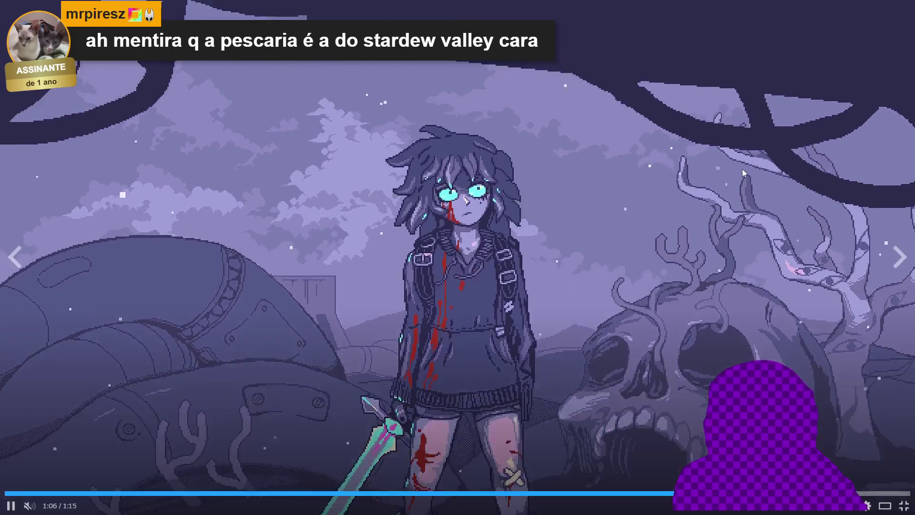
left_click(710, 227)
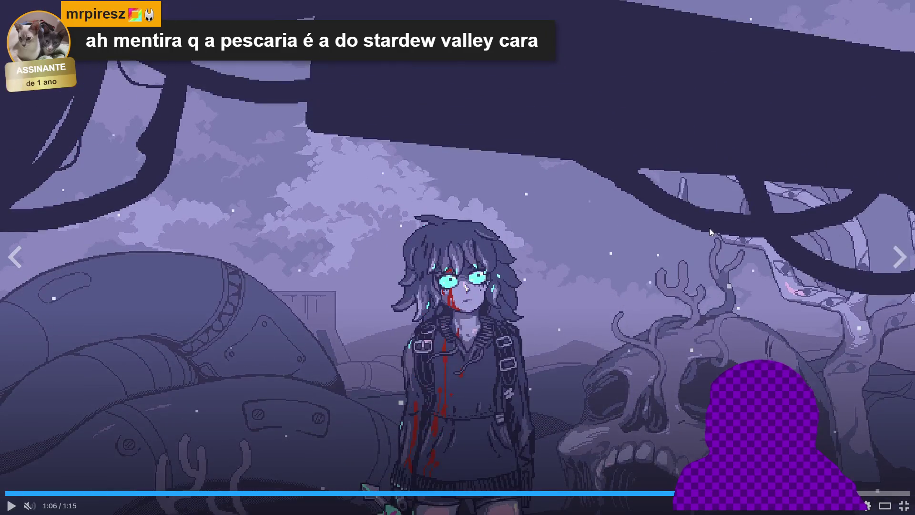
left_click(528, 262)
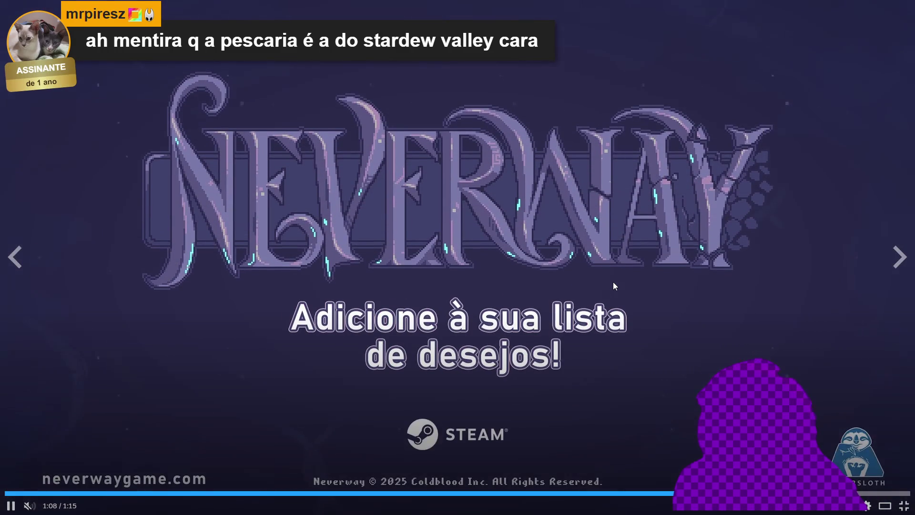
left_click(587, 279)
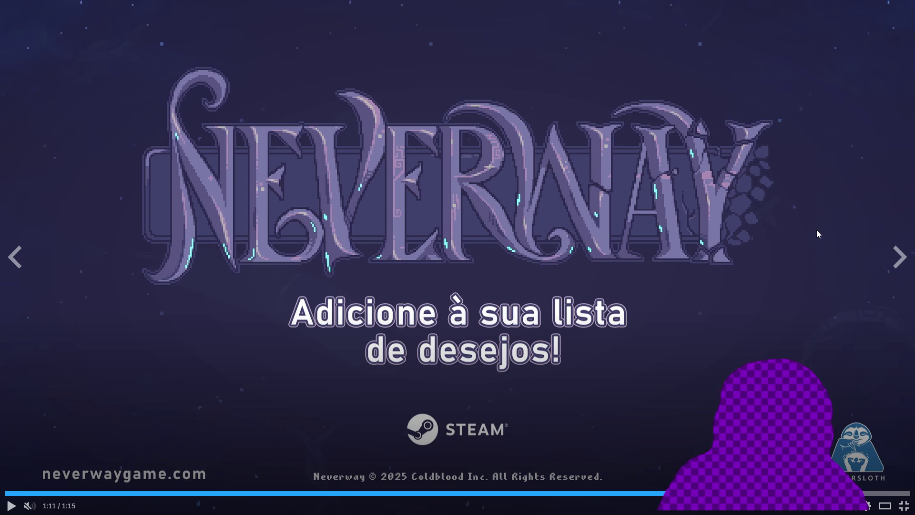
left_click(760, 231)
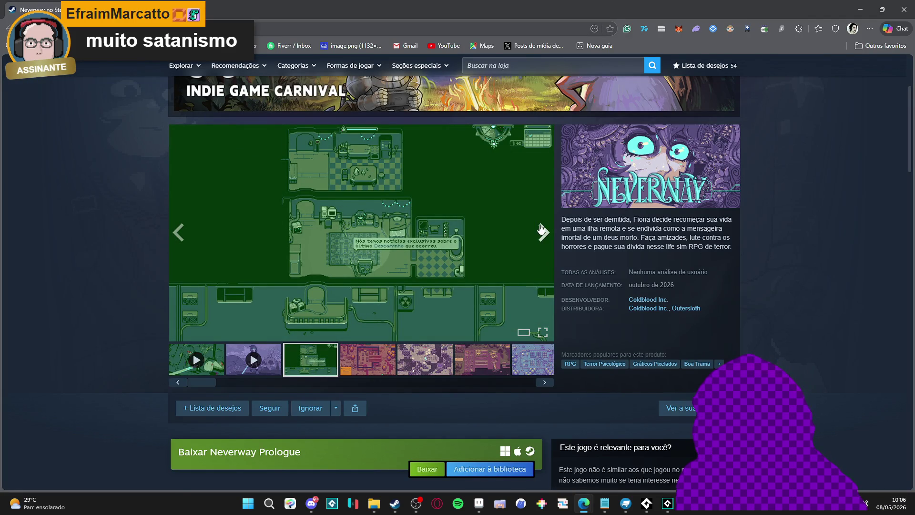
Add Neverway to the wishlist, then open the fifth gallery screenshot enlarged.
left_click(200, 408)
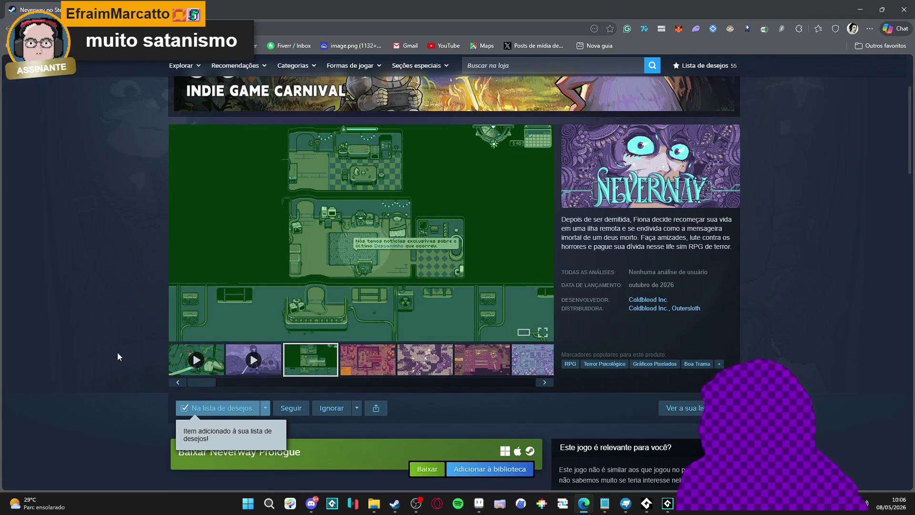
scroll(117, 352, "down", 2)
left_click(414, 280)
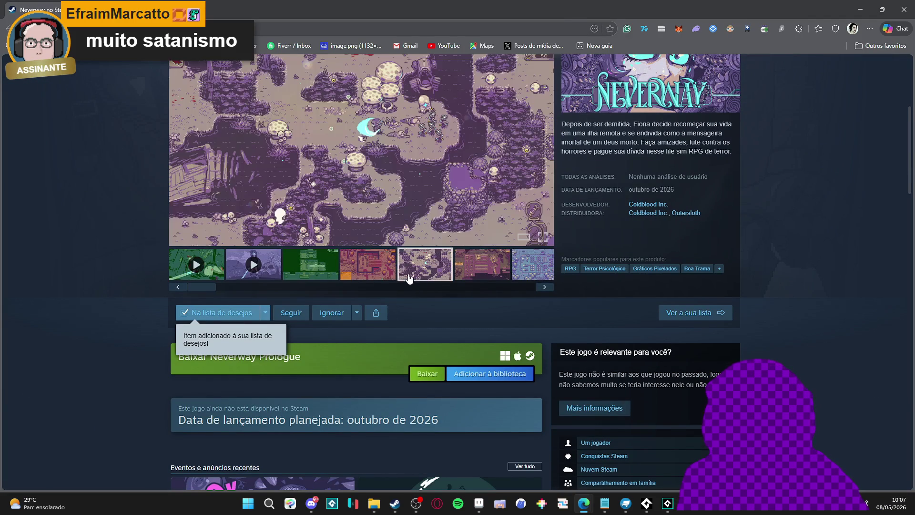
scroll(334, 248, "up", 2)
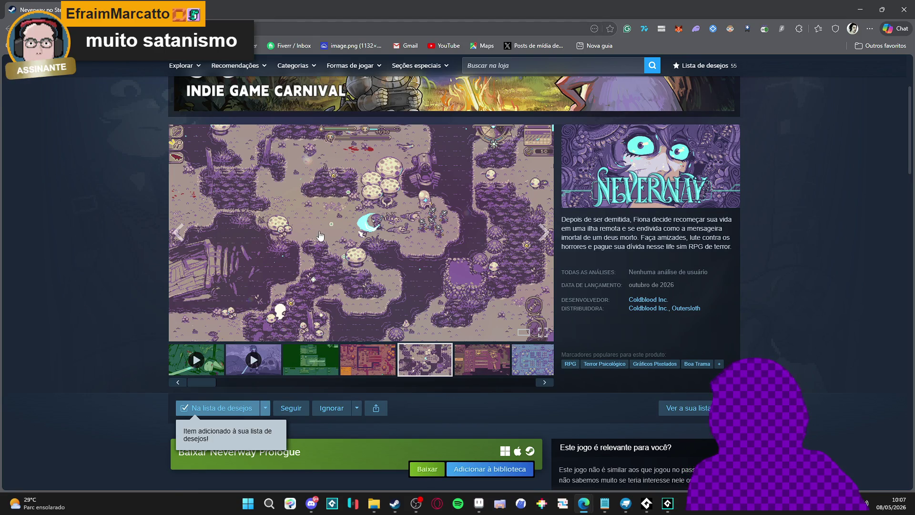
left_click(351, 215)
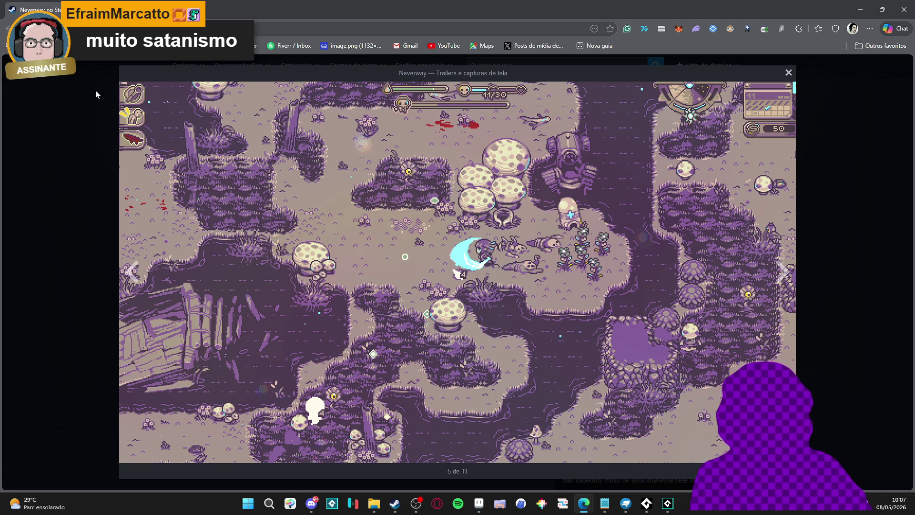
Advance to the sixth screenshot, then close the browser to return to Aseprite.
left_click(782, 273)
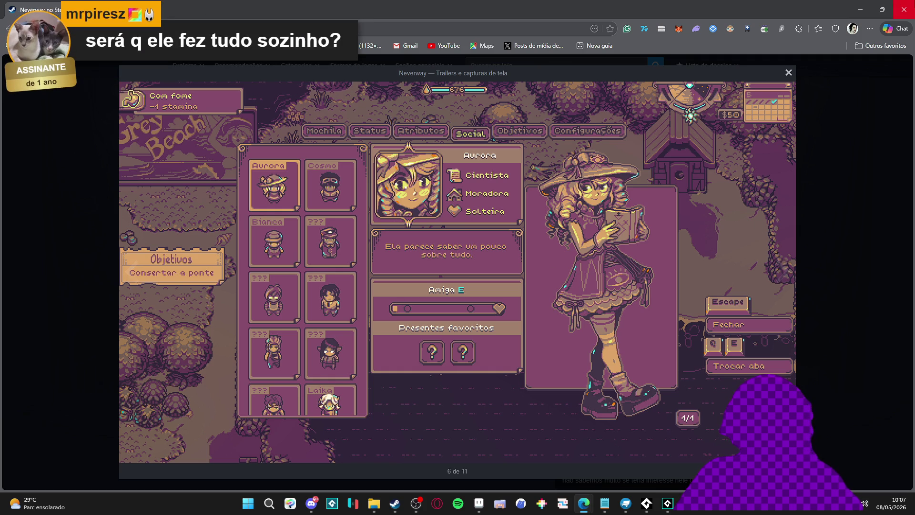
left_click(905, 9)
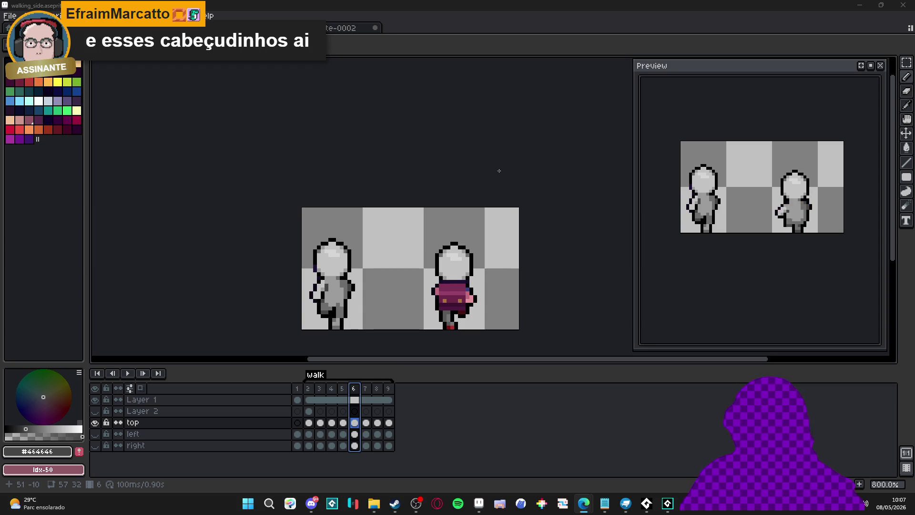
Select walk frame 5, compare it with frames 4 and 6, and zoom in.
left_click_drag(453, 259, 433, 244)
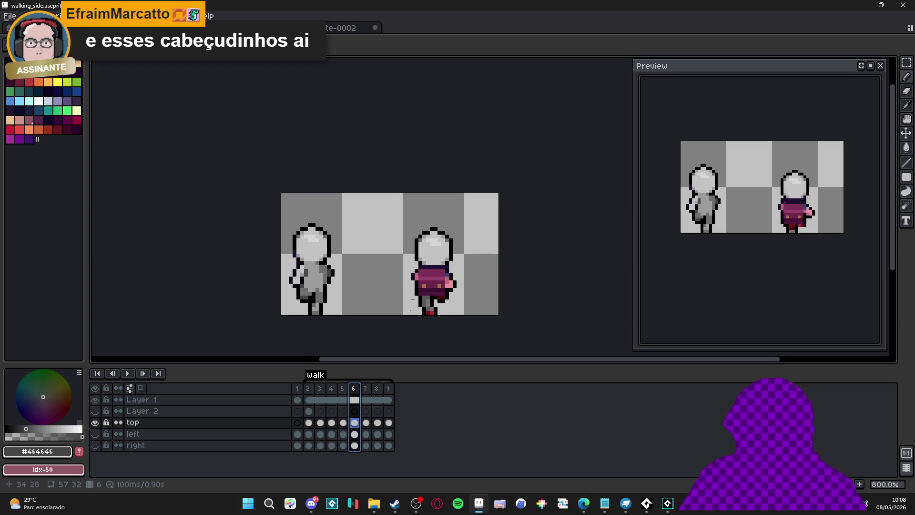
left_click(343, 389)
left_click(362, 390)
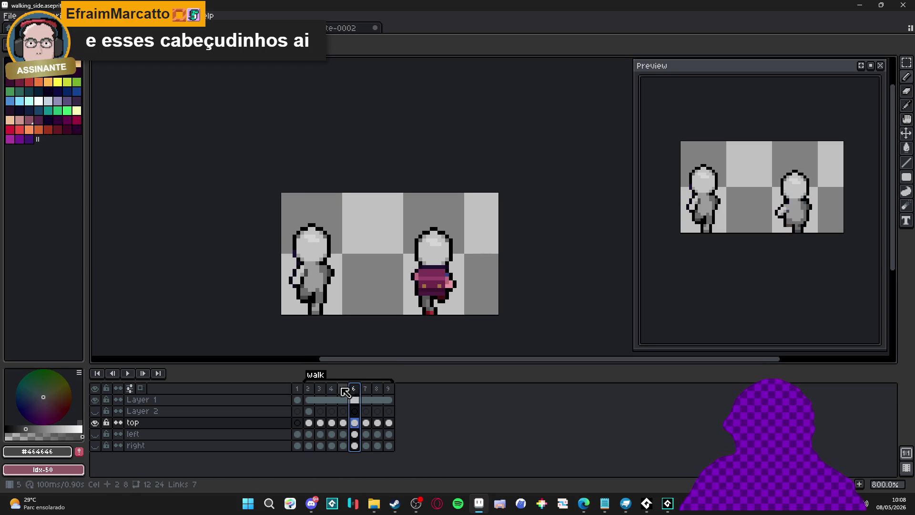
left_click(332, 390)
left_click(343, 390)
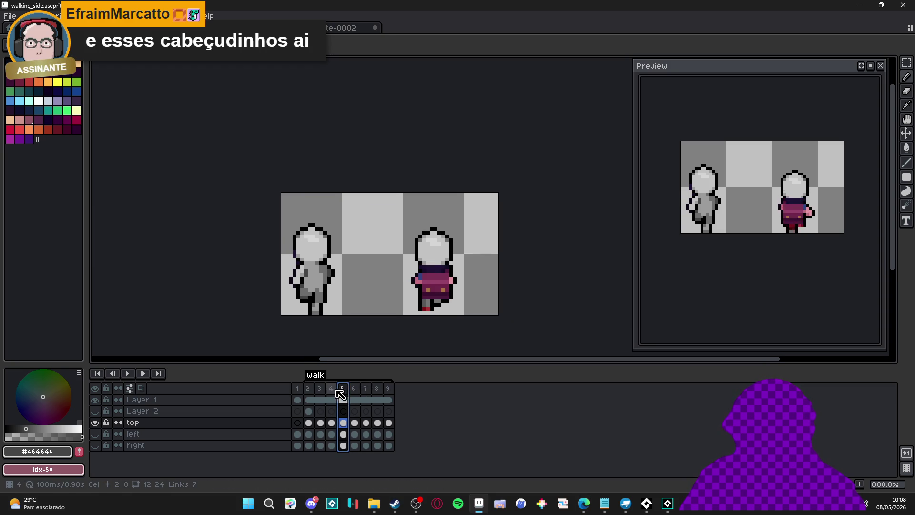
left_click(332, 389)
left_click(343, 389)
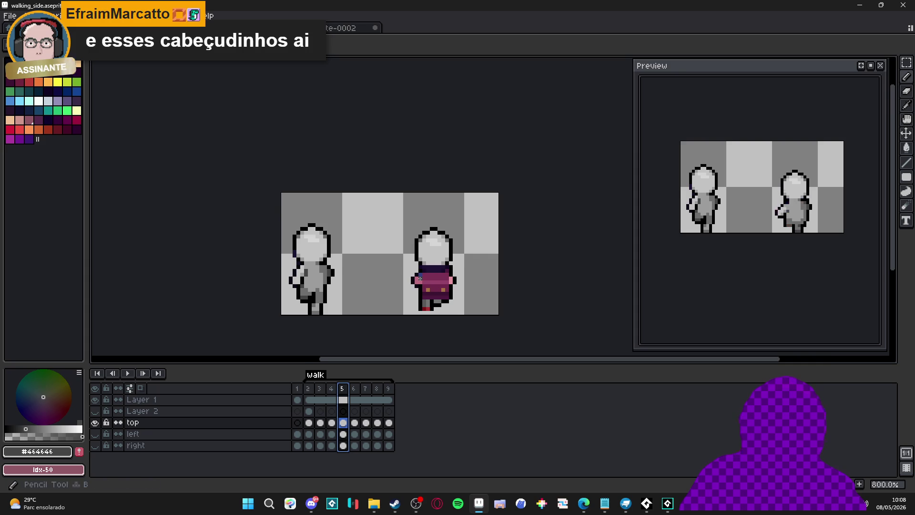
scroll(413, 285, "up", 1)
Repaint the right figure's pink arm pixels dark grey and the shirt area light grey #9c9c9c.
left_click(416, 283)
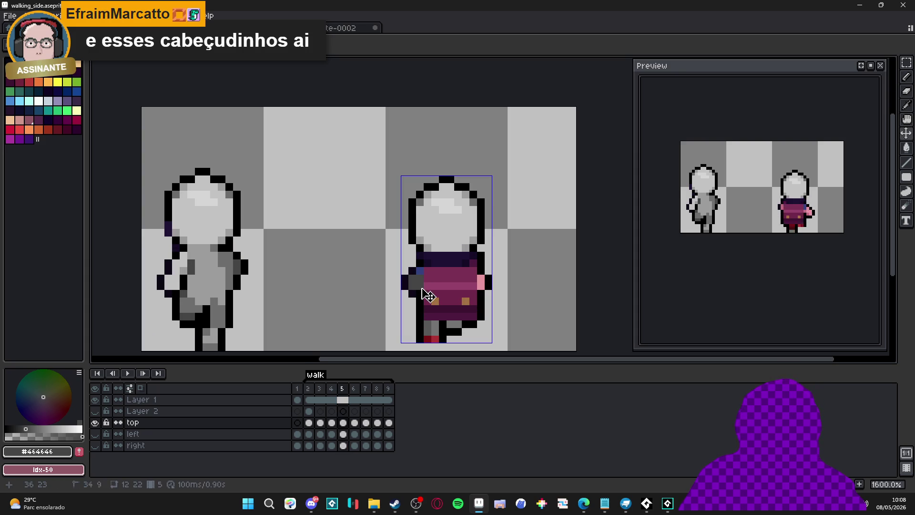
left_click(480, 286)
right_click(481, 279)
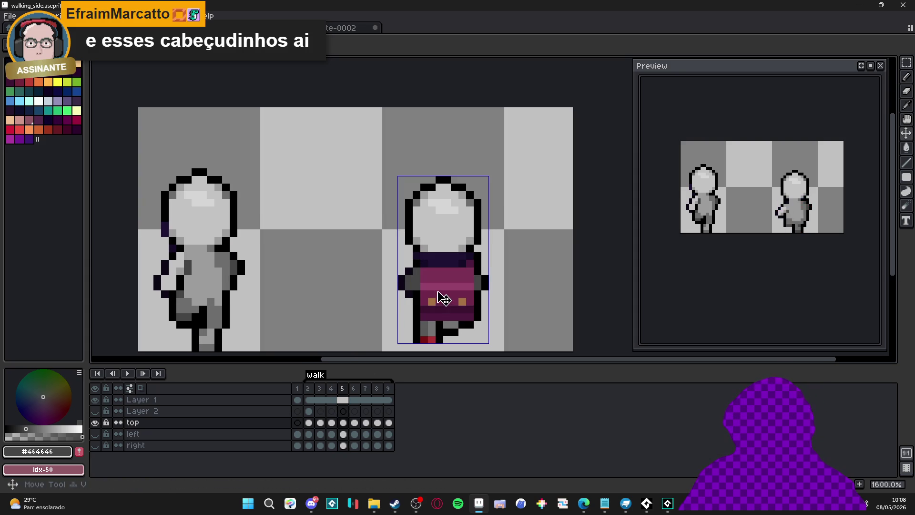
left_click(466, 280, "alt")
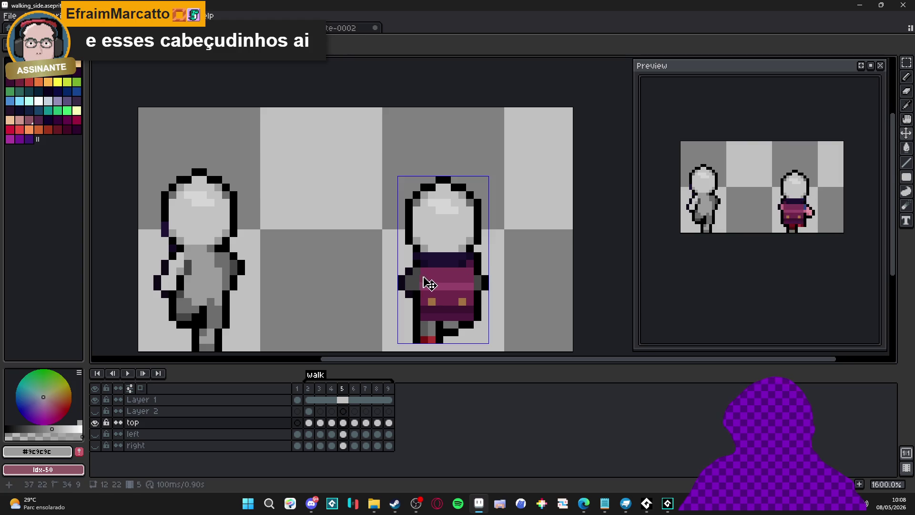
mouse_move(431, 275)
left_mouse_down()
mouse_move(428, 315)
mouse_move(470, 315)
mouse_move(471, 286)
left_mouse_up()
key("ctrl+z")
key("ctrl+z")
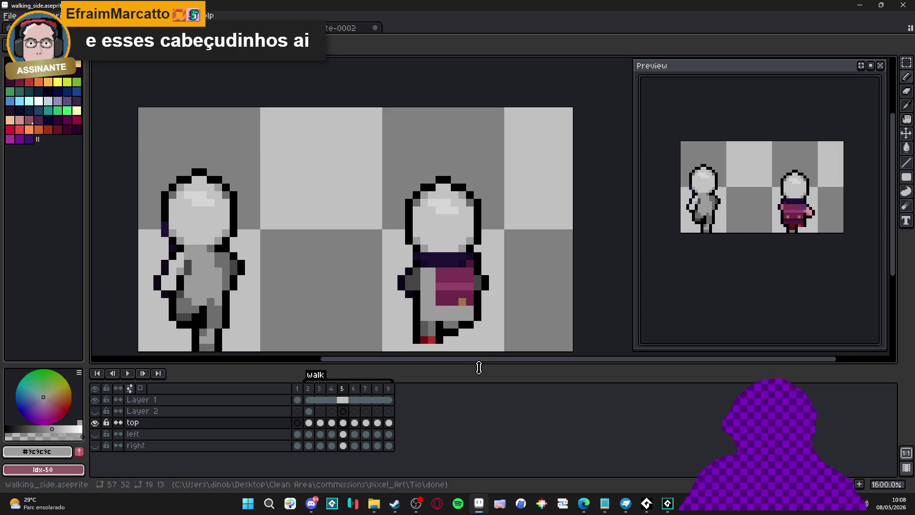
left_click(469, 322, "alt")
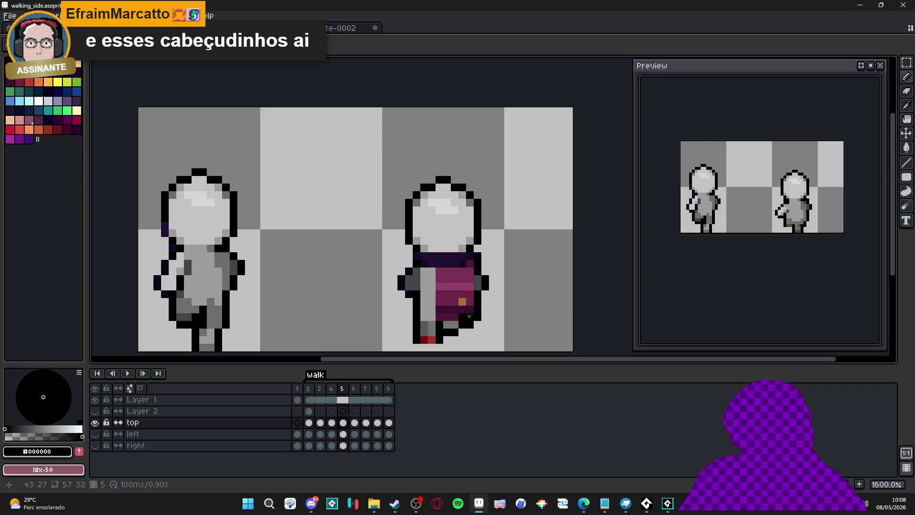
key("e")
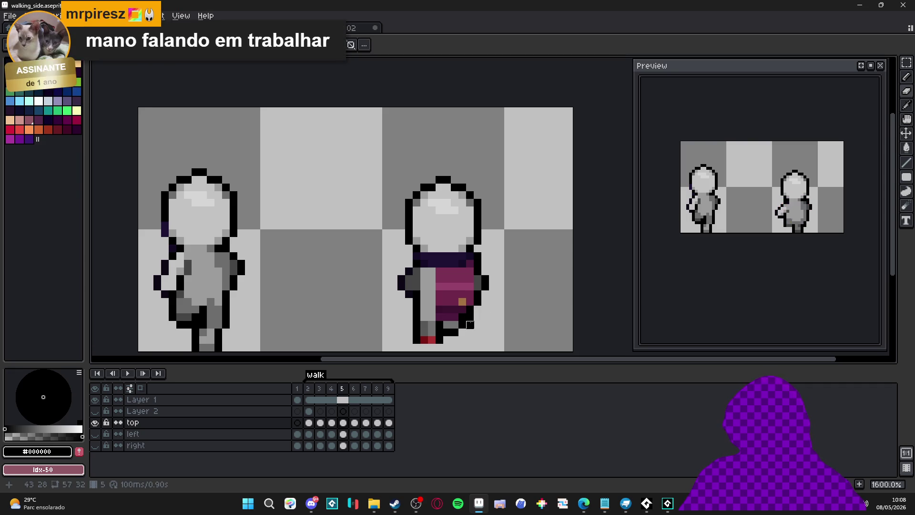
left_click(424, 302, "alt")
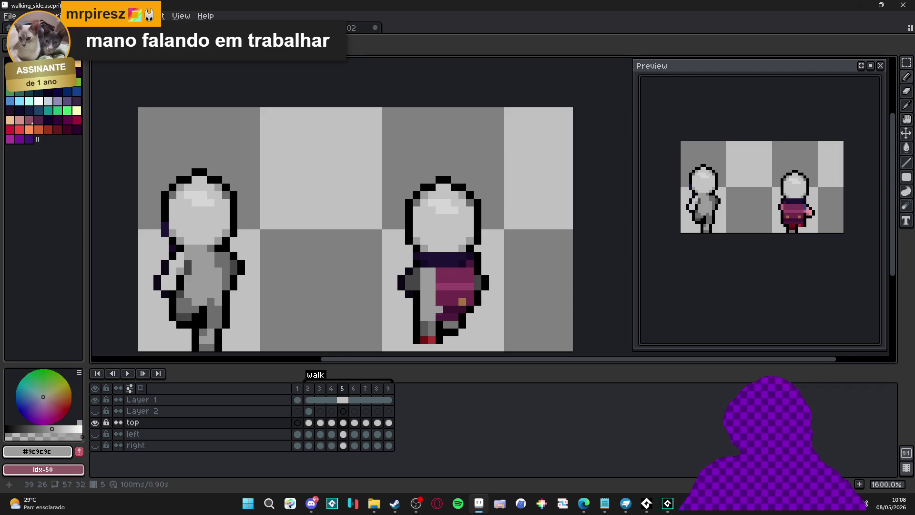
mouse_move(441, 310)
left_mouse_down()
mouse_move(466, 308)
mouse_move(471, 281)
mouse_move(442, 300)
left_mouse_up()
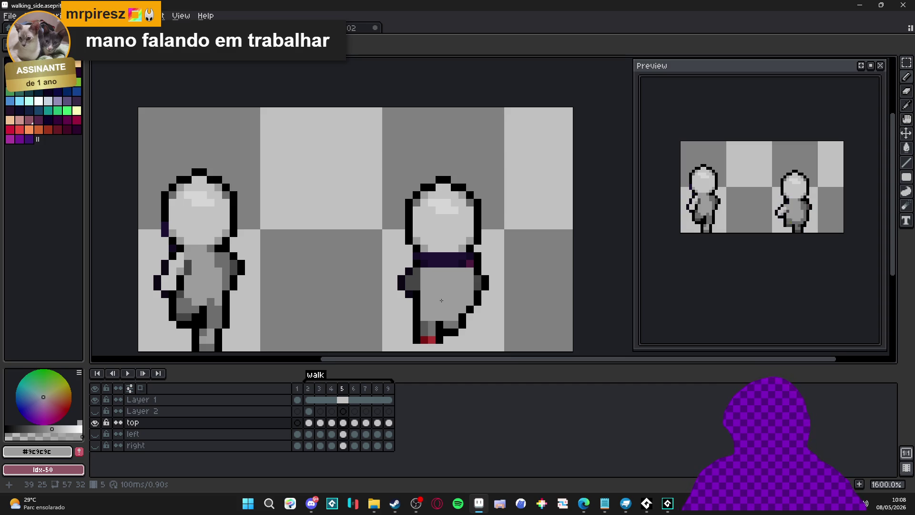
Repaint the purple belt pixels grey and add a dark grey #464646 shading pixel.
scroll(442, 300, "up", 2)
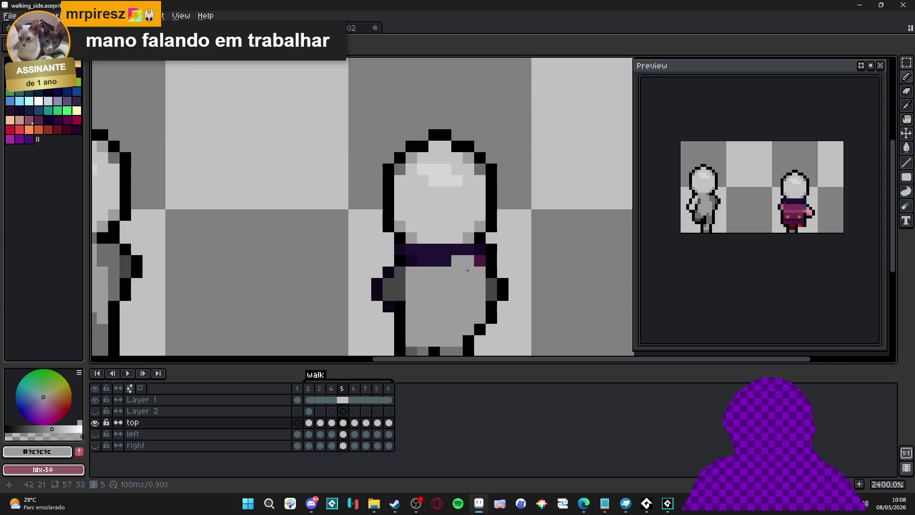
mouse_move(483, 291)
left_mouse_down()
mouse_move(462, 260)
mouse_move(410, 261)
left_mouse_up()
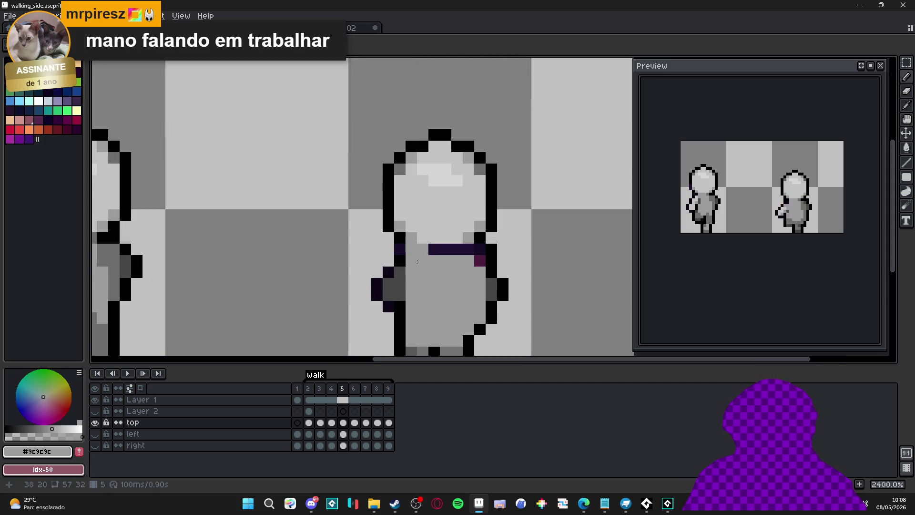
left_click(430, 256)
scroll(430, 256, "down", 2)
key("ctrl+z")
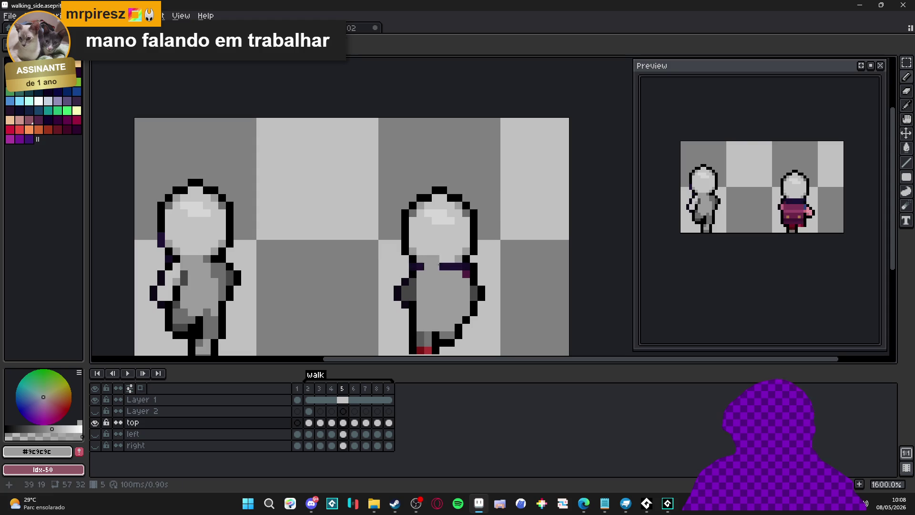
left_click_drag(429, 265, 440, 266)
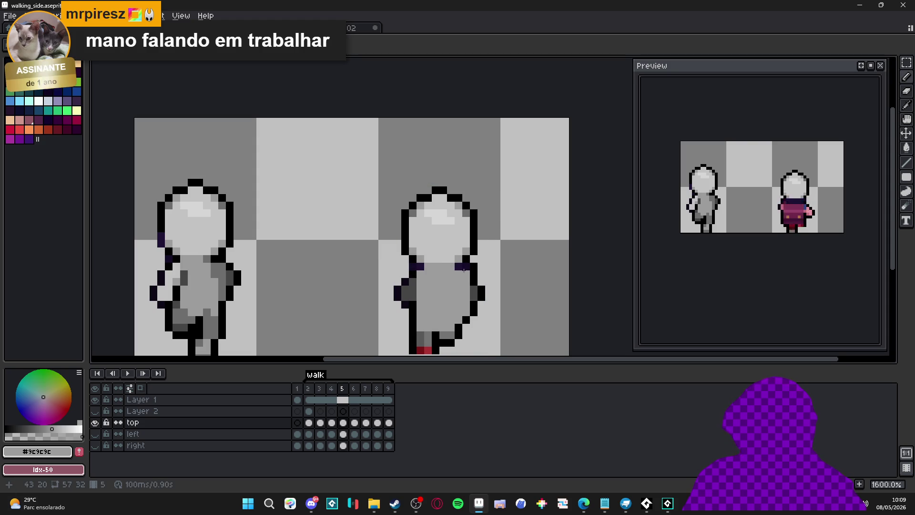
key("b")
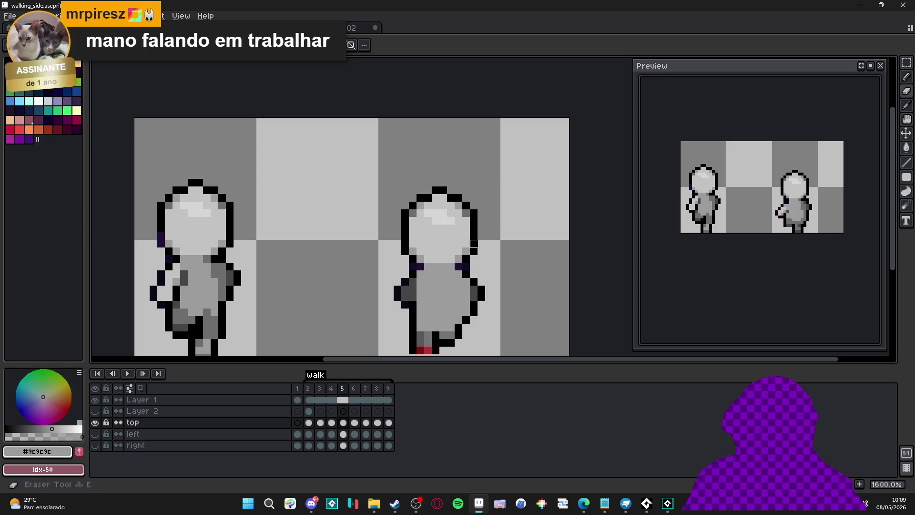
left_click(456, 265, "alt")
left_click(426, 269)
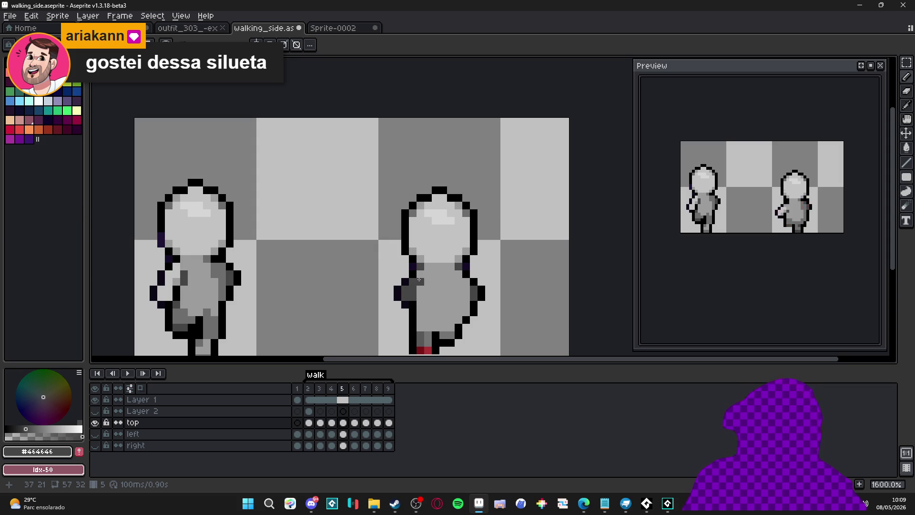
scroll(419, 280, "down", 1)
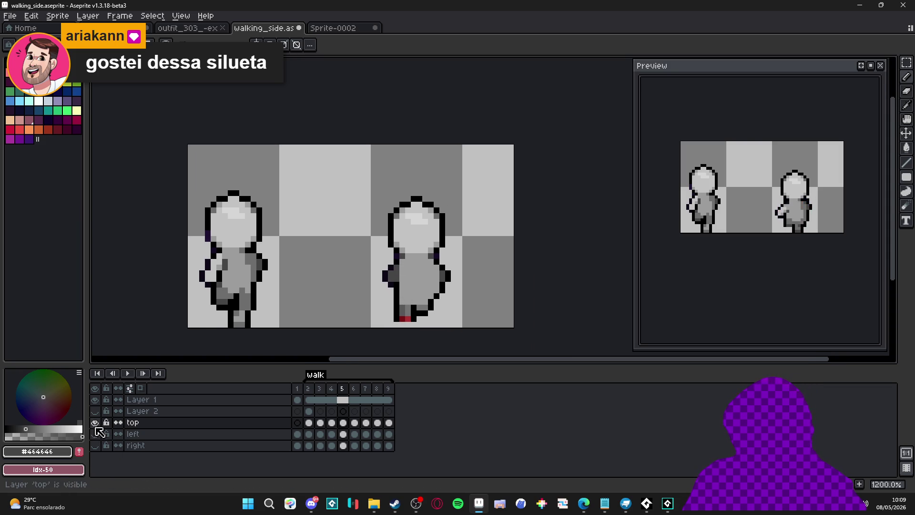
Toggle the 'top', 'left' and 'right' layers to compare poses, leaving only 'top' visible.
left_click(95, 423)
left_click(95, 434)
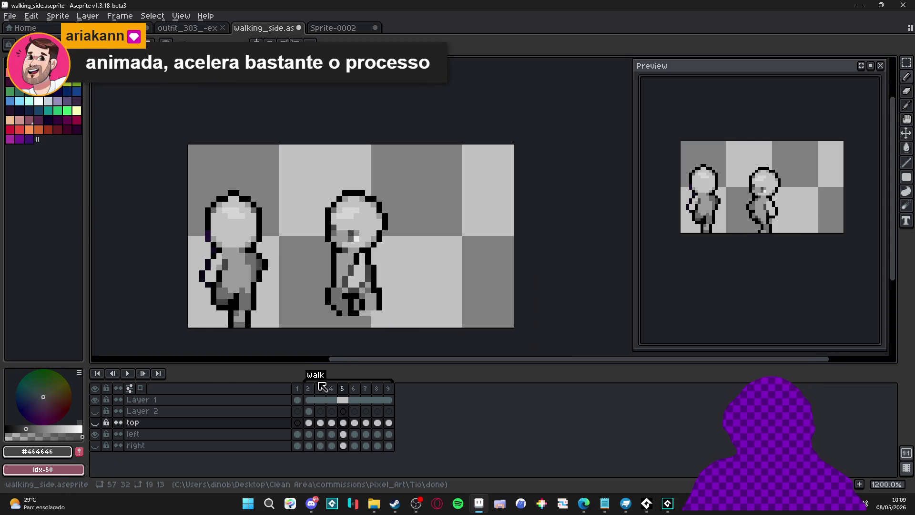
left_click(96, 435)
left_click(97, 446)
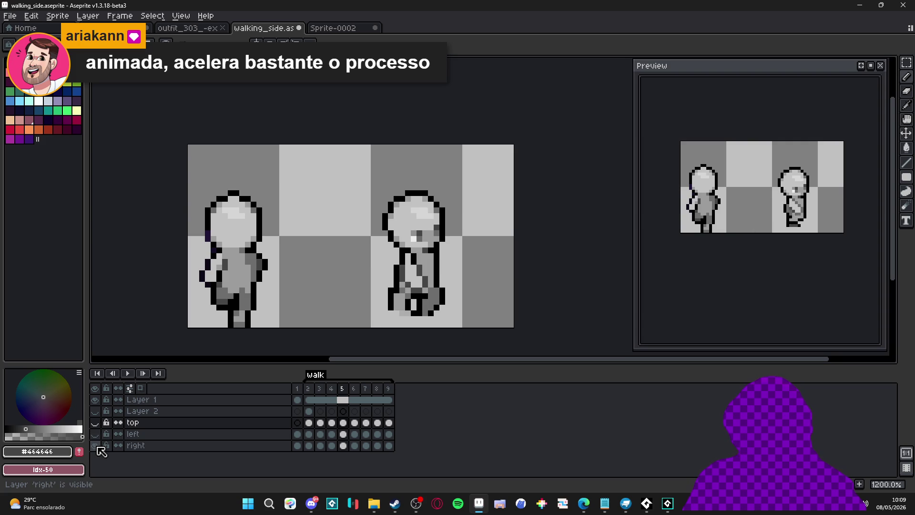
left_click(96, 446)
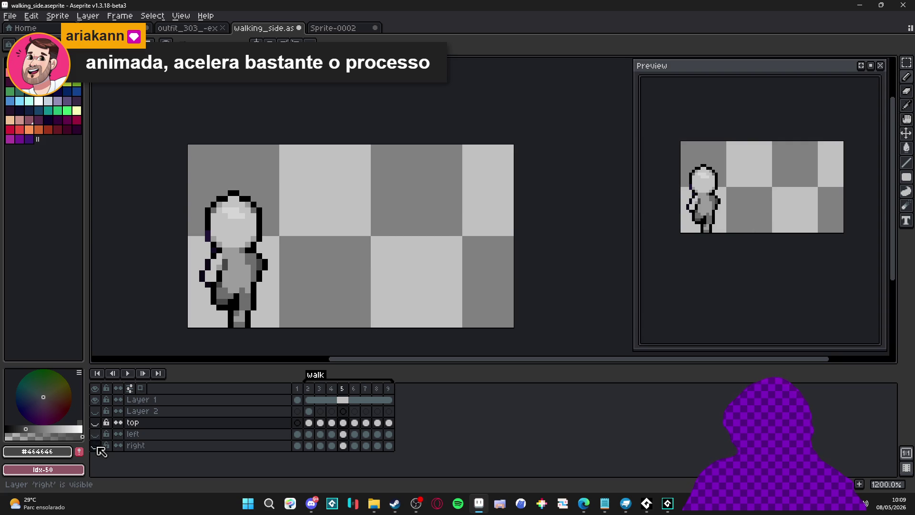
left_click(96, 436)
left_click(95, 435)
left_click(95, 423)
Recolour the stray red and dark foot pixels light grey.
scroll(417, 311, "up", 3)
left_click(414, 322)
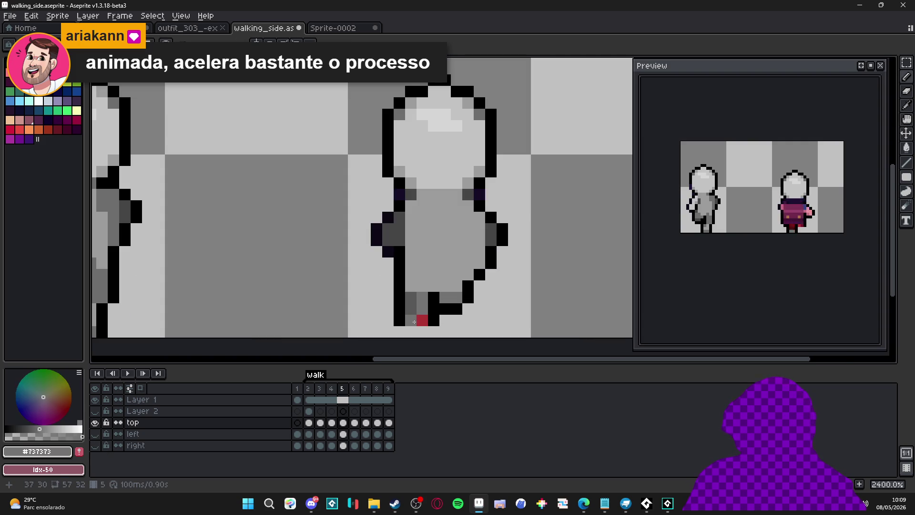
scroll(423, 320, "down", 3)
scroll(417, 315, "up", 3)
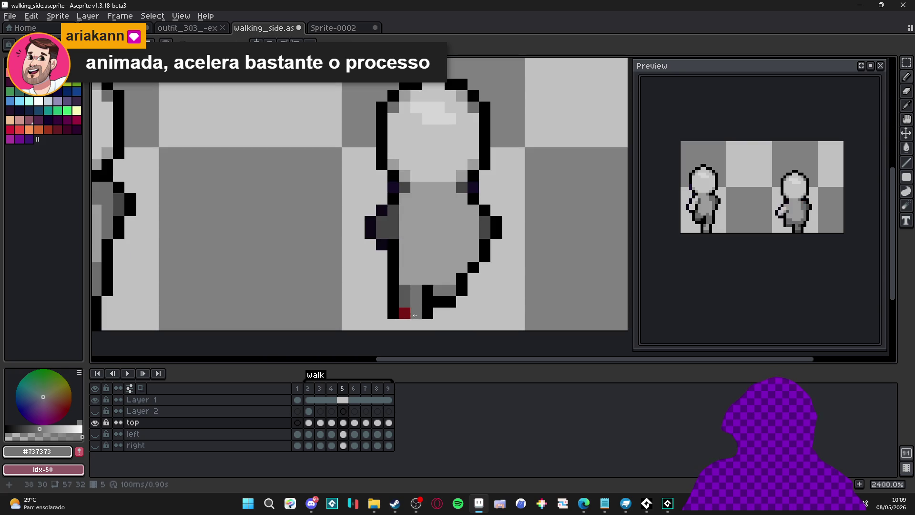
left_click(403, 301)
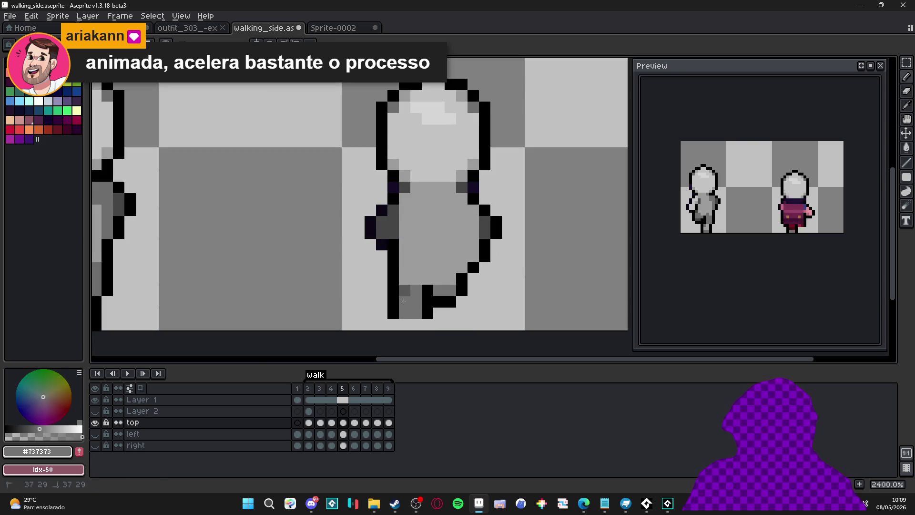
scroll(405, 293, "down", 4)
scroll(414, 296, "up", 3)
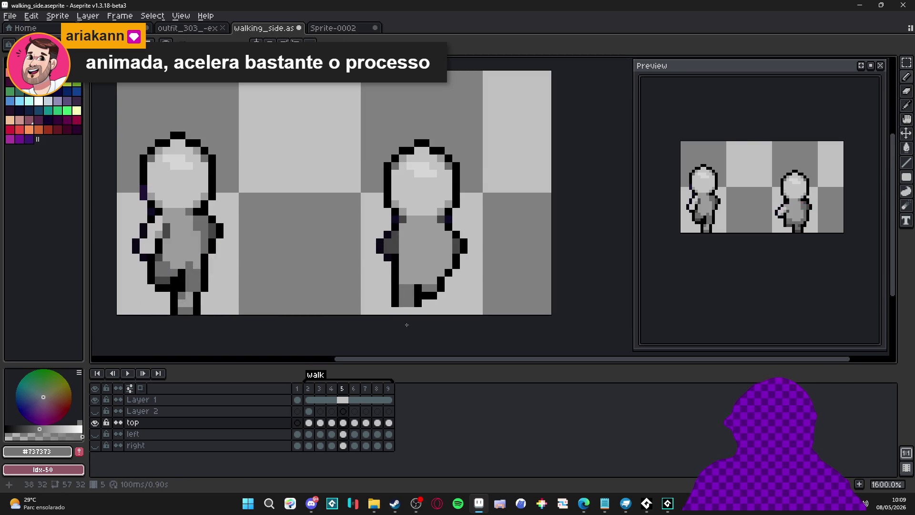
Compare frame 5 with its neighbour, recenter on the figure, and turn a black outline pixel grey.
left_click(342, 389)
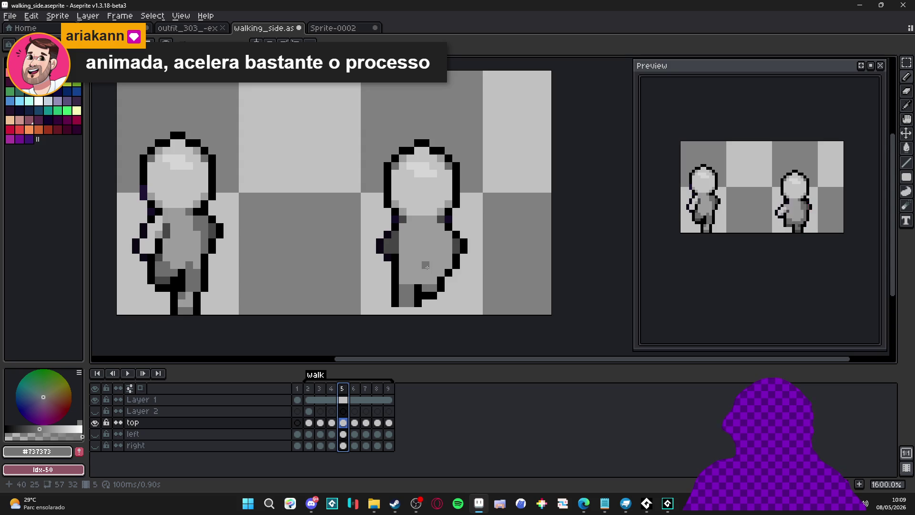
key("Left")
key("Right")
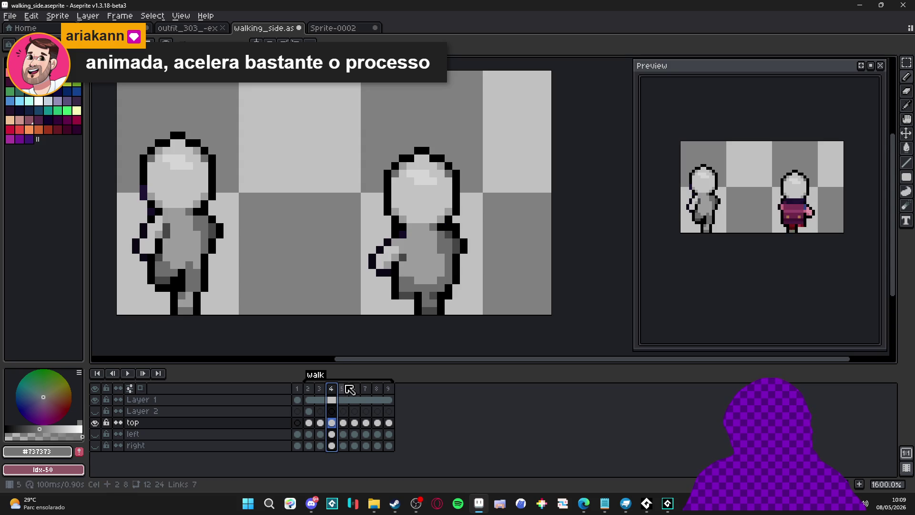
left_click_drag(453, 288, 450, 317)
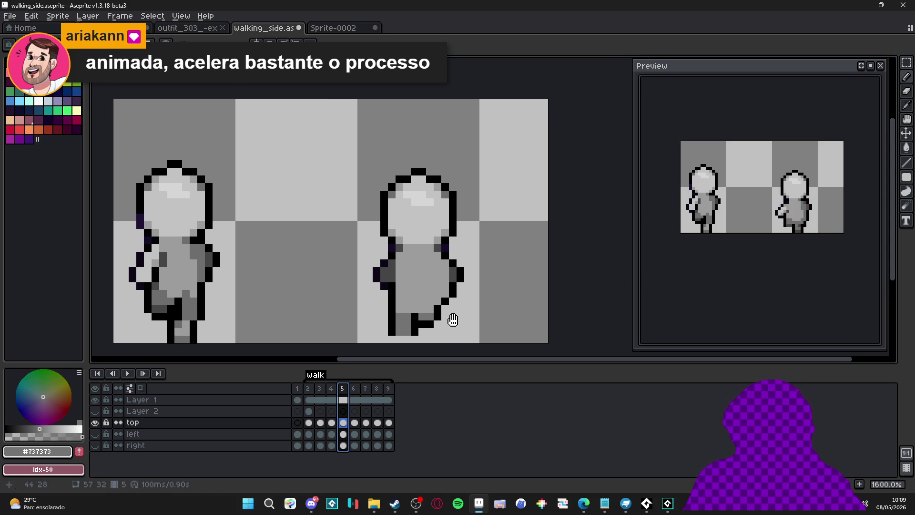
scroll(424, 316, "up", 2)
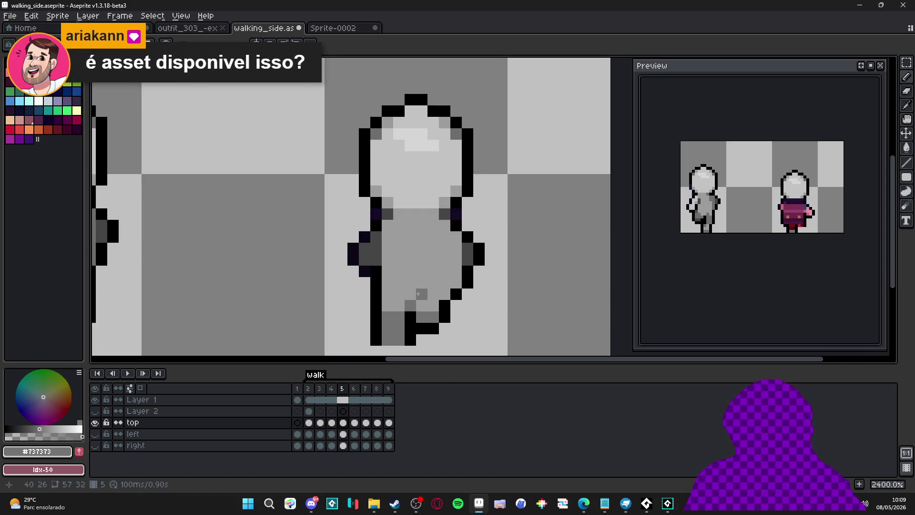
left_click_drag(419, 296, 415, 321)
left_click(448, 314)
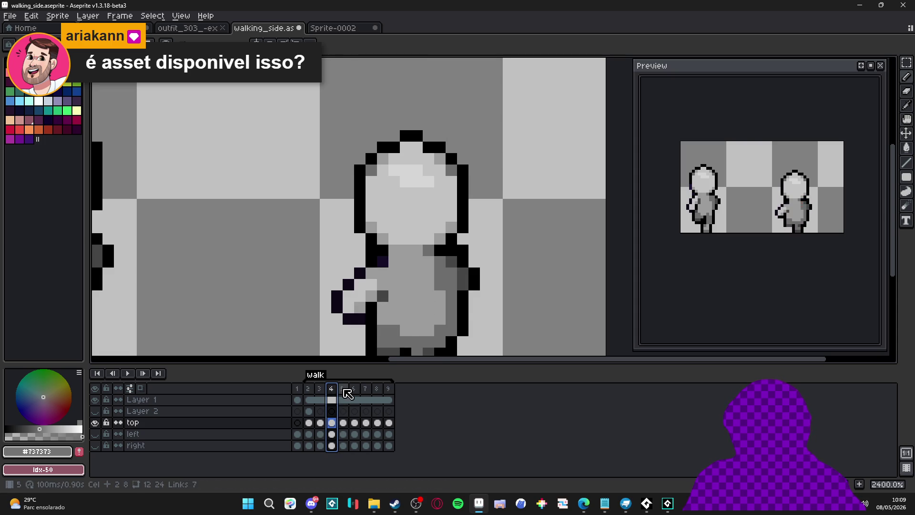
Eyedrop the dark and mid grey shades on frame 5 and clear the frame selection.
left_click(344, 389)
left_click(376, 282, "alt")
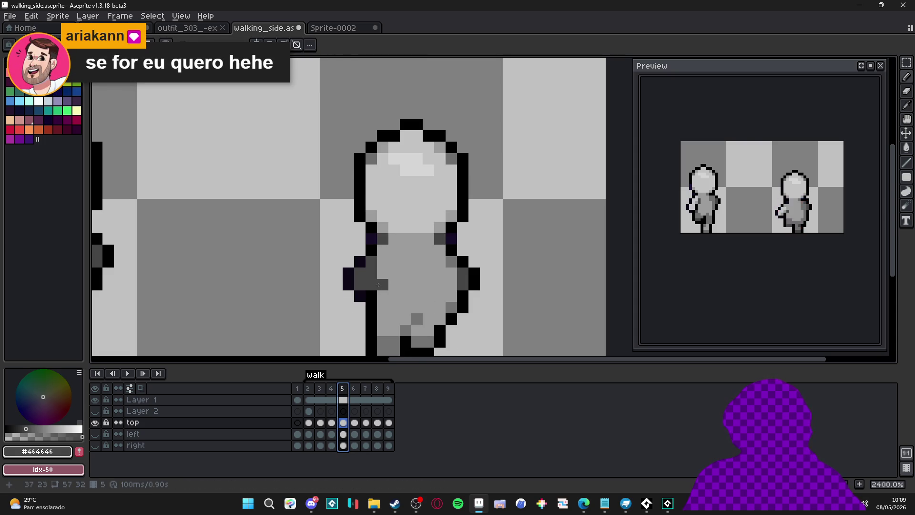
left_click(418, 322, "alt")
left_click_drag(376, 282, 374, 282)
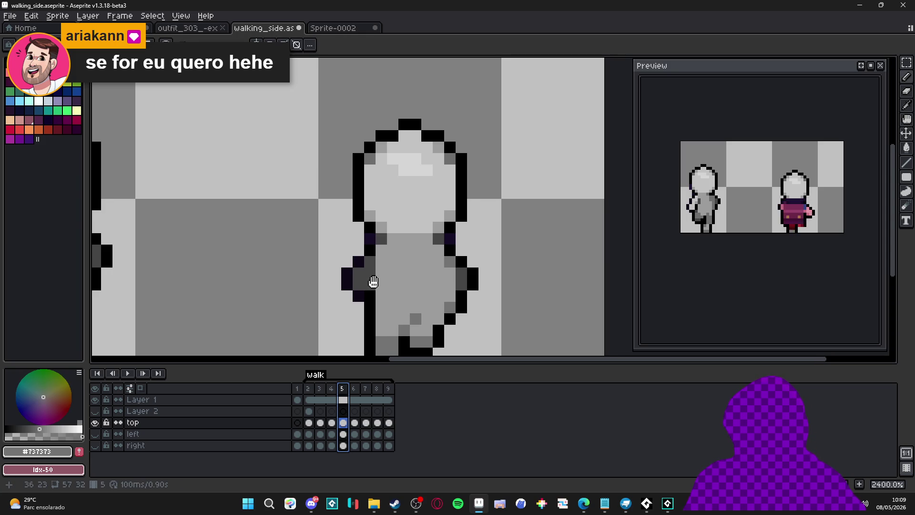
key("Escape")
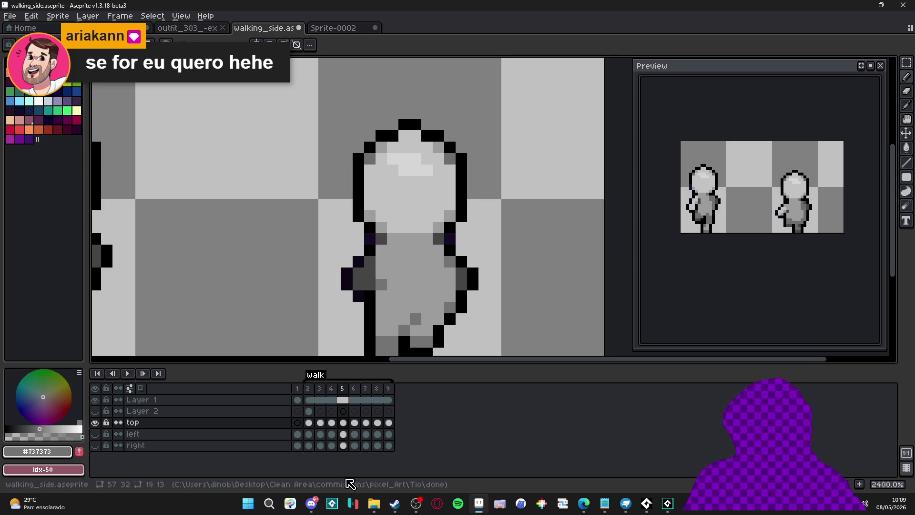
left_click(307, 505)
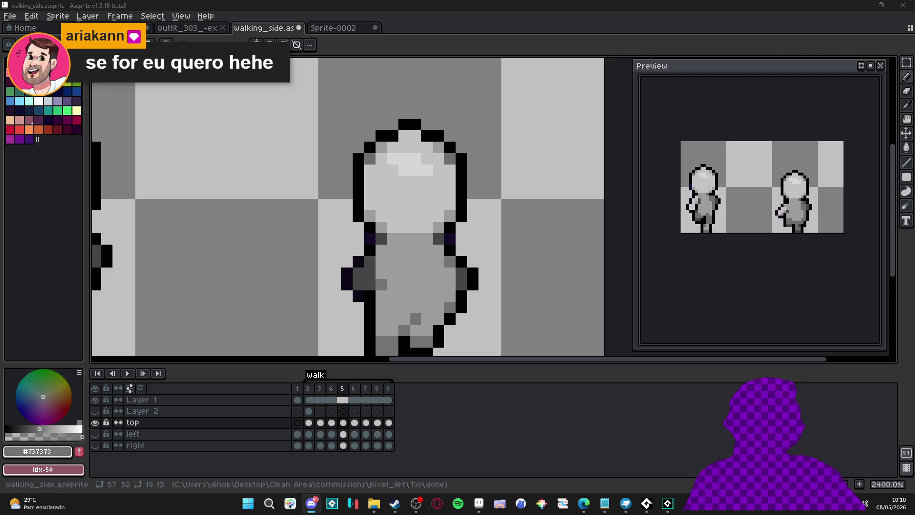
key("alt+Tab")
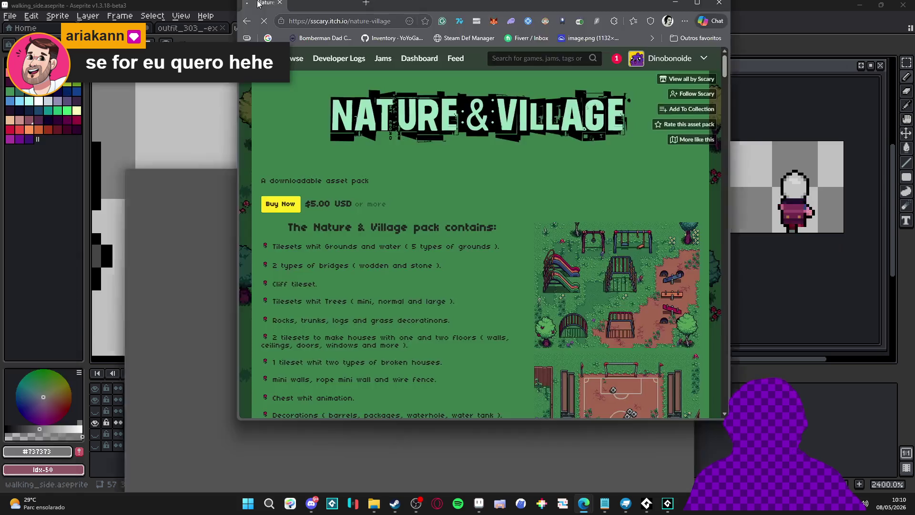
Load the creator's itch.io asset page from the Nature & Village pack page.
scroll(413, 223, "down", 10)
scroll(415, 223, "up", 10)
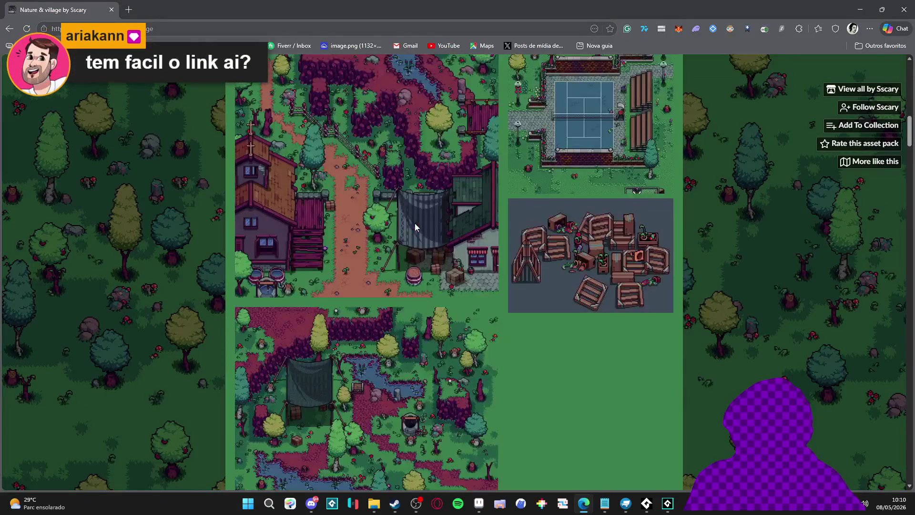
left_click(171, 32)
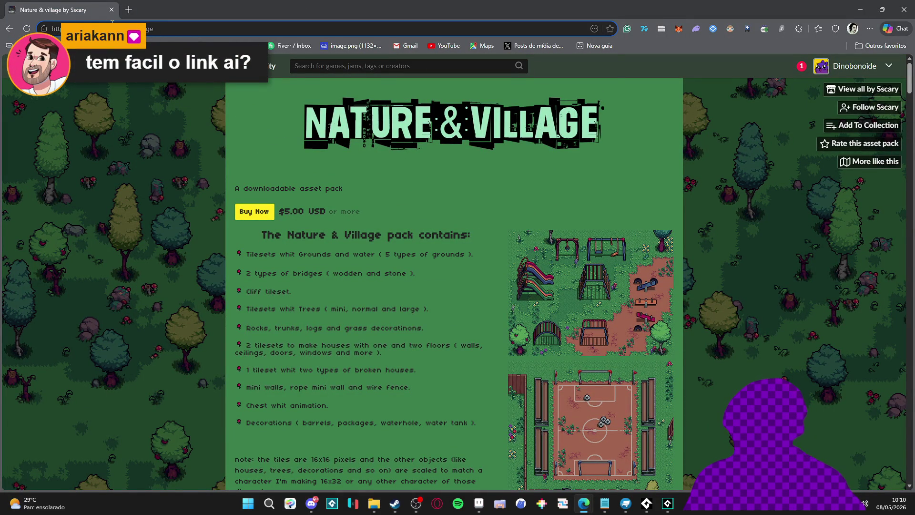
key("Return")
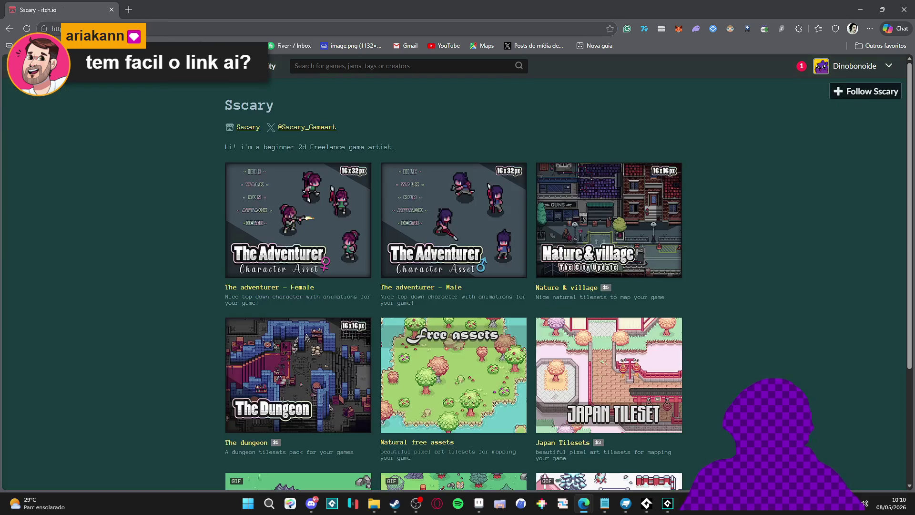
Copy the creator page's URL and return to the walking_side sprite in Aseprite.
left_click(155, 26)
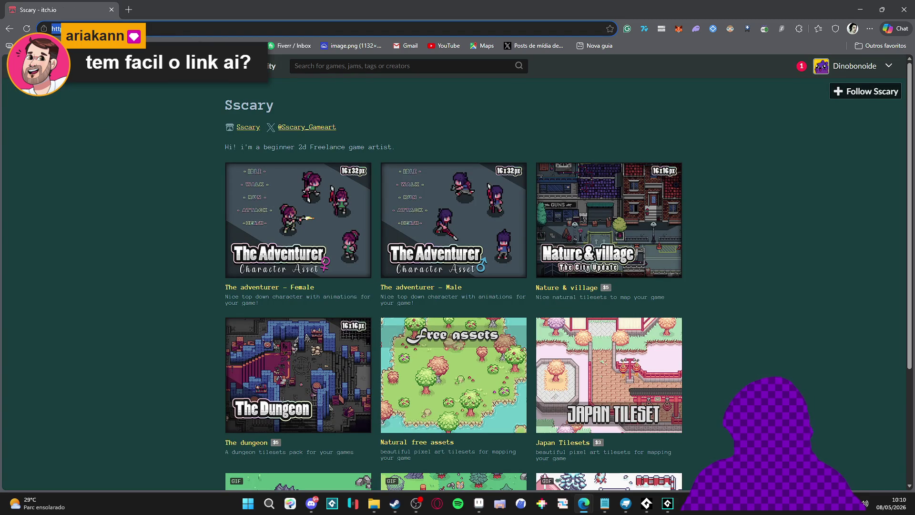
key("alt+Tab")
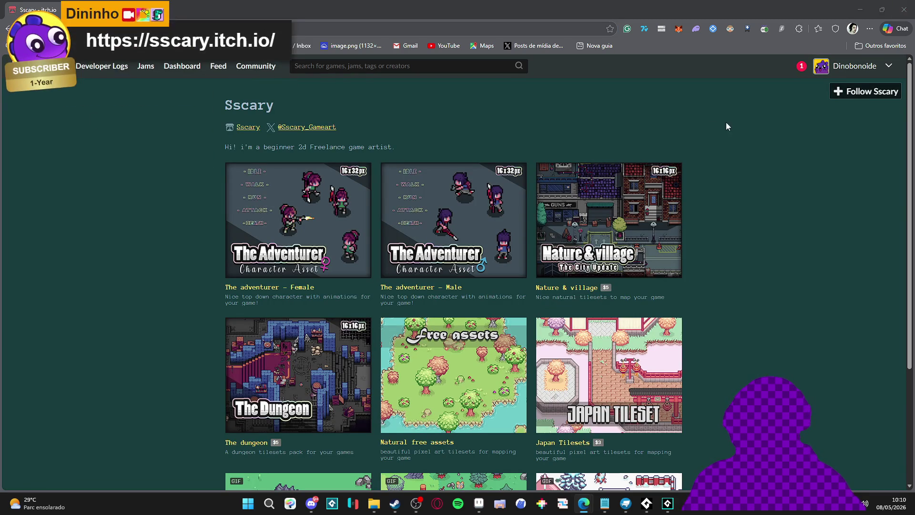
key("alt+Tab")
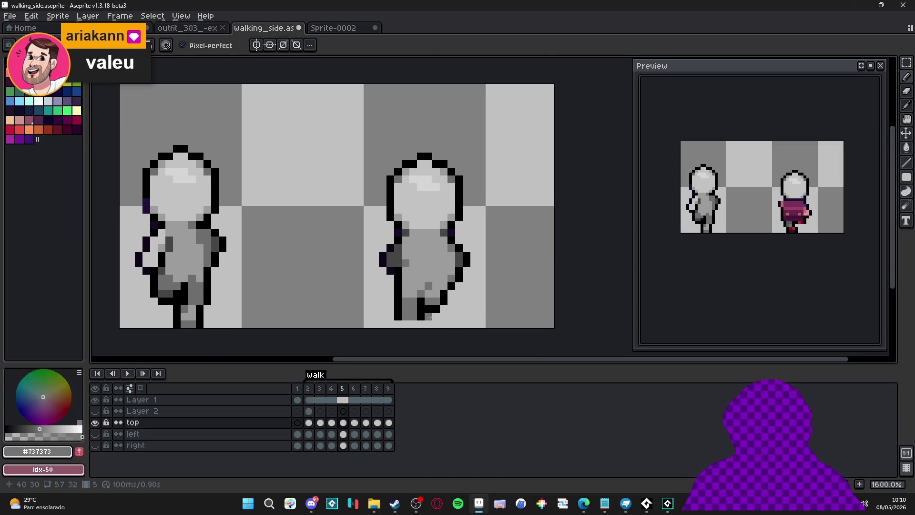
left_click(333, 392)
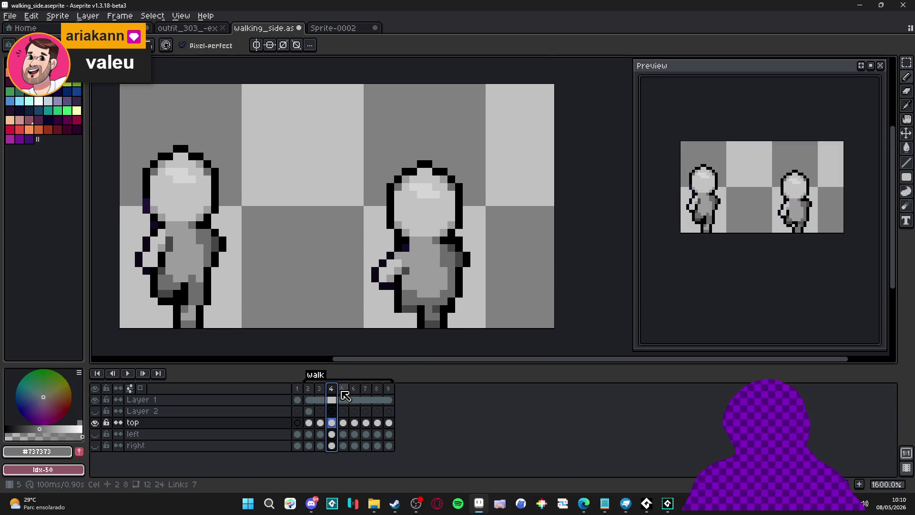
left_click(343, 390)
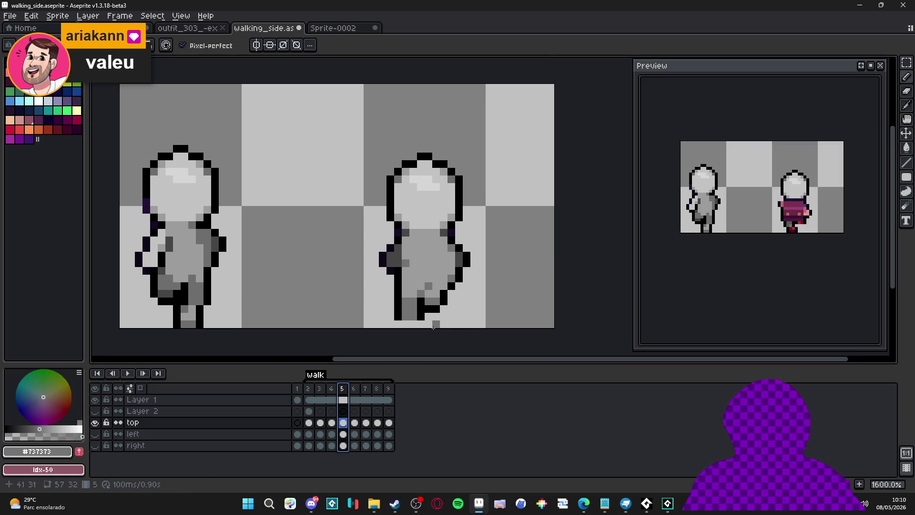
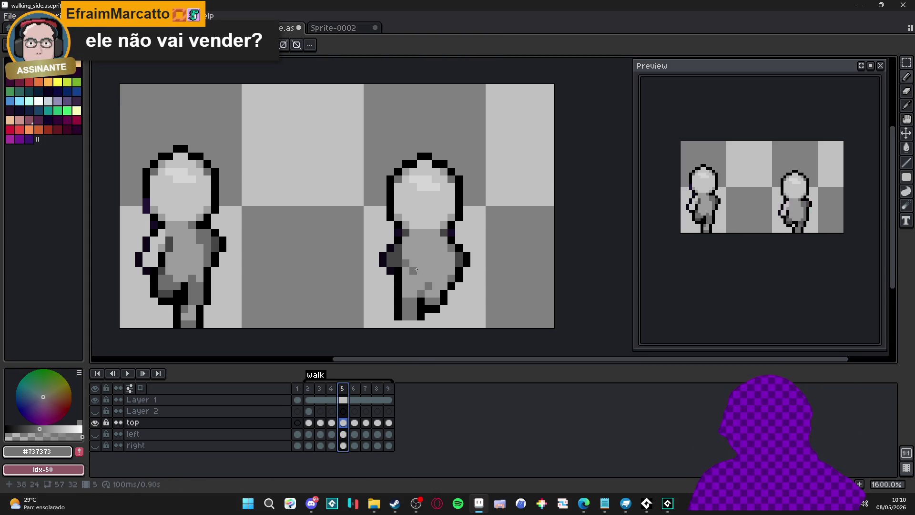
Pick dark grey #464646 and mid grey #737373 from the sprite and paint a pixel on the right figure.
left_click(401, 262, "alt")
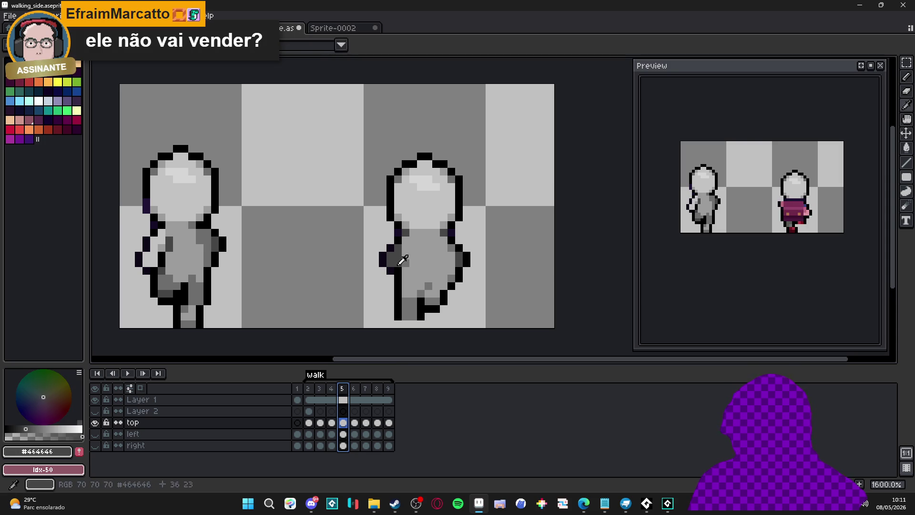
left_click(397, 258, "alt")
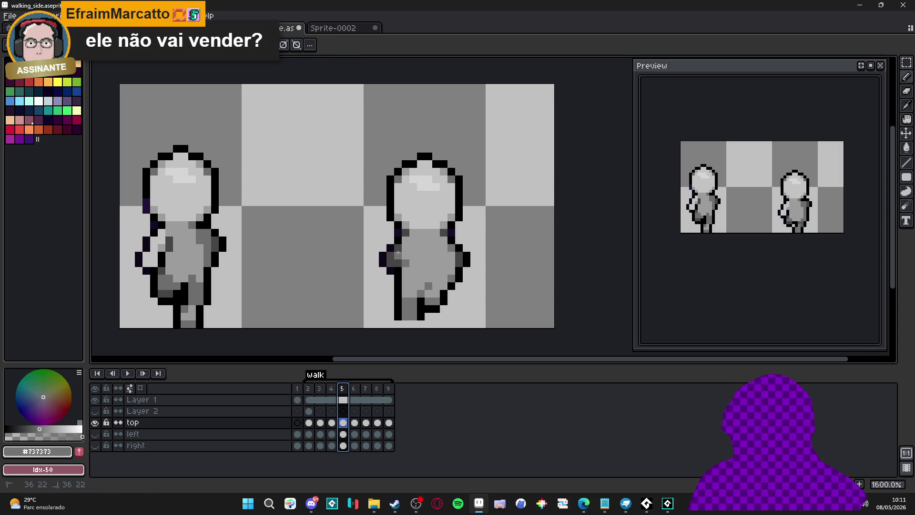
left_click(399, 250)
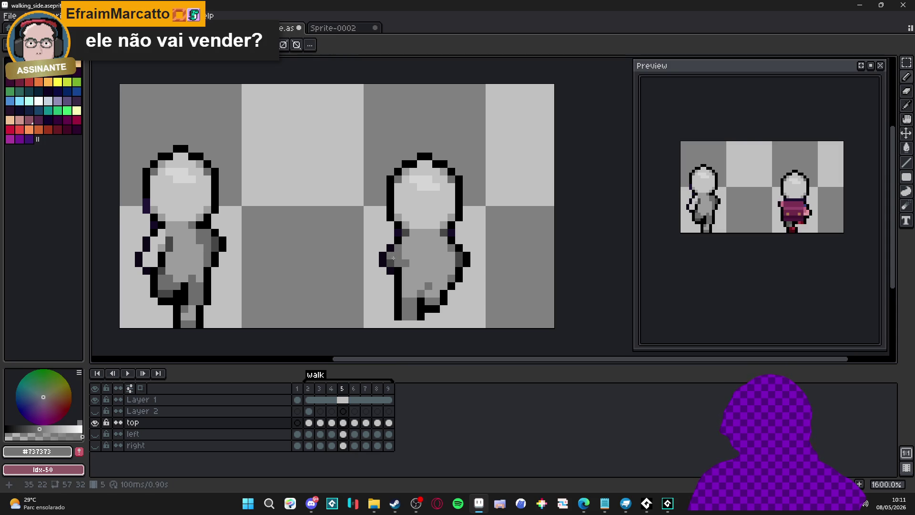
scroll(392, 254, "down", 2)
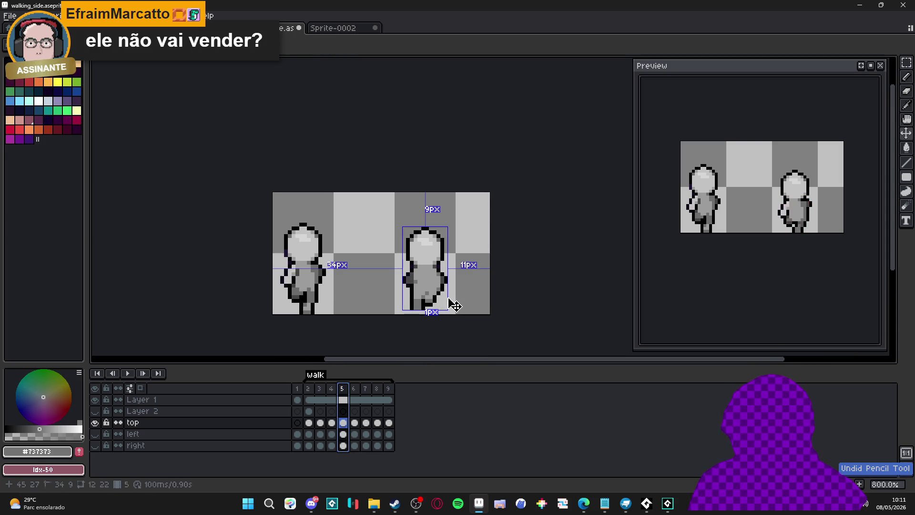
scroll(414, 283, "up", 2)
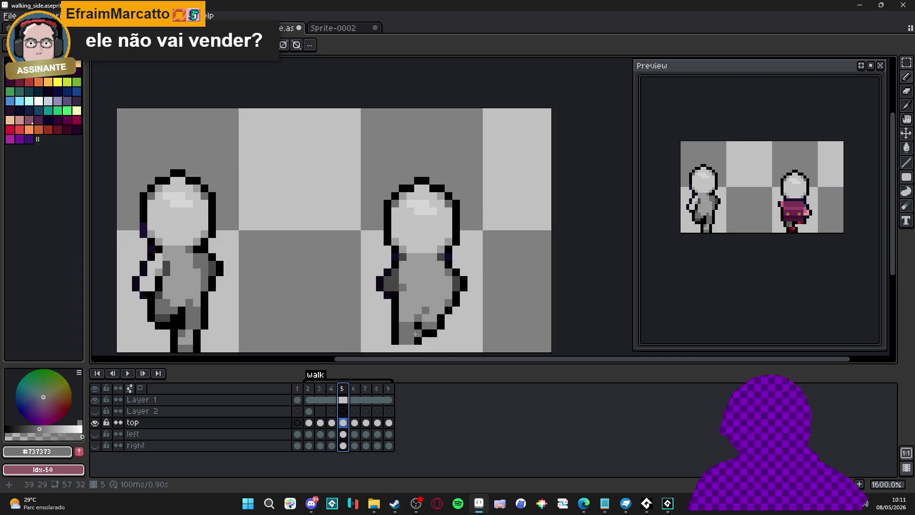
Repaint several pixels on the right figure's lower body with dark grey #464646.
left_click(418, 315, "alt")
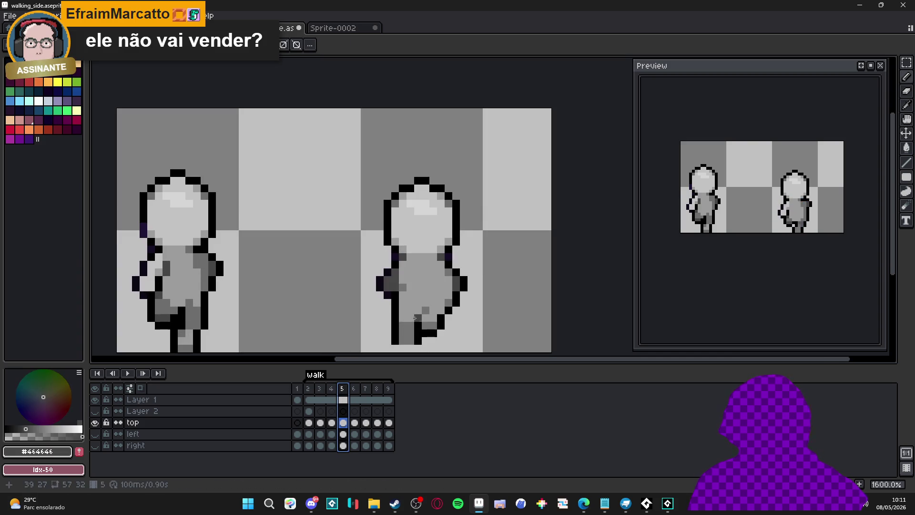
left_click(422, 311, "alt")
left_click(425, 318)
left_click(440, 311)
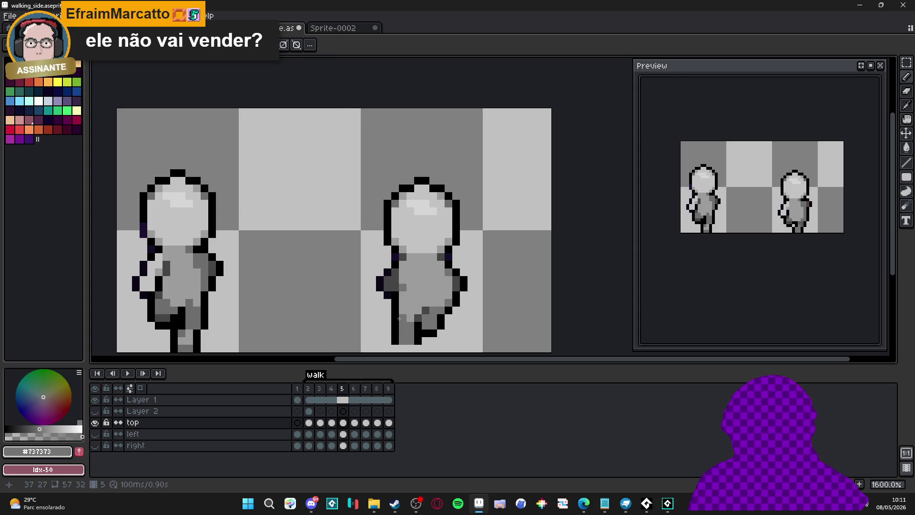
scroll(431, 325, "up", 1)
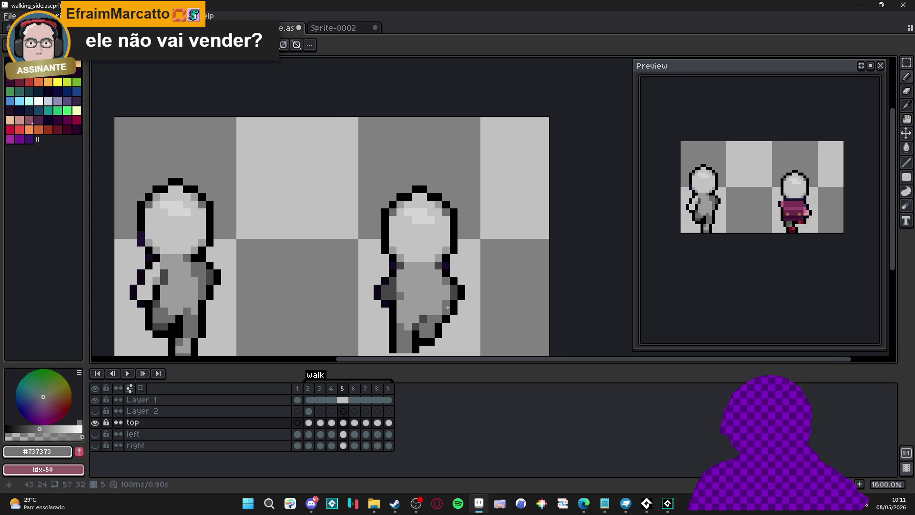
scroll(447, 307, "down", 1)
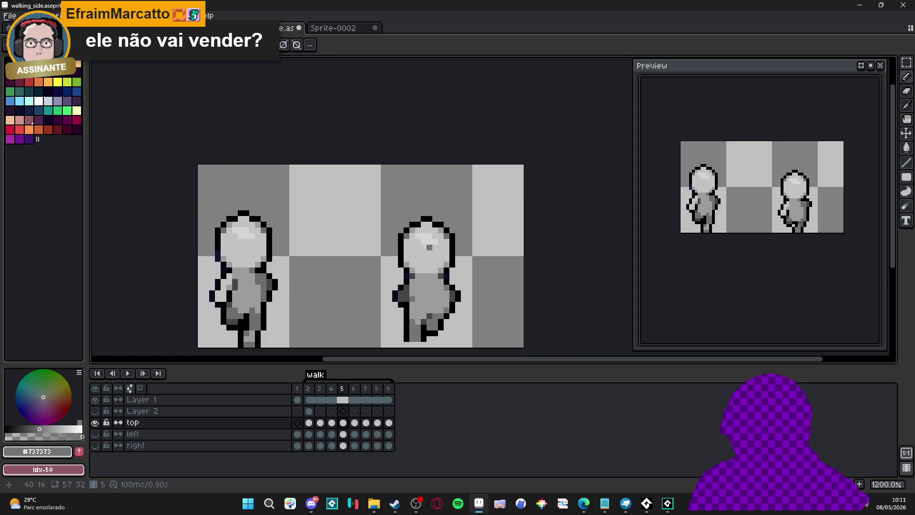
scroll(412, 252, "down", 1)
scroll(413, 253, "up", 1)
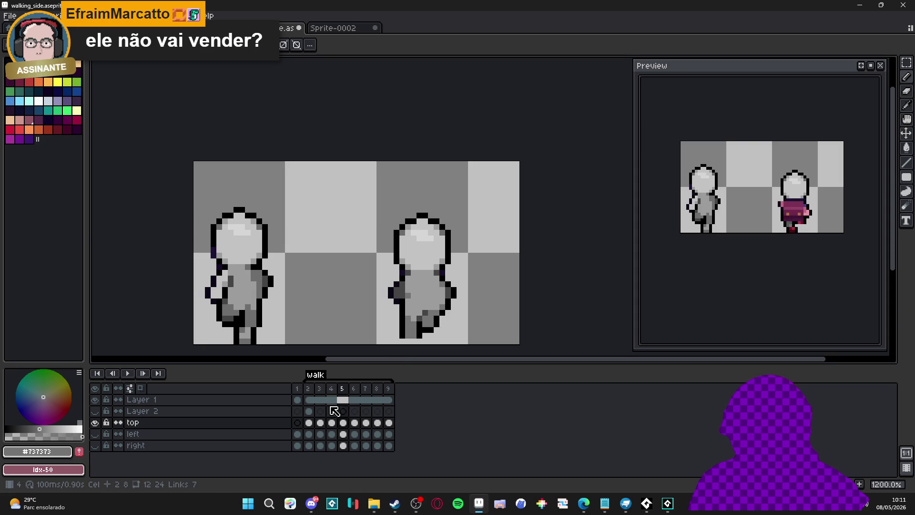
Flip between frames 4 and 5 to compare the poses, ending on frame 5.
left_click(332, 392)
left_click(342, 393)
scroll(448, 302, "up", 1)
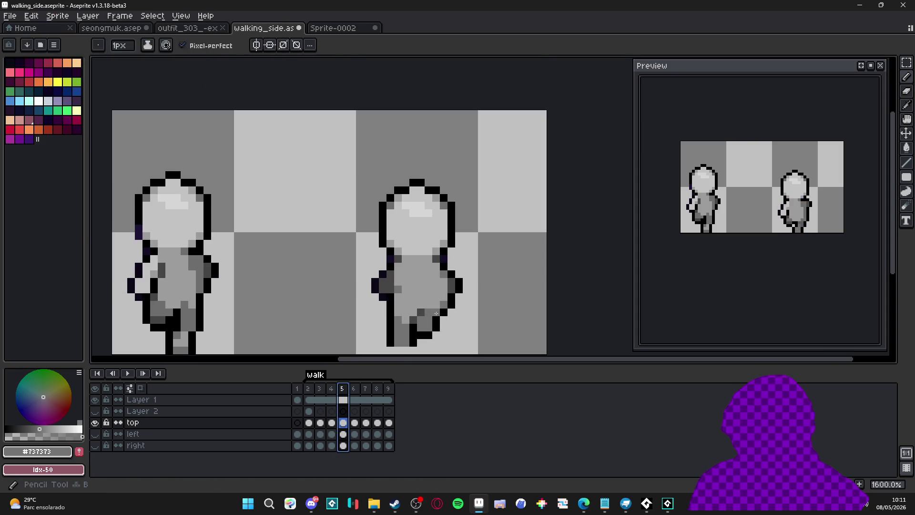
left_click(332, 393)
left_click(343, 393)
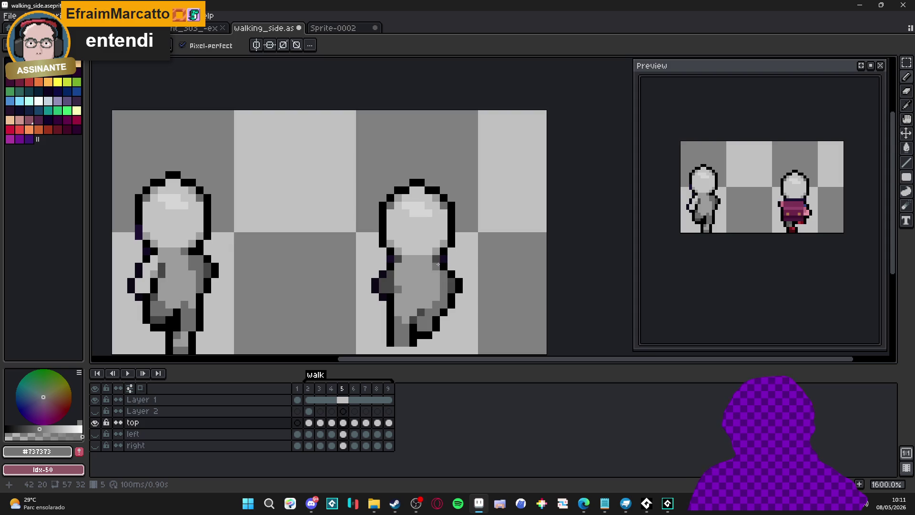
scroll(438, 267, "down", 1)
scroll(438, 268, "up", 1)
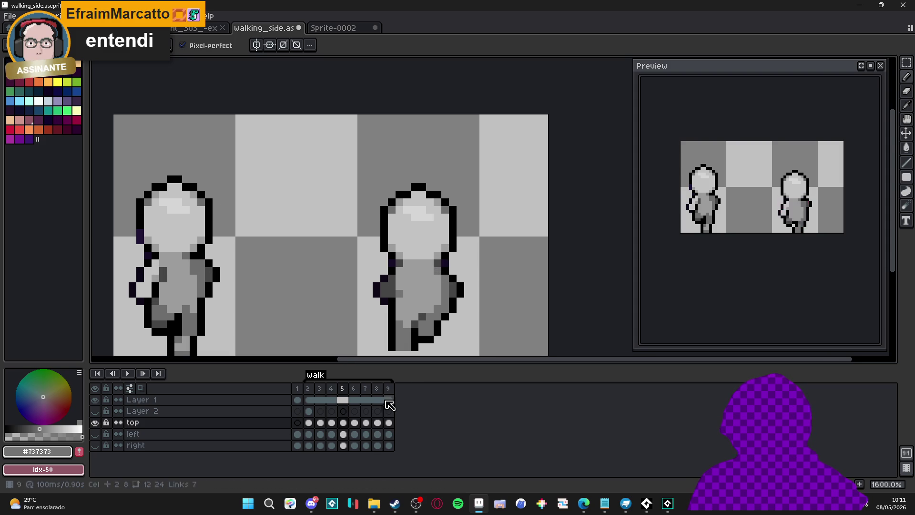
left_click(342, 388)
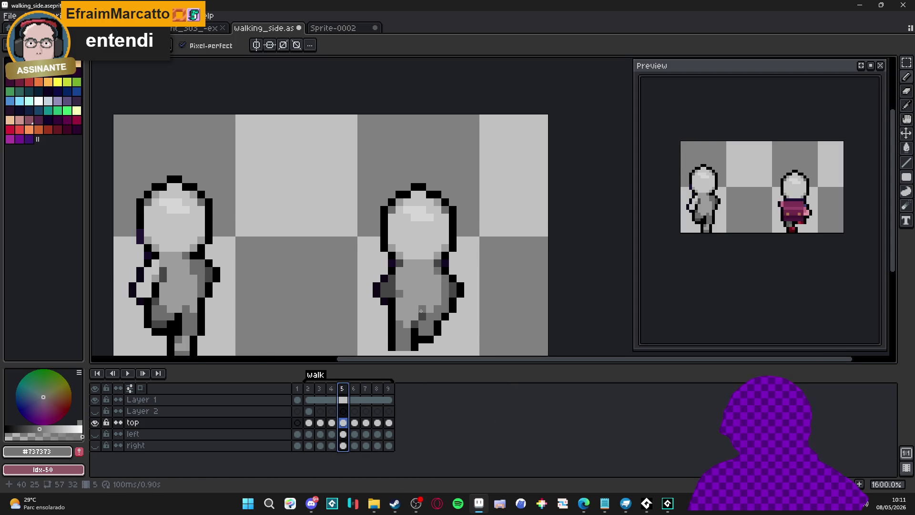
Pan over the sprites, sample mid grey #737373, and check the layer's bounds and edge distances.
scroll(404, 329, "down", 1)
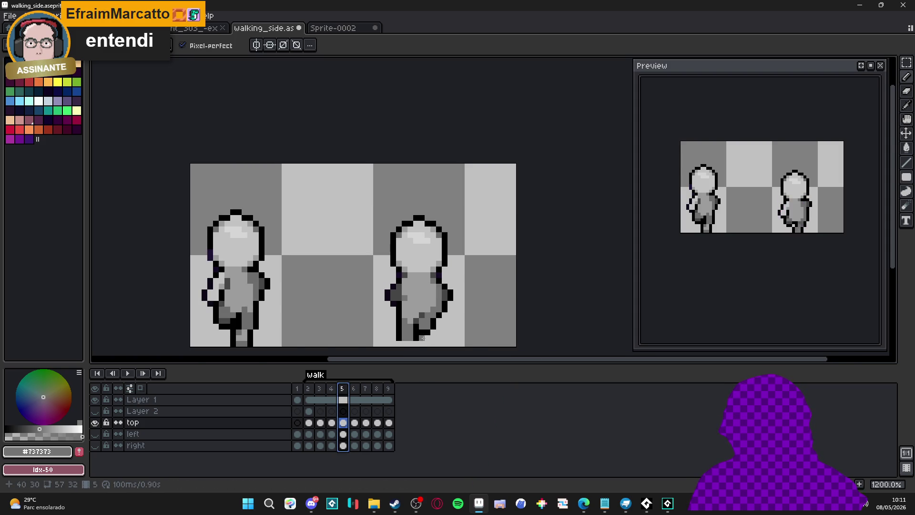
scroll(417, 335, "down", 1)
scroll(431, 323, "up", 2)
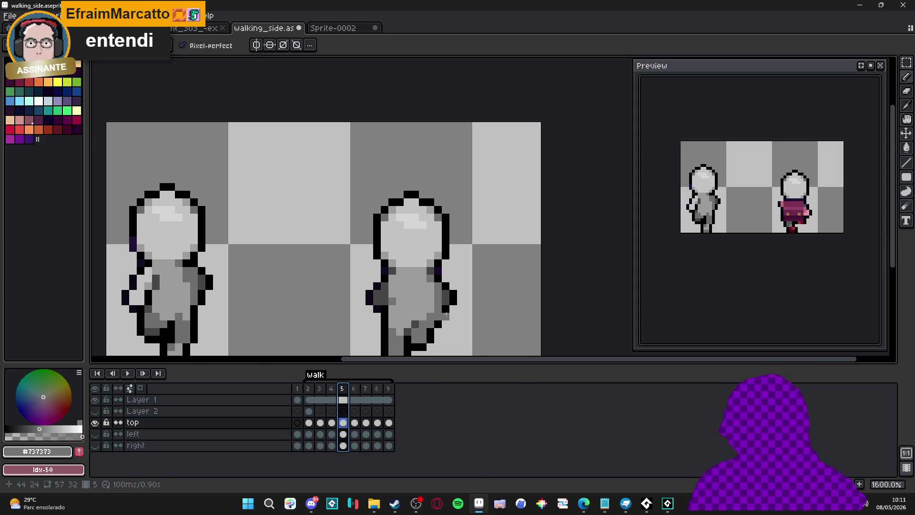
scroll(444, 342, "down", 2)
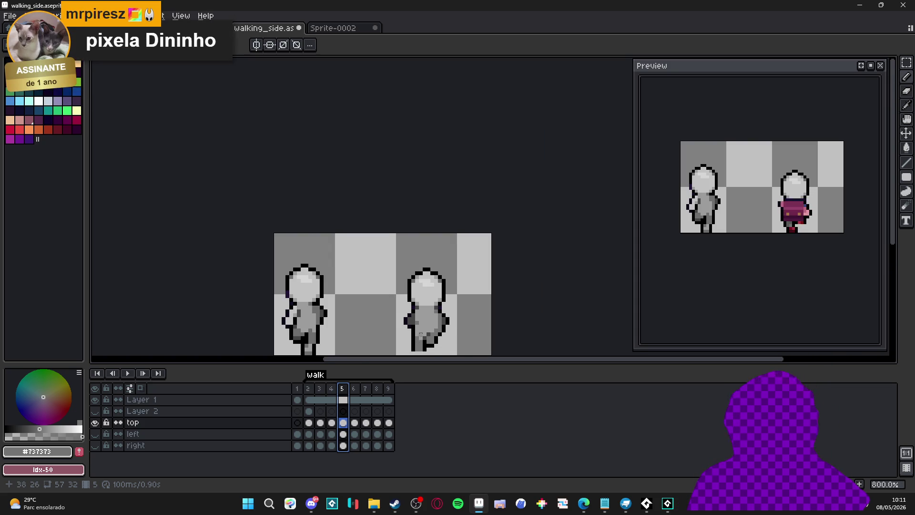
scroll(421, 335, "up", 1)
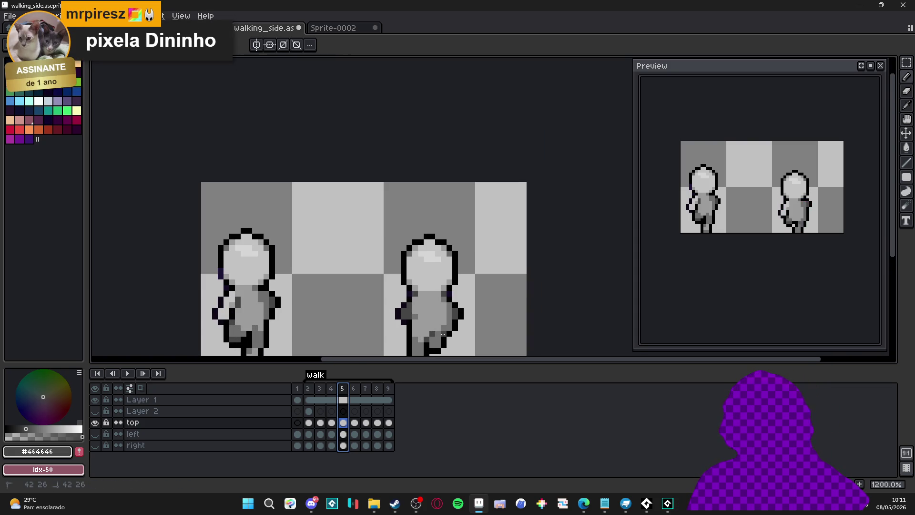
left_click_drag(450, 336, 447, 317)
scroll(465, 317, "down", 1)
scroll(458, 307, "up", 2)
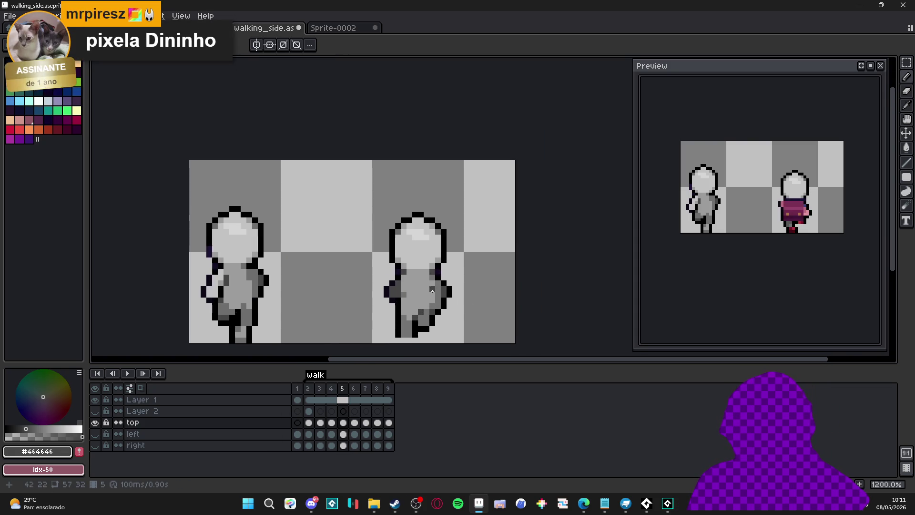
left_click(392, 259, "alt")
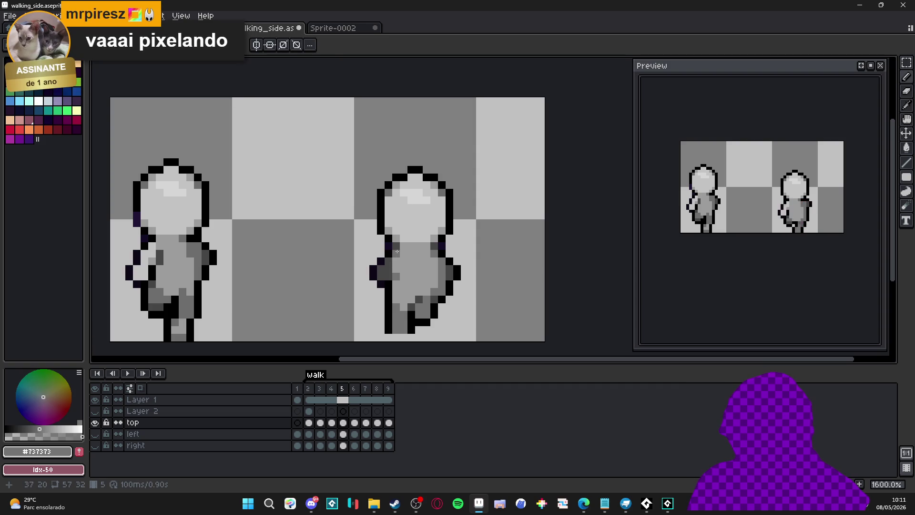
scroll(458, 315, "down", 2)
key("ctrl")
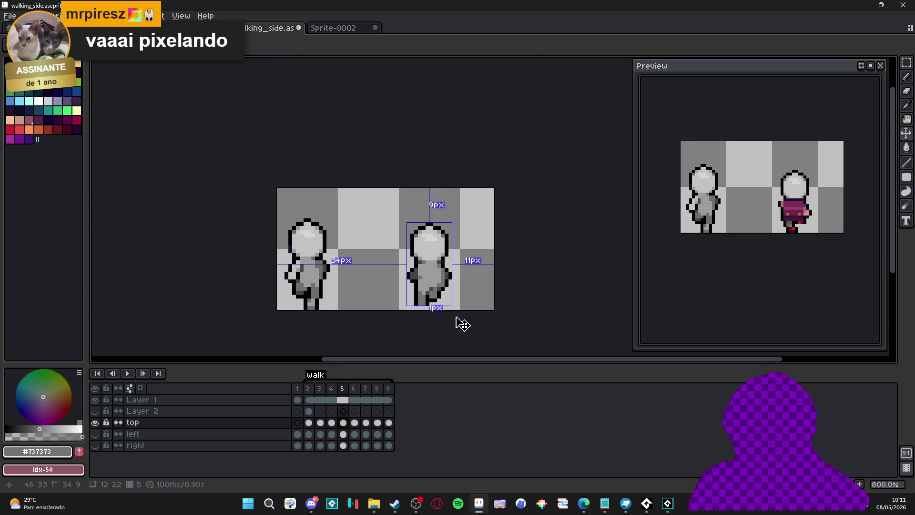
scroll(428, 265, "up", 2)
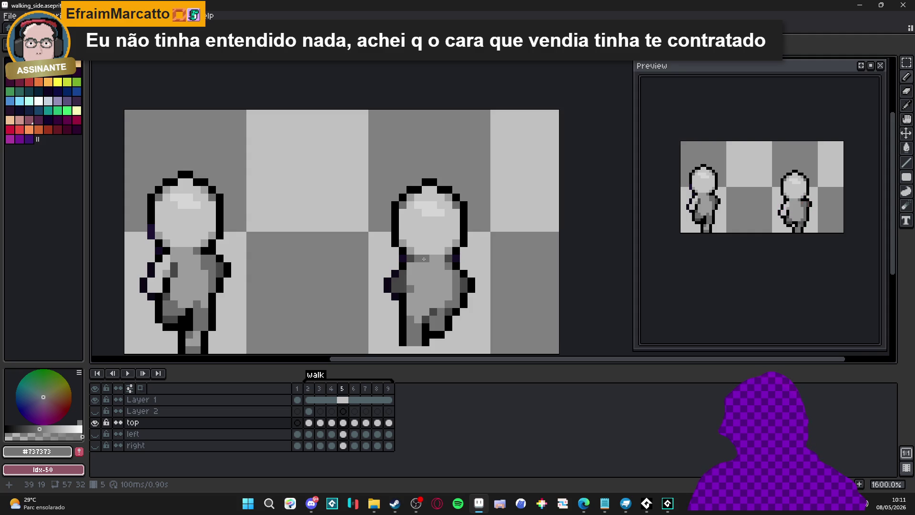
scroll(424, 275, "down", 2)
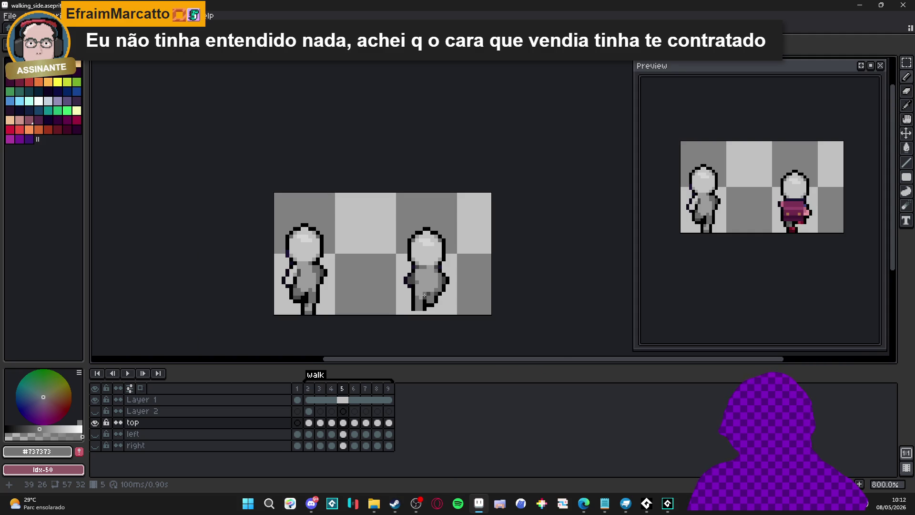
Compare frame 4's pose with frame 5, zooming in on the figure.
left_click(332, 389)
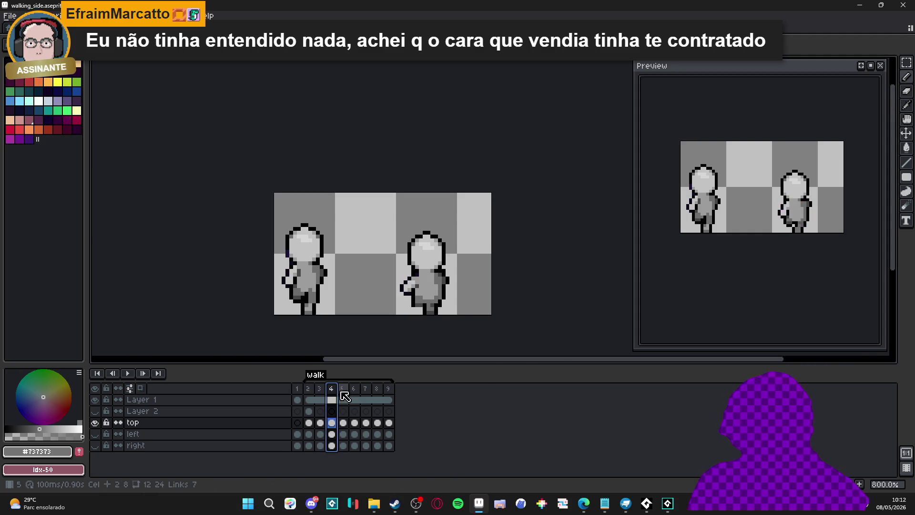
left_click(344, 399)
scroll(455, 272, "up", 2)
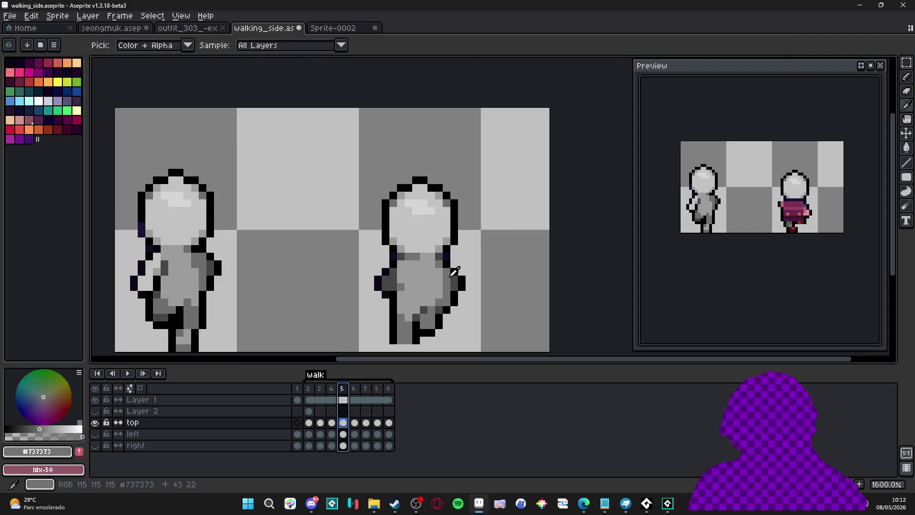
scroll(433, 301, "down", 3)
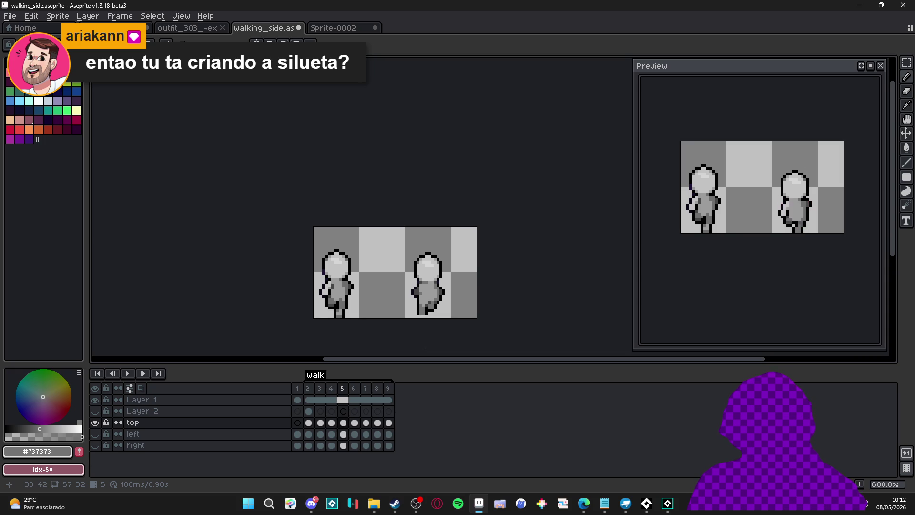
scroll(429, 330, "up", 3)
scroll(460, 330, "down", 3)
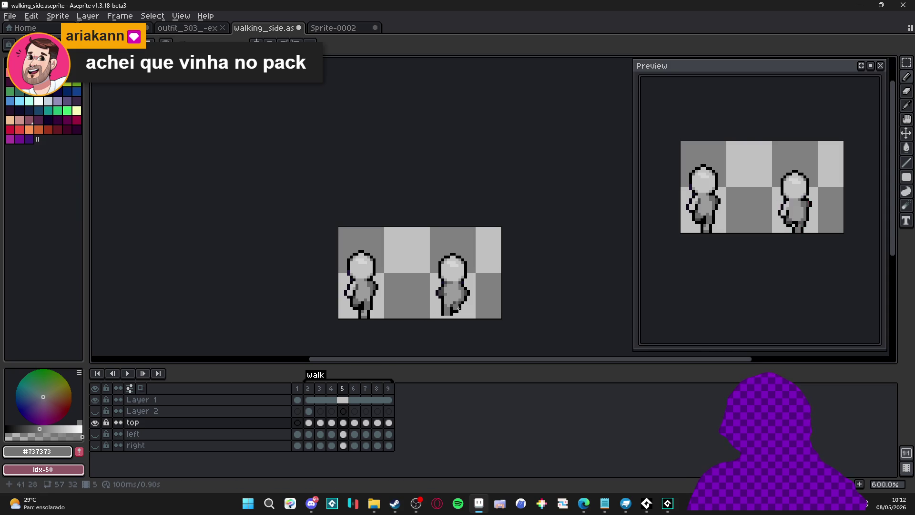
scroll(465, 306, "up", 4)
Take black #000000 from the outline as the drawing colour and show frame 4.
left_click(461, 278, "alt")
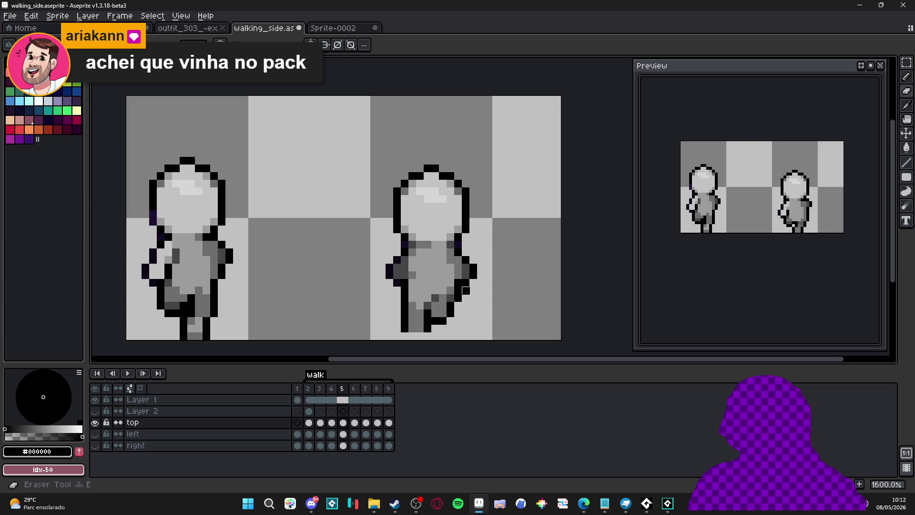
scroll(473, 291, "down", 4)
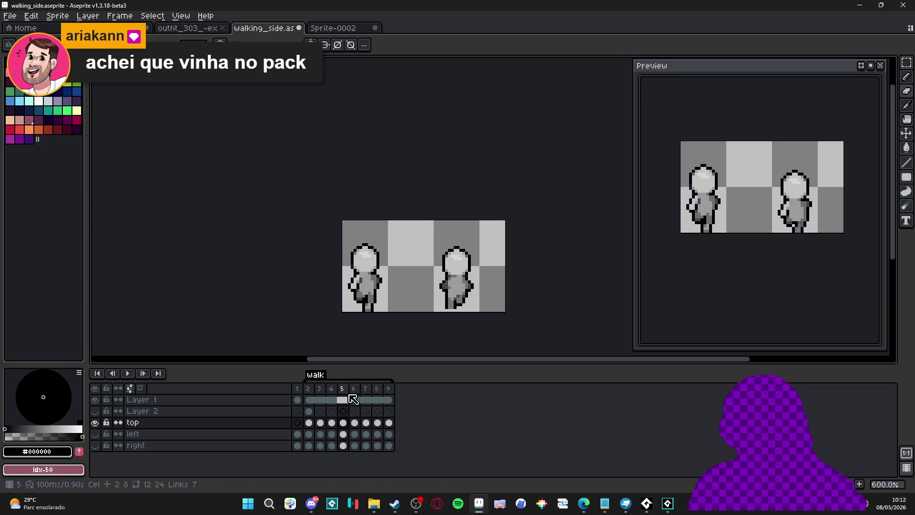
left_click(334, 391)
Marquee-select a 1×3 pixel strip beside the figure's arm.
scroll(470, 287, "up", 4)
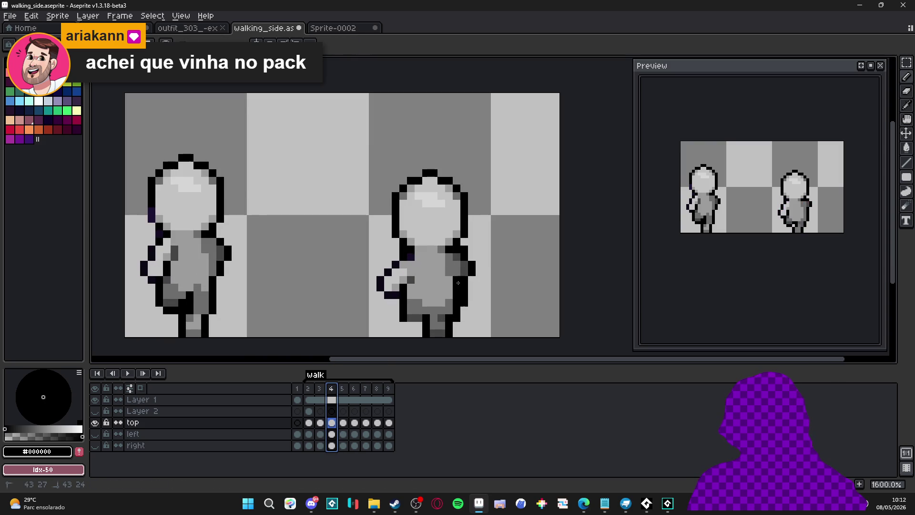
key("m")
left_click_drag(462, 272, 464, 287)
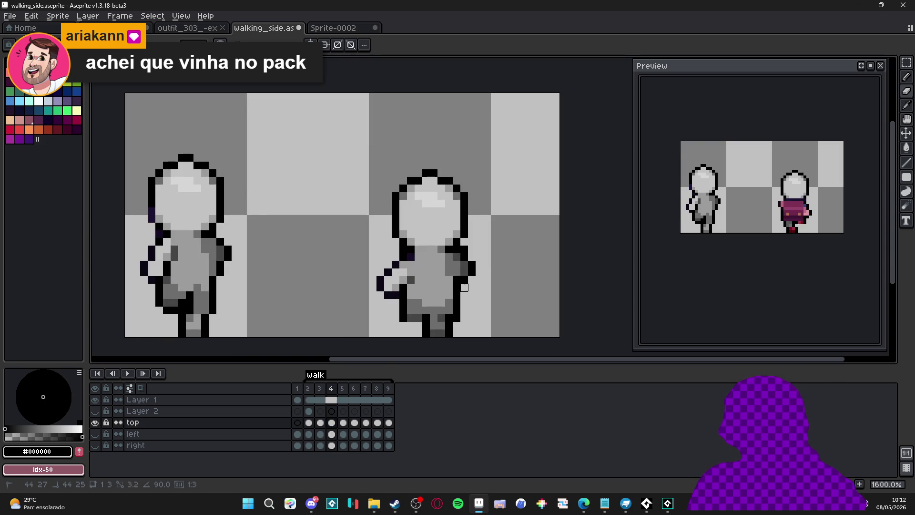
scroll(457, 325, "down", 3)
scroll(456, 297, "up", 3)
Touch up the torso with mid grey, dark grey #464646 and black sampled from the figure.
left_click(445, 294, "alt")
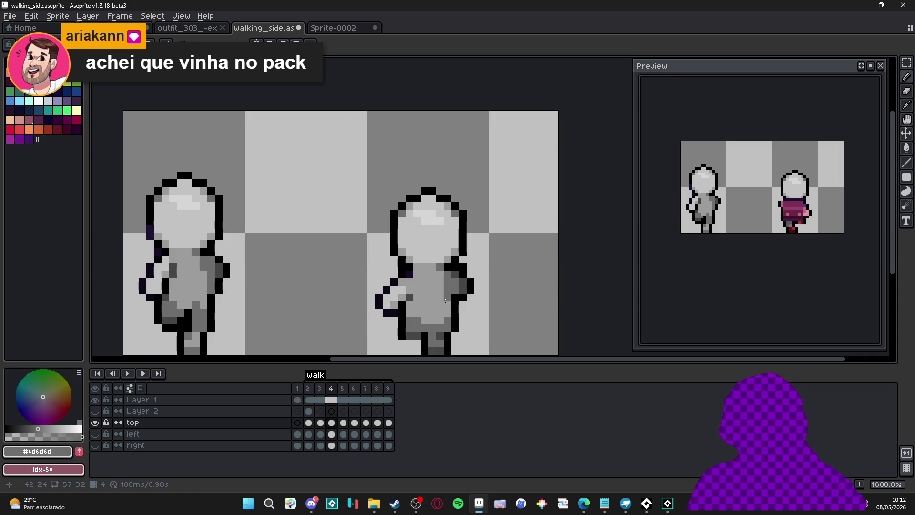
scroll(445, 301, "down", 3)
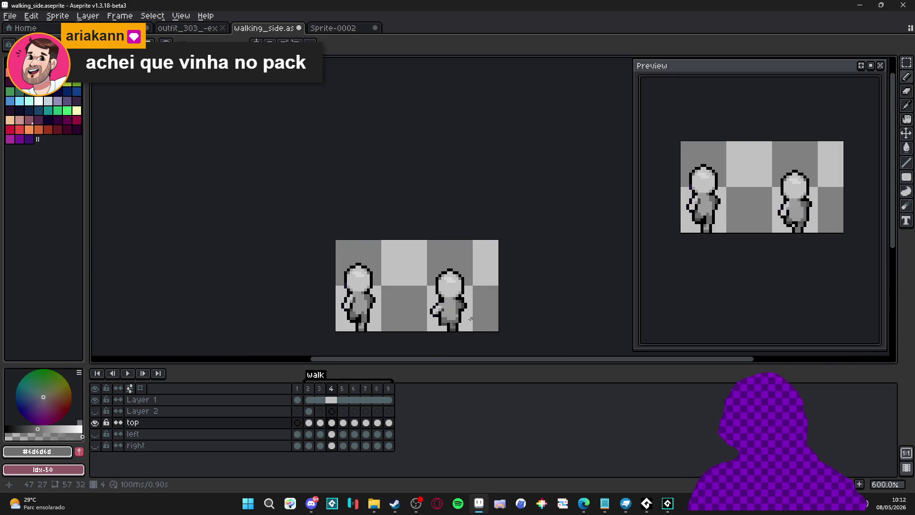
scroll(471, 318, "up", 3)
left_click(457, 294, "alt")
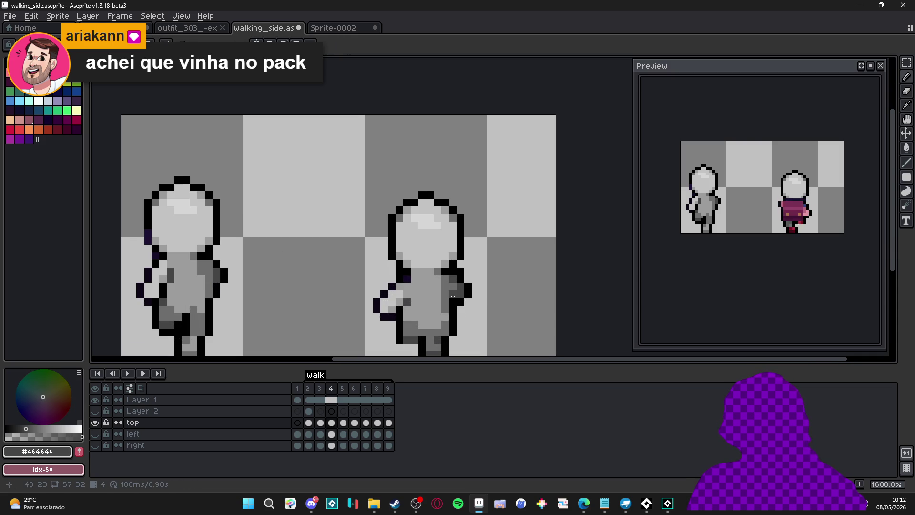
scroll(451, 286, "down", 3)
scroll(451, 287, "up", 3)
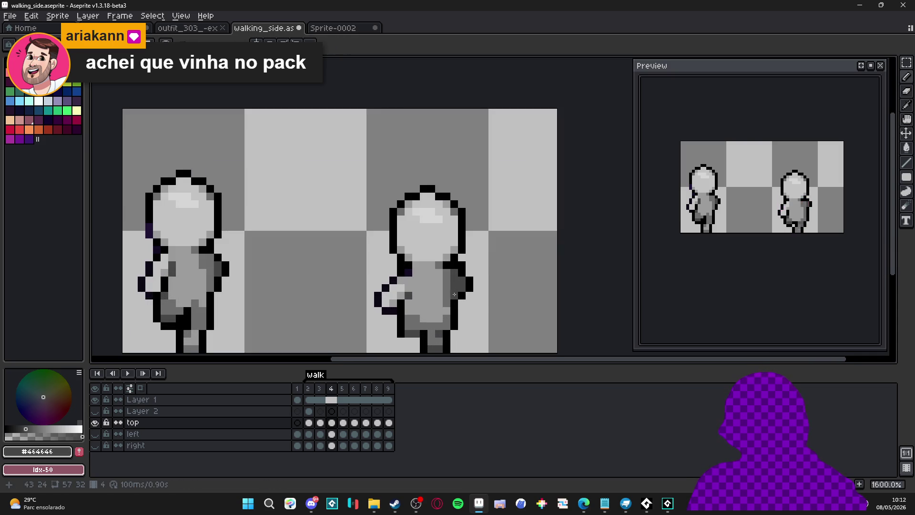
left_click(453, 291, "alt")
scroll(453, 290, "down", 3)
scroll(446, 311, "up", 3)
Repaint the torso shading with greys #6d6d6d, #9c9c9c and #464646 picked from the sprite.
left_click(447, 296, "alt")
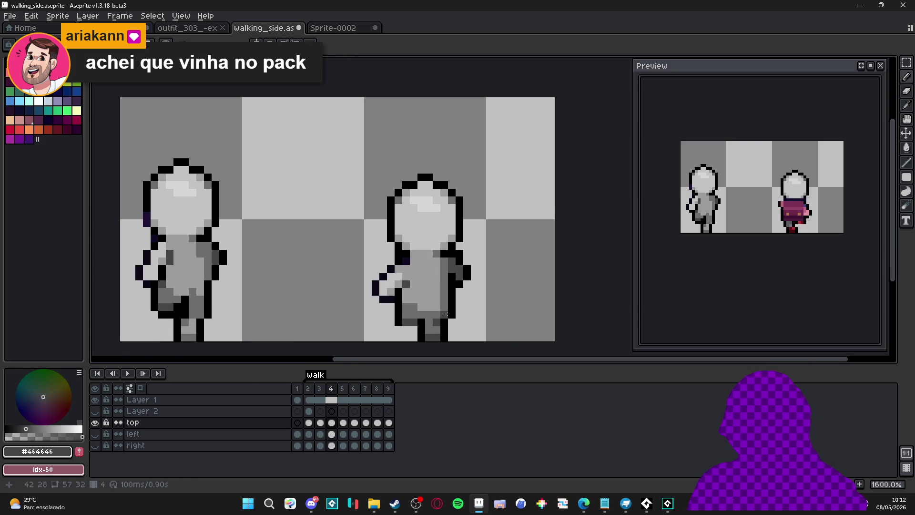
scroll(435, 311, "down", 3)
scroll(436, 305, "up", 3)
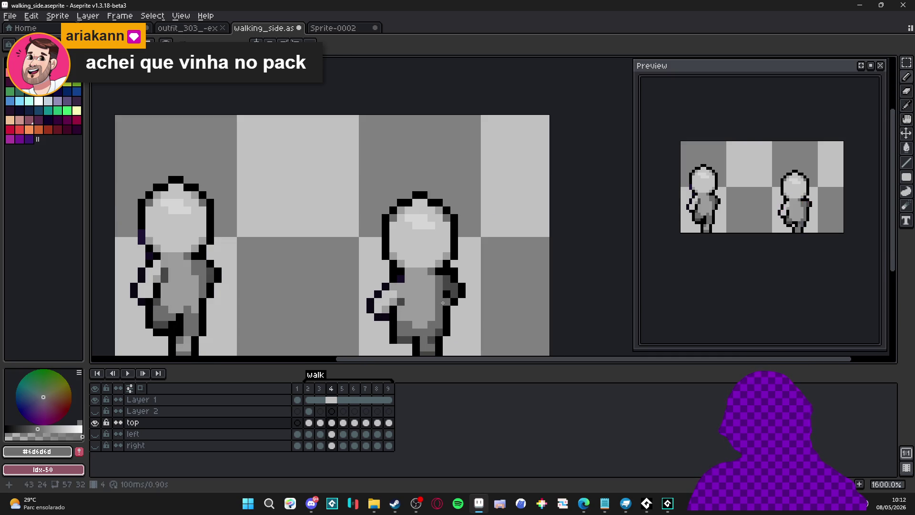
left_click(439, 303, "alt")
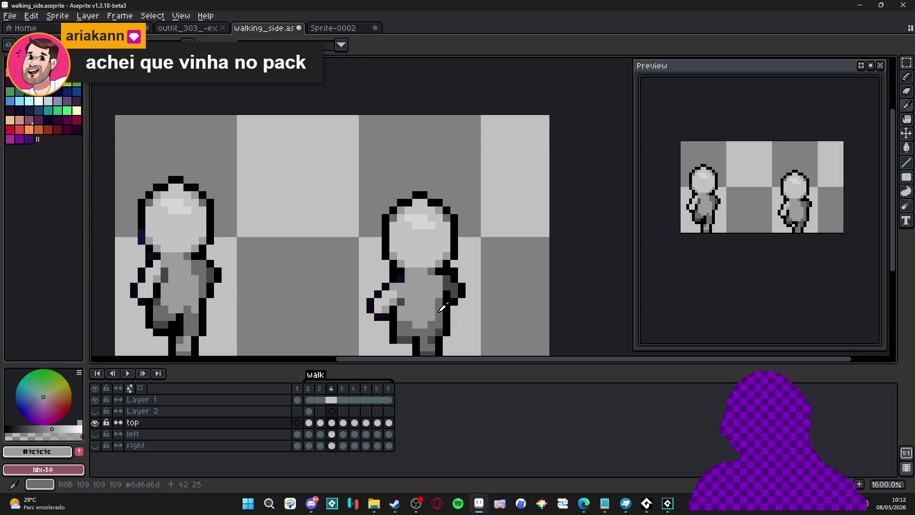
left_click(439, 281, "alt")
scroll(453, 307, "down", 3)
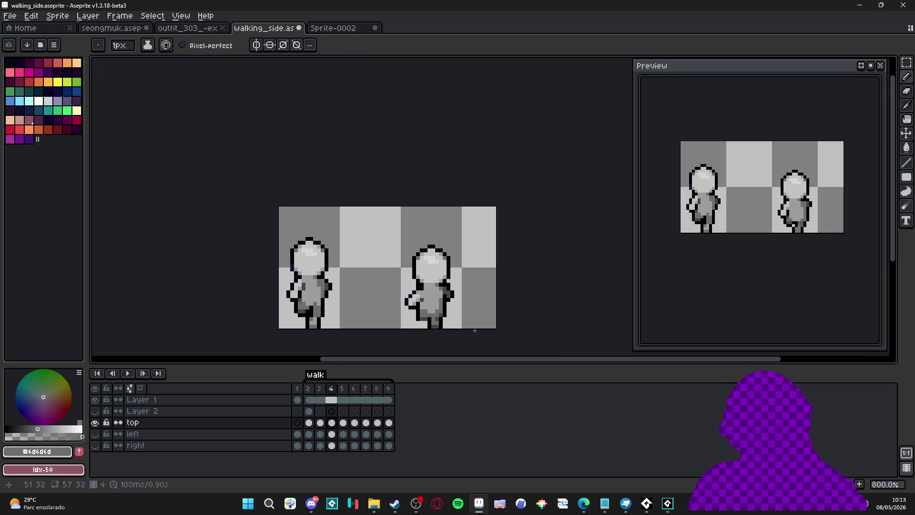
left_click(443, 322, "alt")
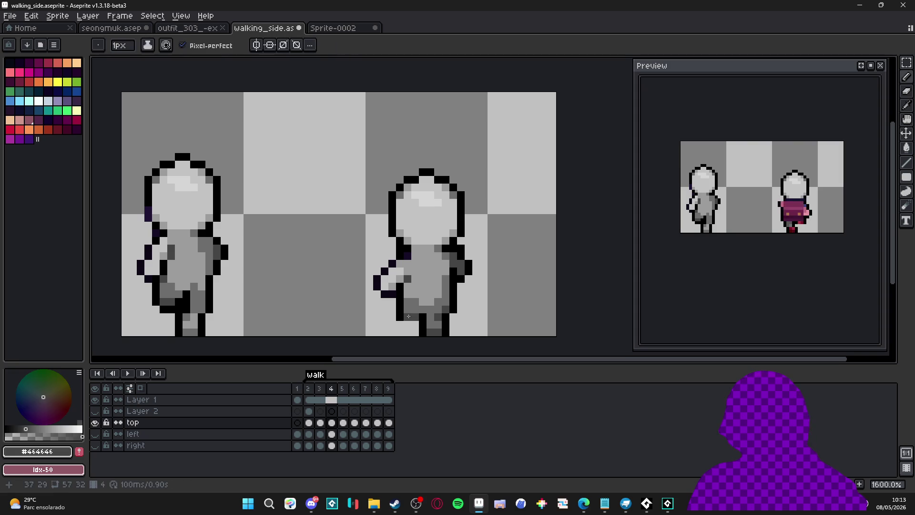
scroll(438, 319, "up", 3)
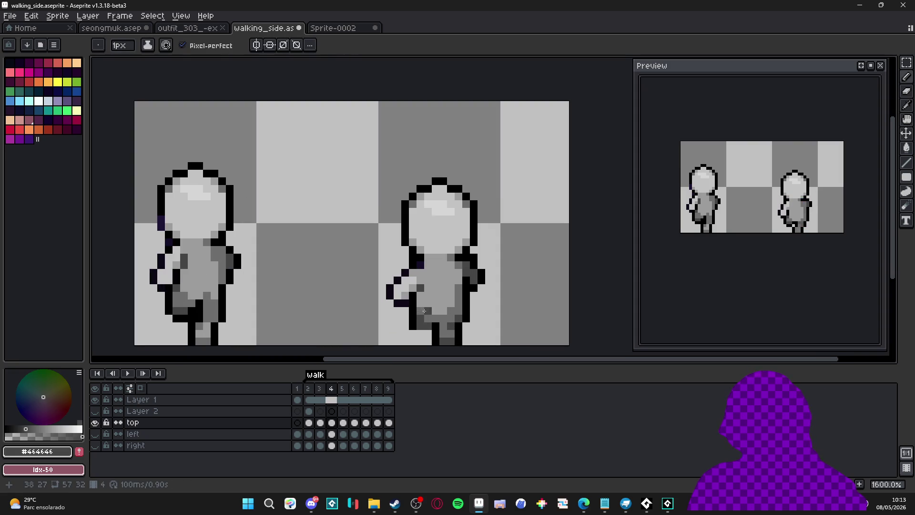
left_click(420, 308, "alt")
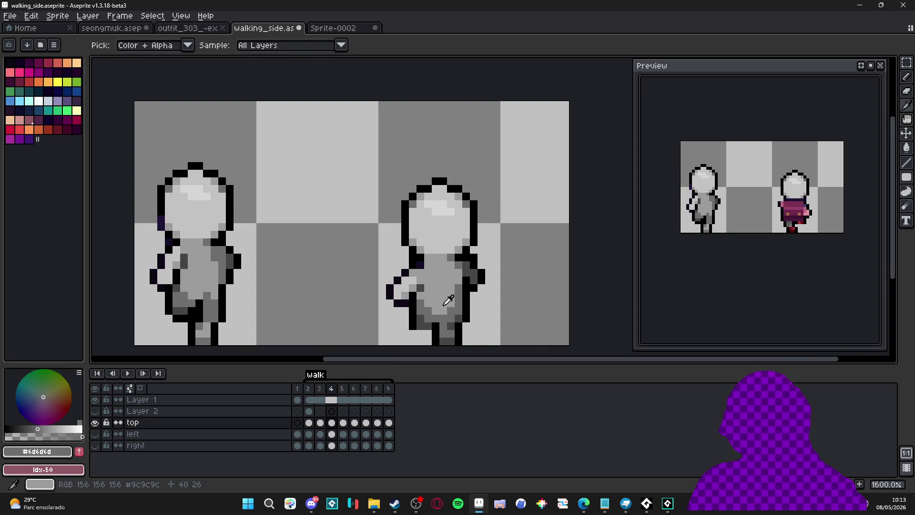
Shade the torso with light grey #9c9c9c, then step through frames 2 to 5.
left_click(429, 311, "alt")
scroll(429, 310, "down", 4)
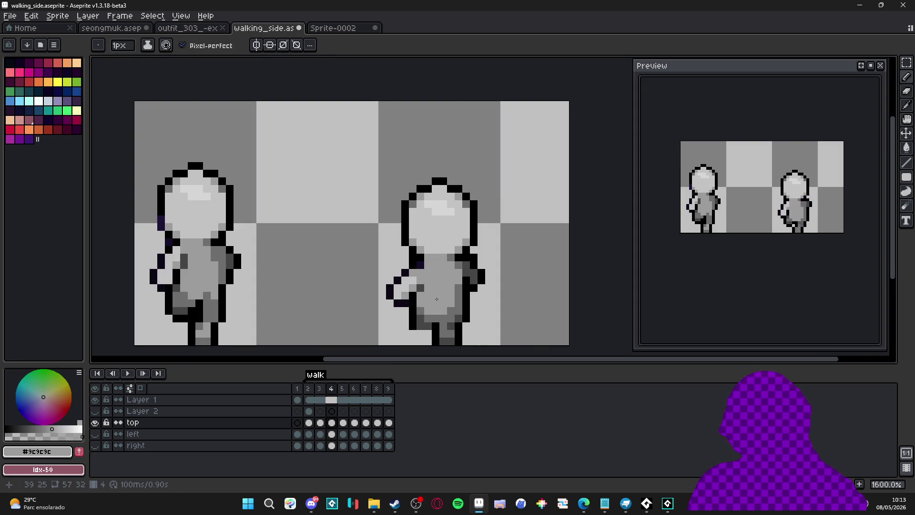
left_click(342, 389)
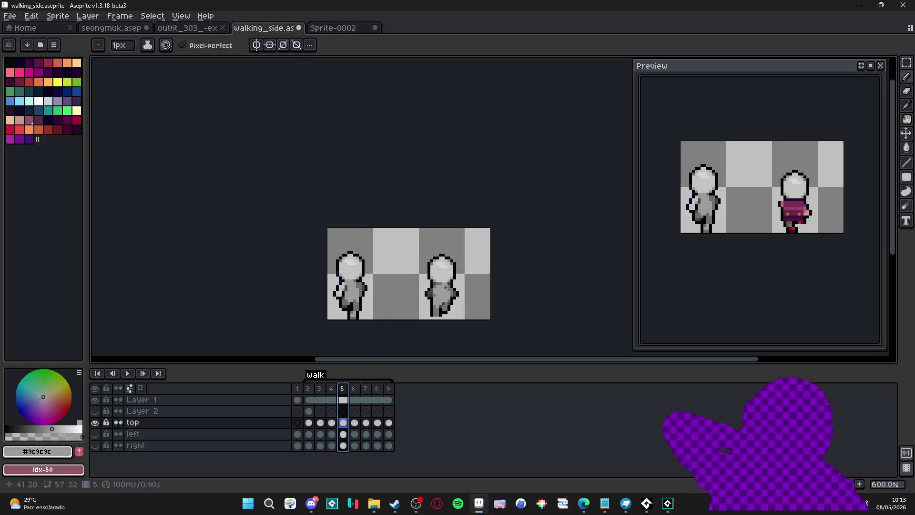
left_click(308, 392)
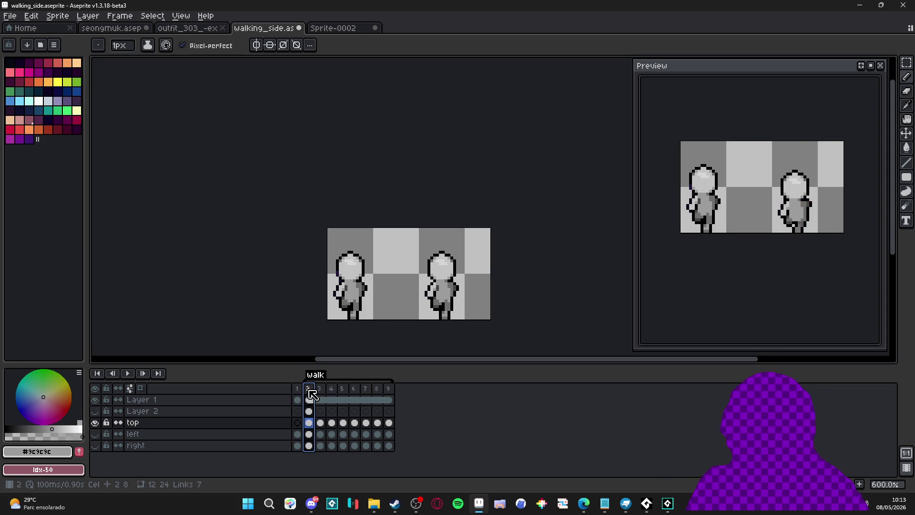
left_click(322, 391)
left_click(332, 390)
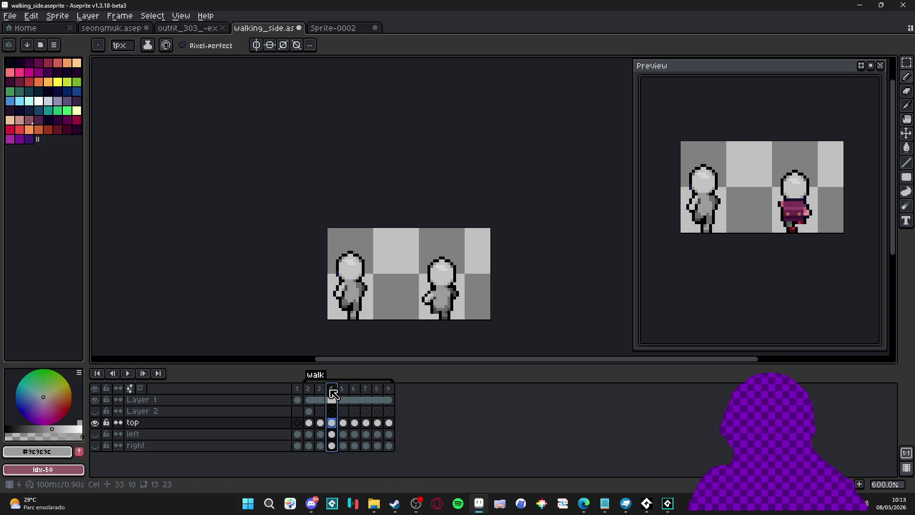
left_click(343, 390)
Compare frame 5 against the clothed figure in frame 6 and switch to the Move Tool.
key("Right")
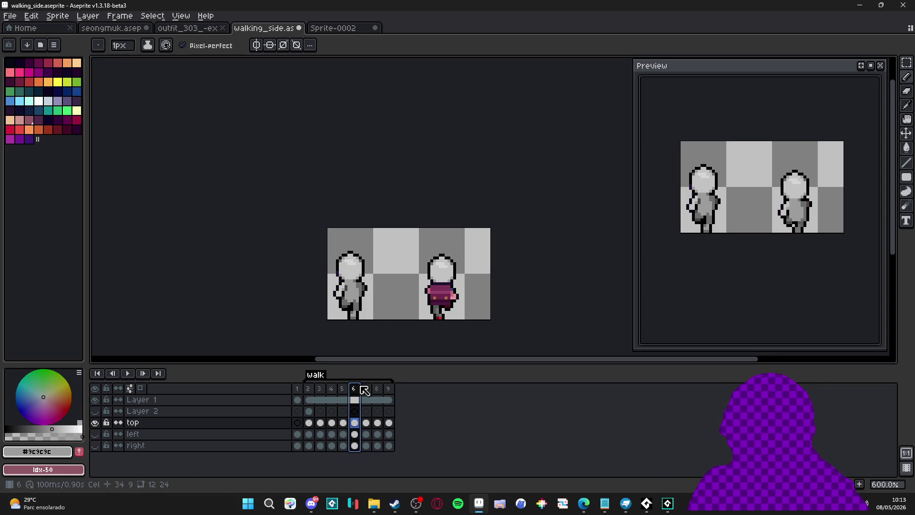
left_click(343, 390)
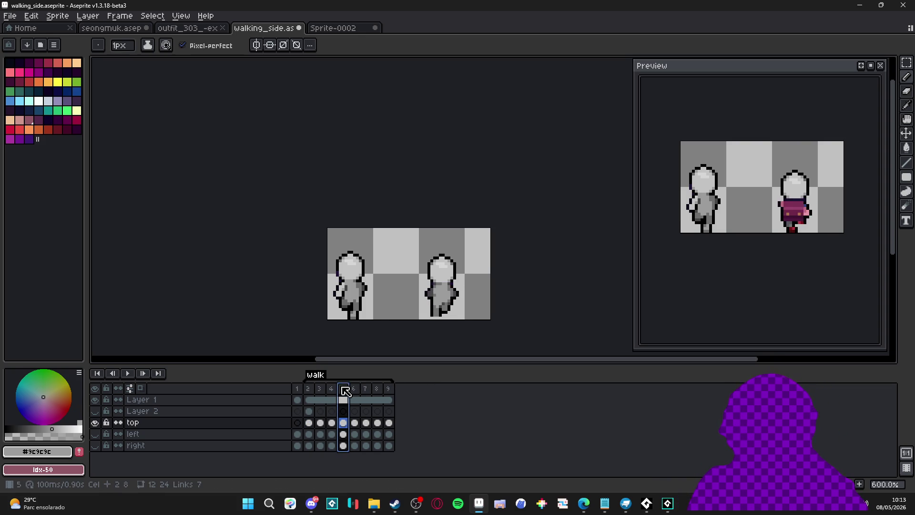
left_click(353, 394)
left_click(346, 390)
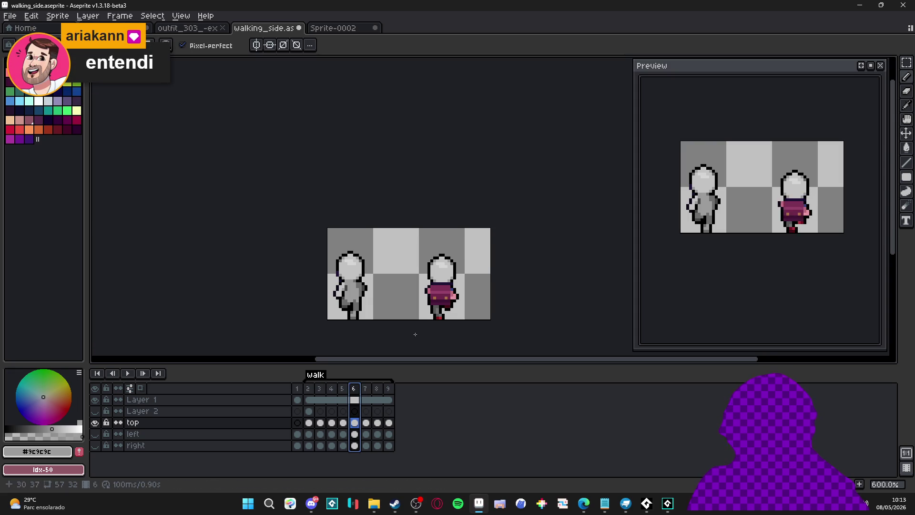
scroll(408, 337, "up", 1)
left_click(342, 389)
key("v")
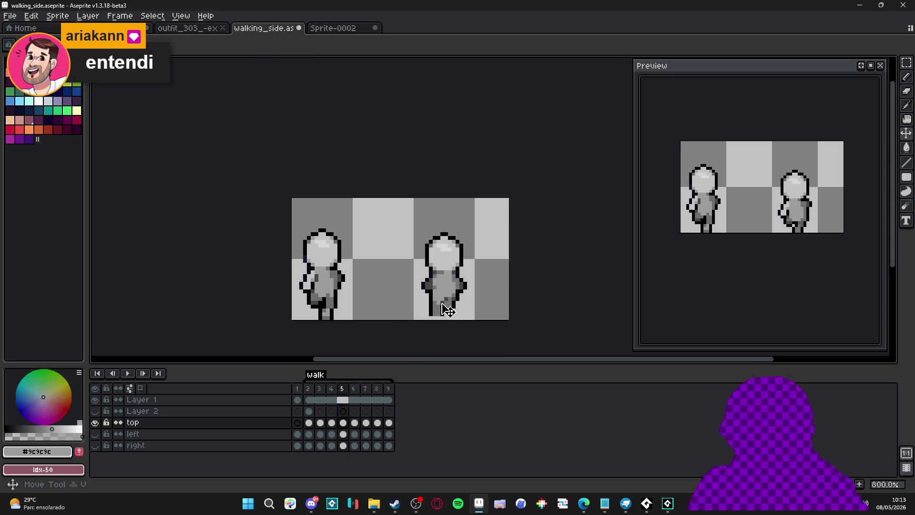
Flip between frames 6, 5 and 2, finishing on frame 2.
left_click(357, 390)
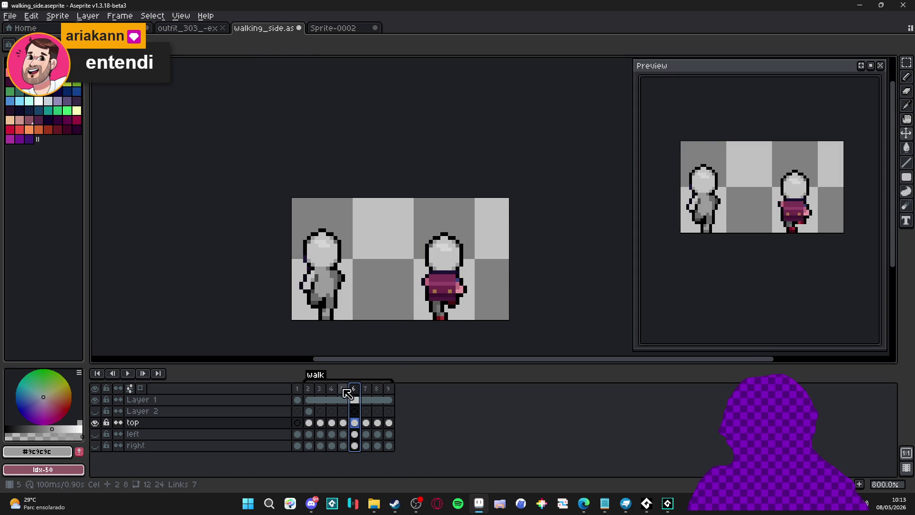
left_click(342, 389)
left_click(311, 390)
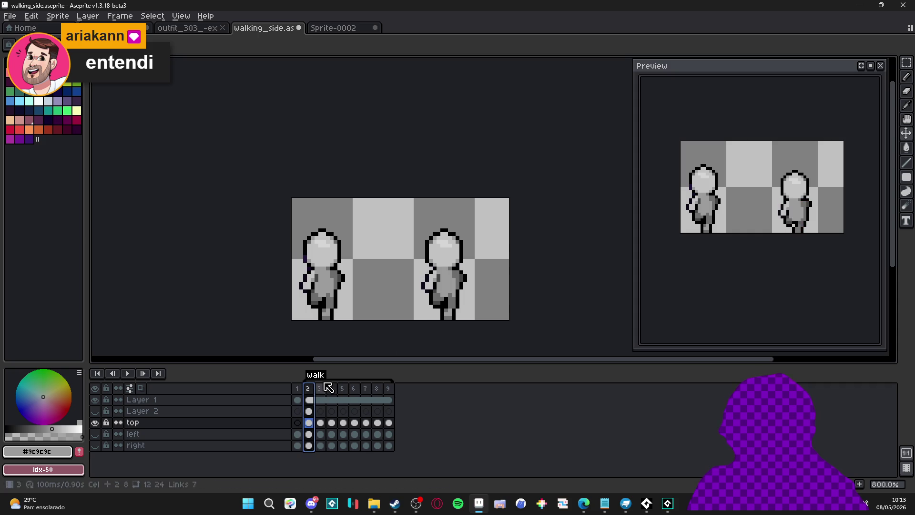
left_click(358, 397)
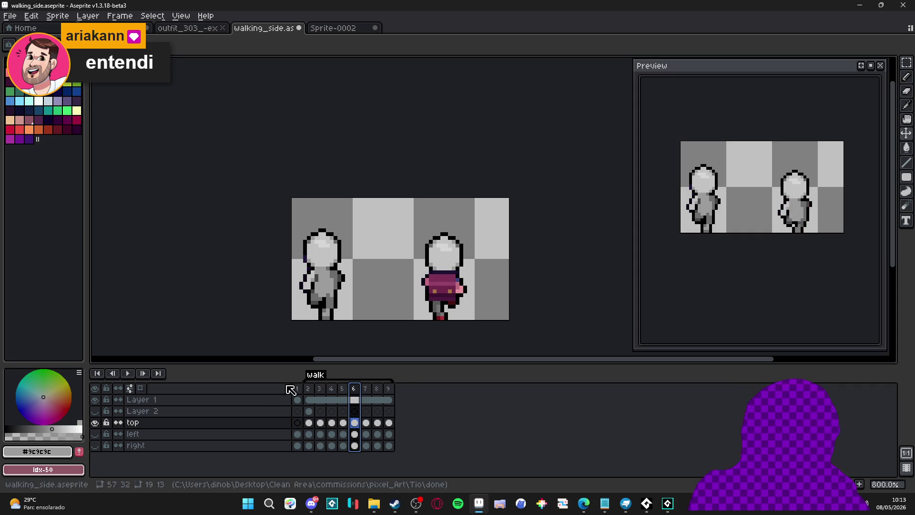
left_click(308, 389)
scroll(442, 300, "up", 2)
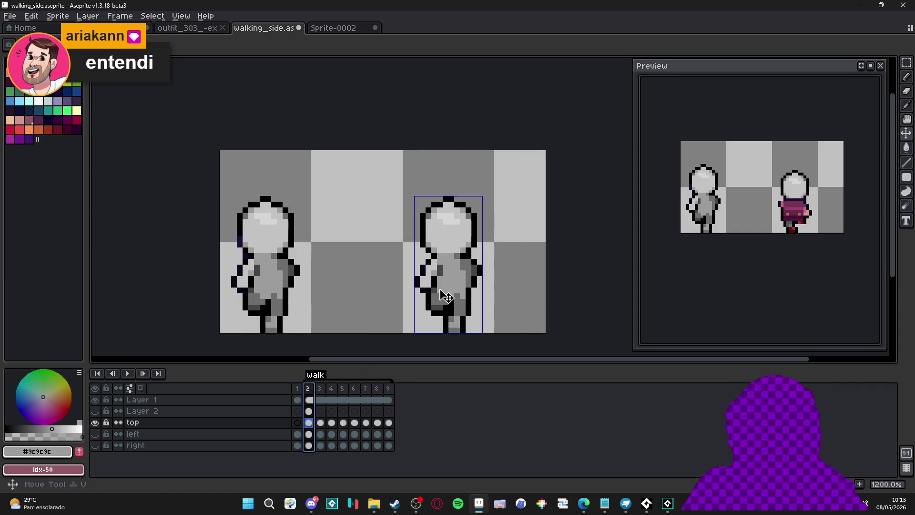
Copy frame 2's grey body and paste it mirrored over the cleared outfit in frame 6.
key("m")
mouse_move(405, 260)
left_mouse_down()
mouse_move(496, 327)
mouse_move(497, 339)
left_mouse_up()
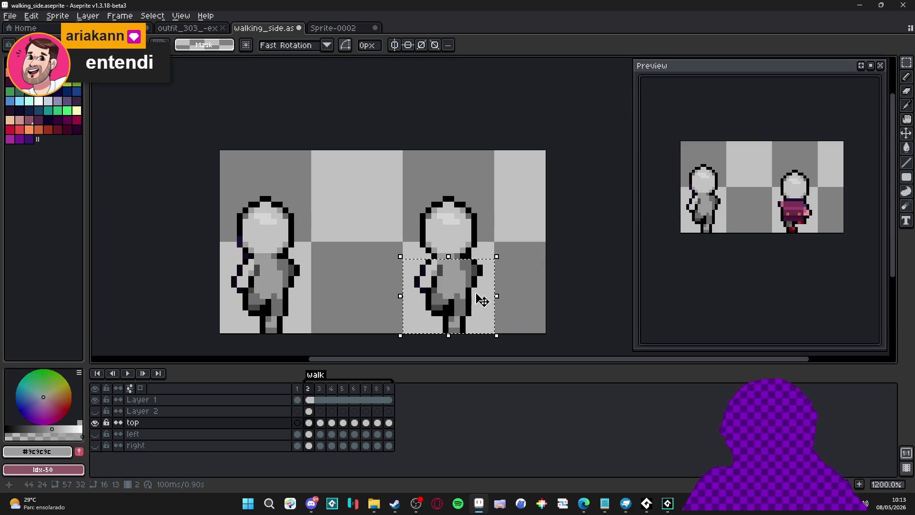
key("ctrl+d")
left_click(358, 391)
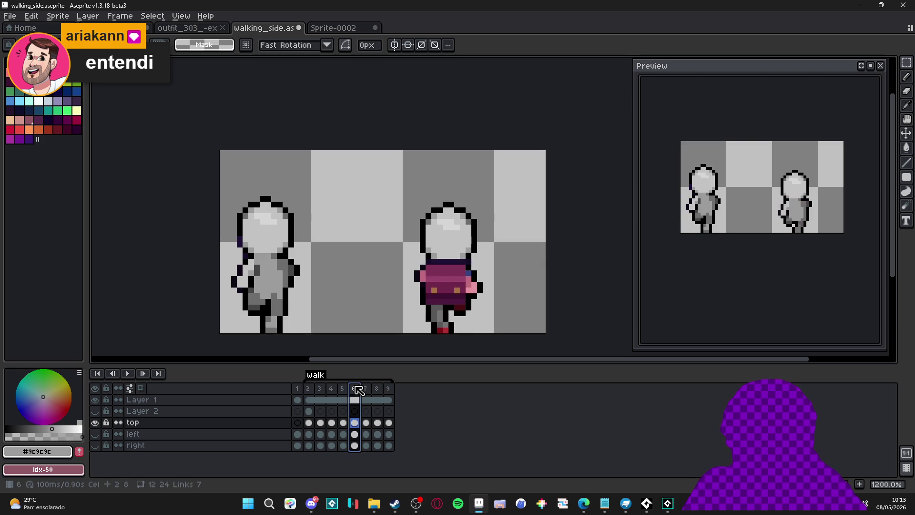
left_click_drag(409, 266, 495, 333)
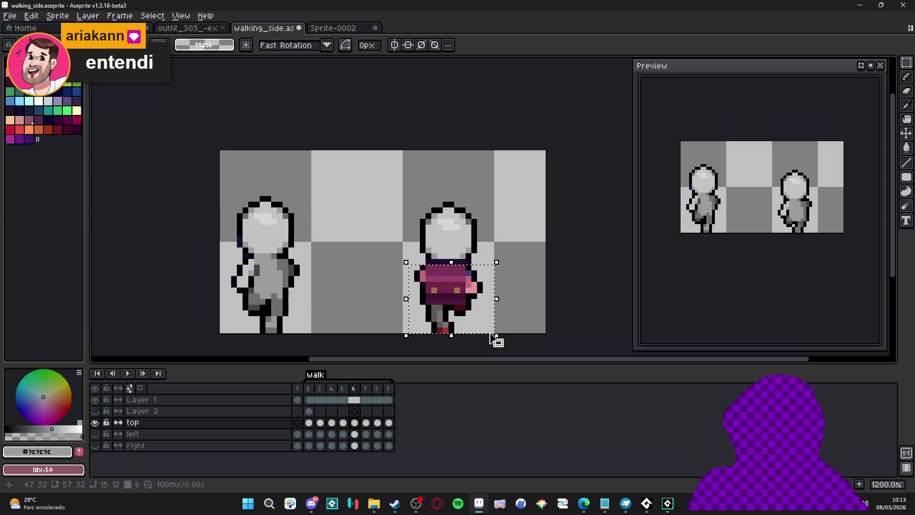
key("Delete")
key("ctrl+v")
key("shift+h")
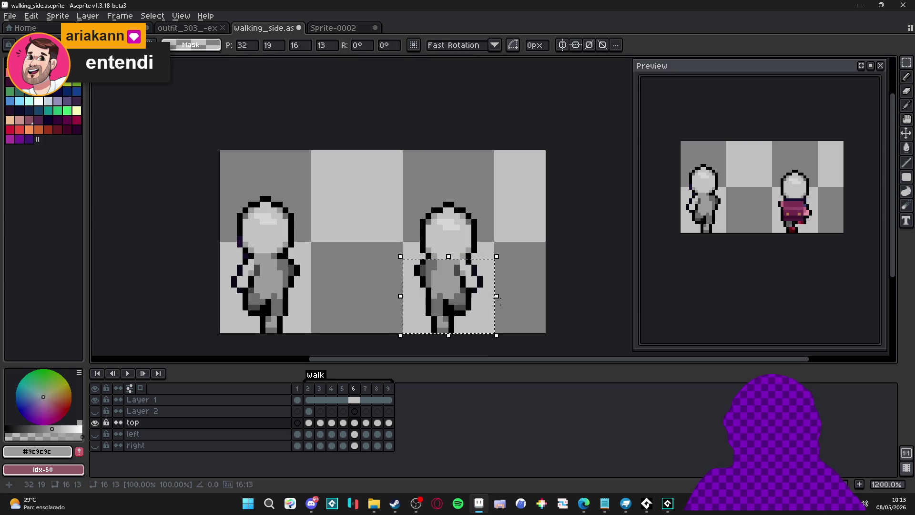
left_click_drag(459, 302, 463, 302)
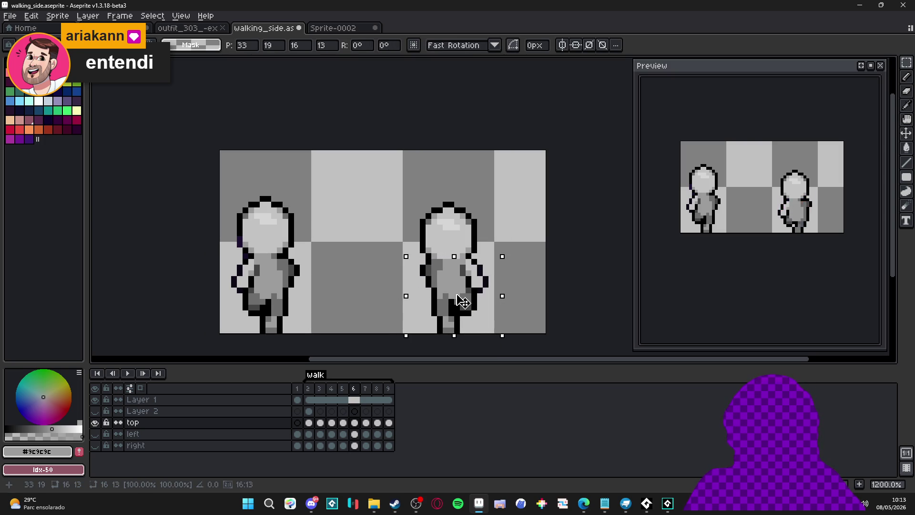
key("ctrl+d")
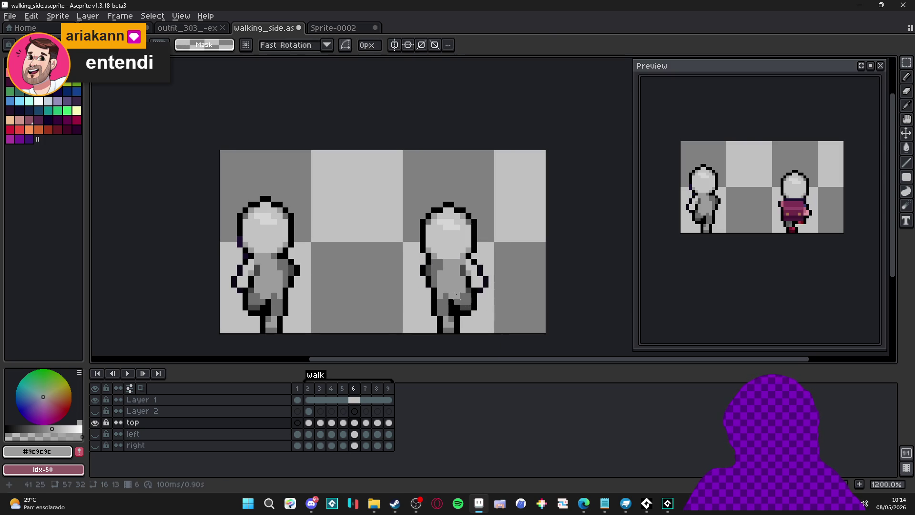
Check frames 5–7, then redo the paste so the grey body sits under frame 6's head.
left_click(347, 390)
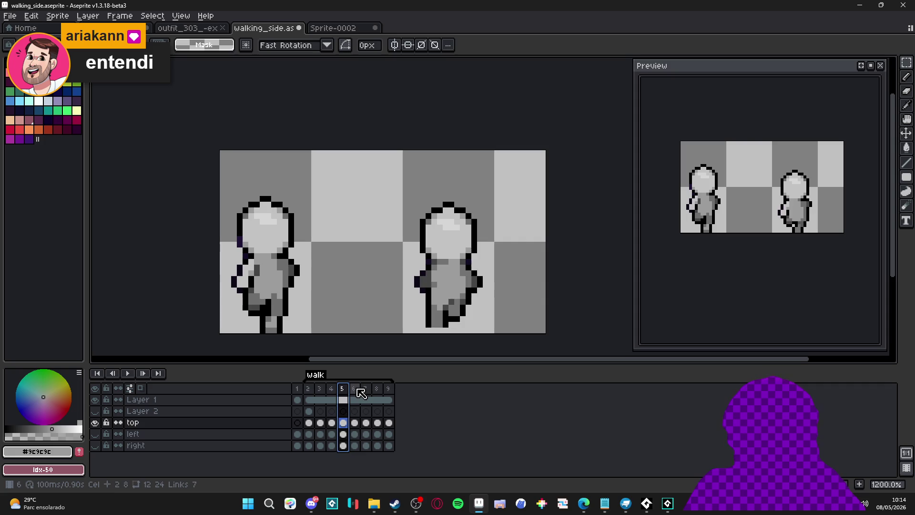
left_click(355, 389)
left_click(367, 389)
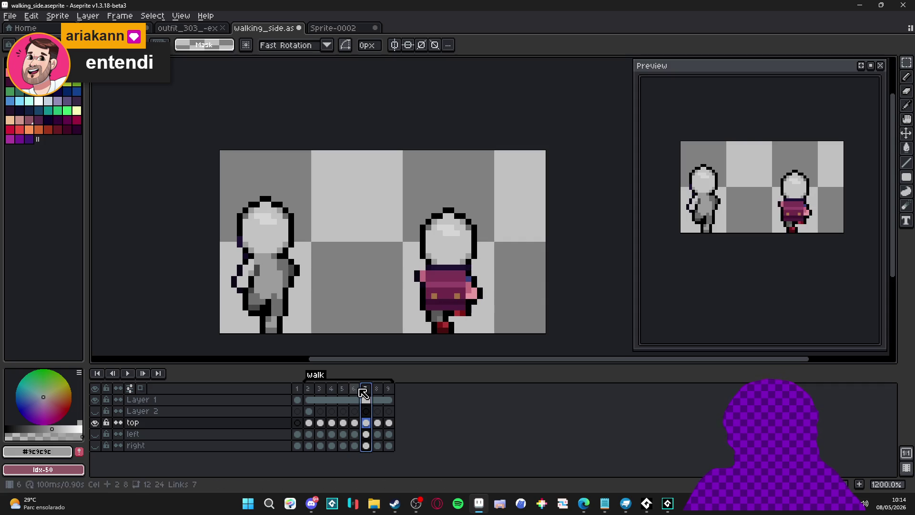
left_click(354, 389)
key("ctrl+z")
key("ctrl+z")
key("ctrl+v")
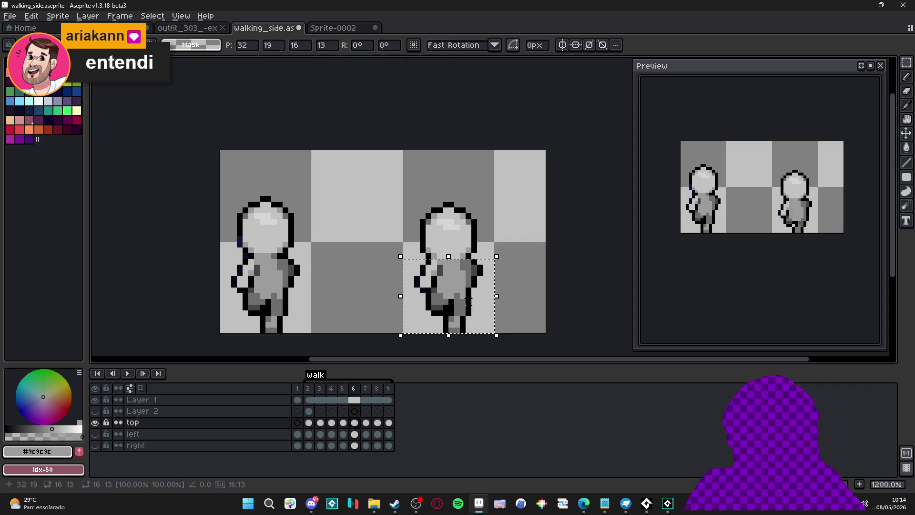
key("ctrl+d")
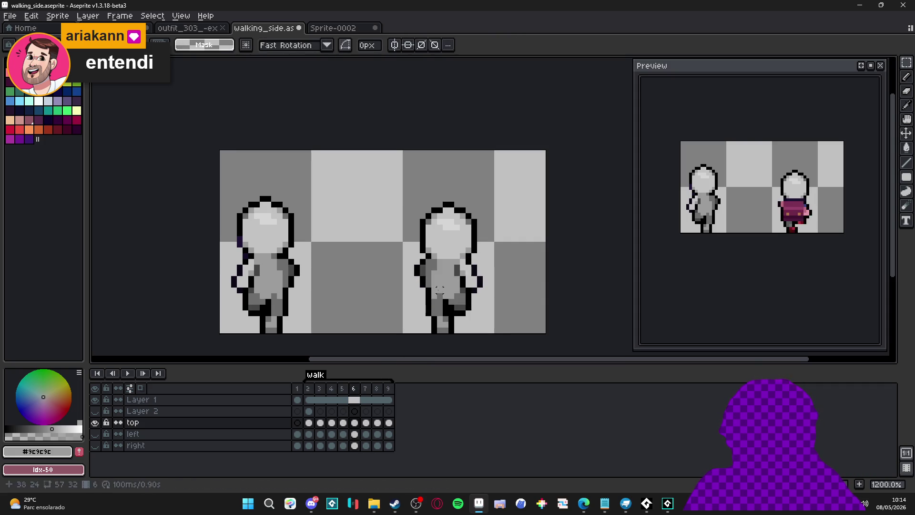
Take dark grey #464646 from the body and step through frames 5, 2 and 3.
key("b")
left_click(433, 261, "alt")
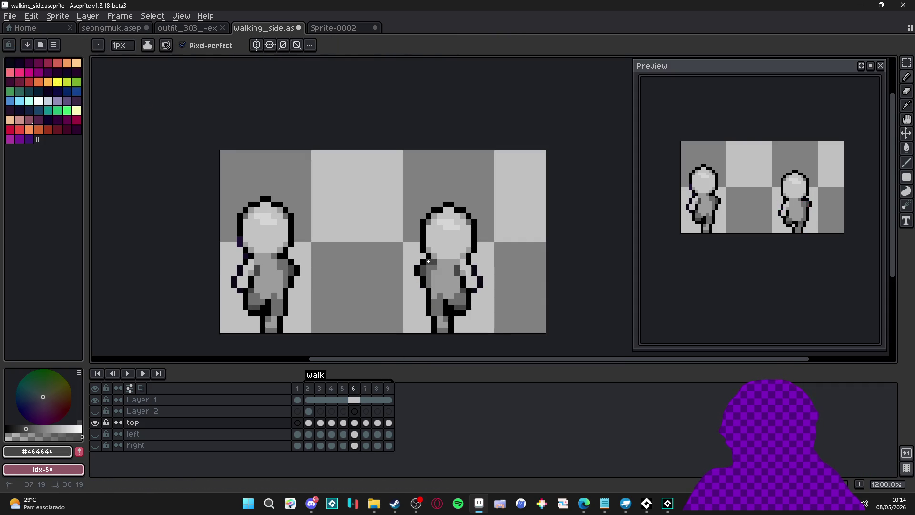
scroll(446, 279, "down", 3)
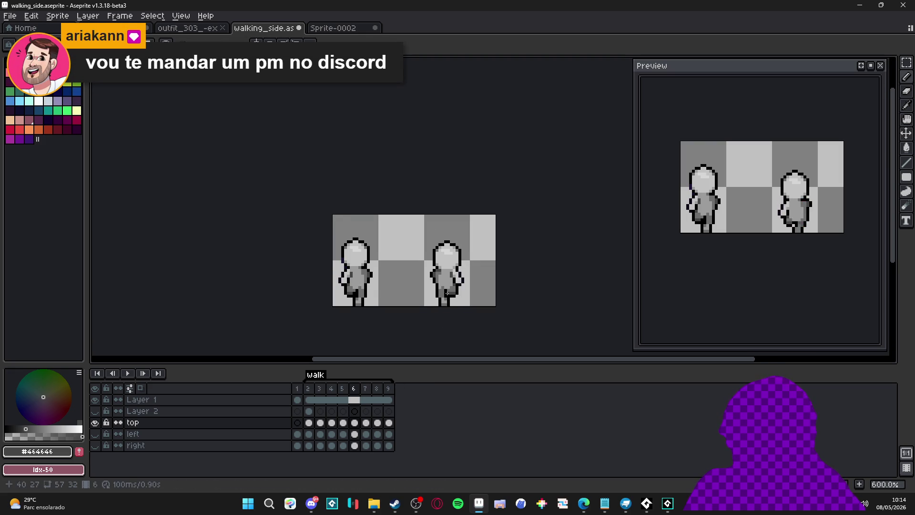
scroll(448, 293, "up", 1)
left_click(347, 389)
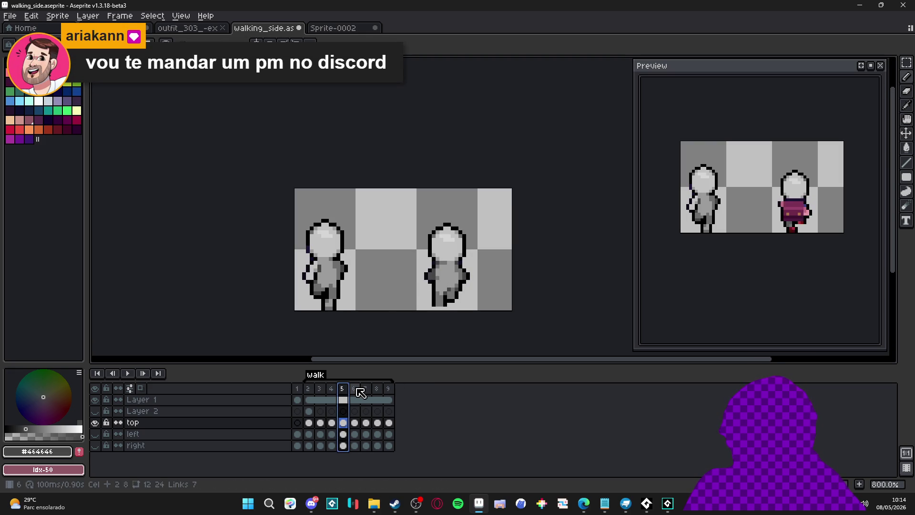
left_click(314, 388)
left_click(320, 388)
scroll(433, 261, "up", 2)
Select and drop the second figure's body, then compare frames 6 and 7.
mouse_move(412, 246)
left_mouse_down()
mouse_move(492, 301)
mouse_move(526, 313)
left_mouse_up()
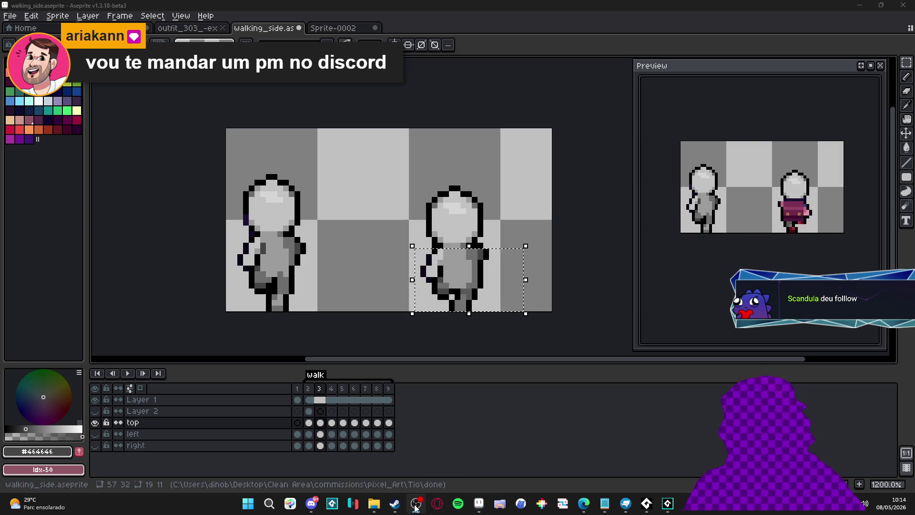
scroll(463, 263, "up", 3)
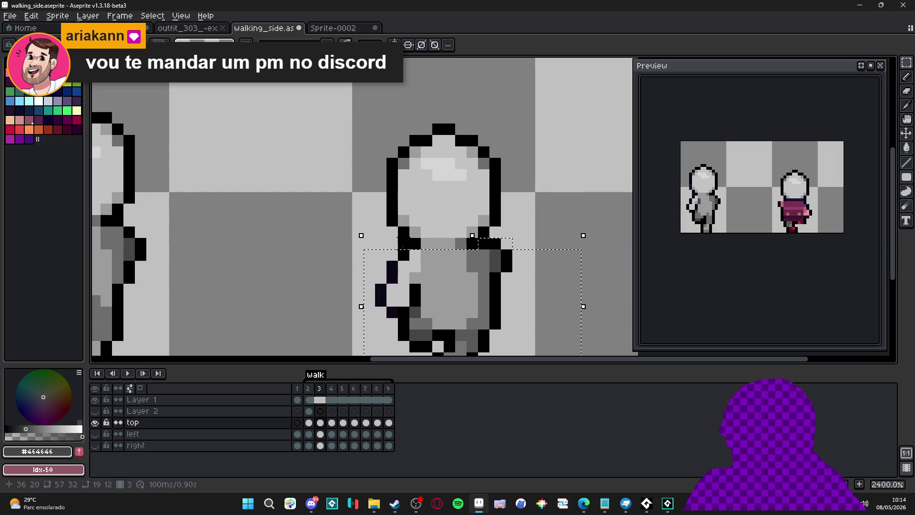
key("ctrl+d")
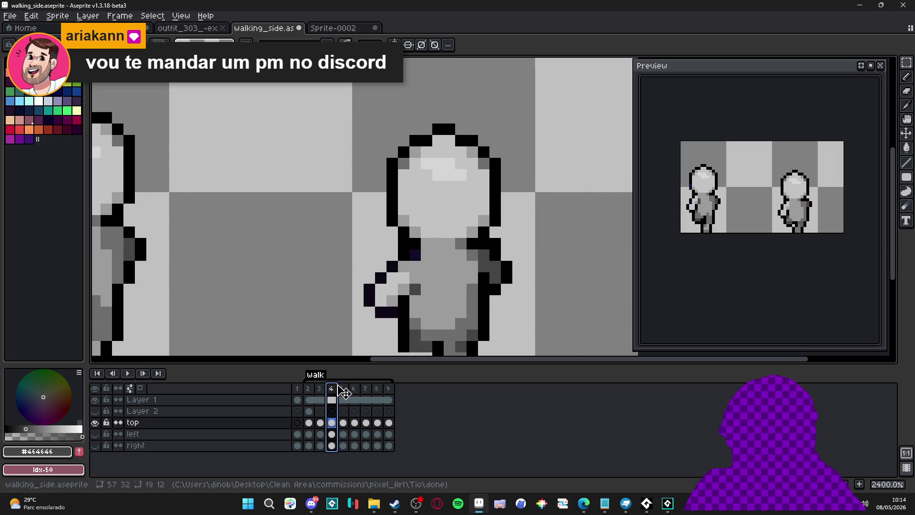
left_click(343, 389)
left_click(367, 389)
scroll(446, 288, "down", 2)
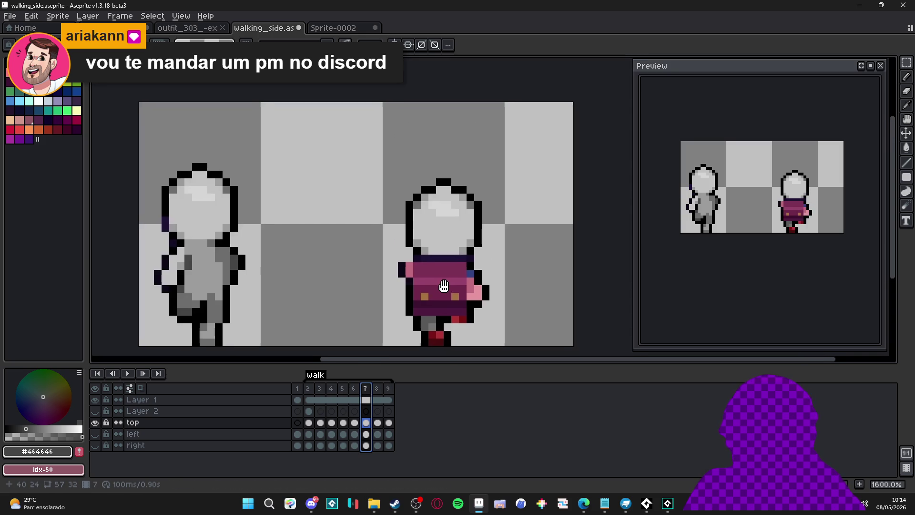
left_click(355, 389)
scroll(414, 292, "down", 1)
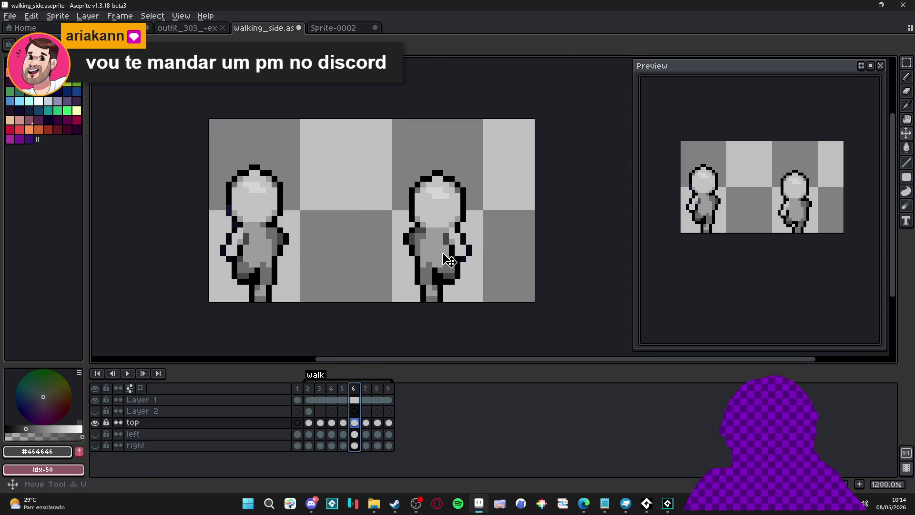
left_click(366, 388)
Replace frame 7's coloured outfit with the pasted grey body, nudged into place under the head.
key("v")
key("m")
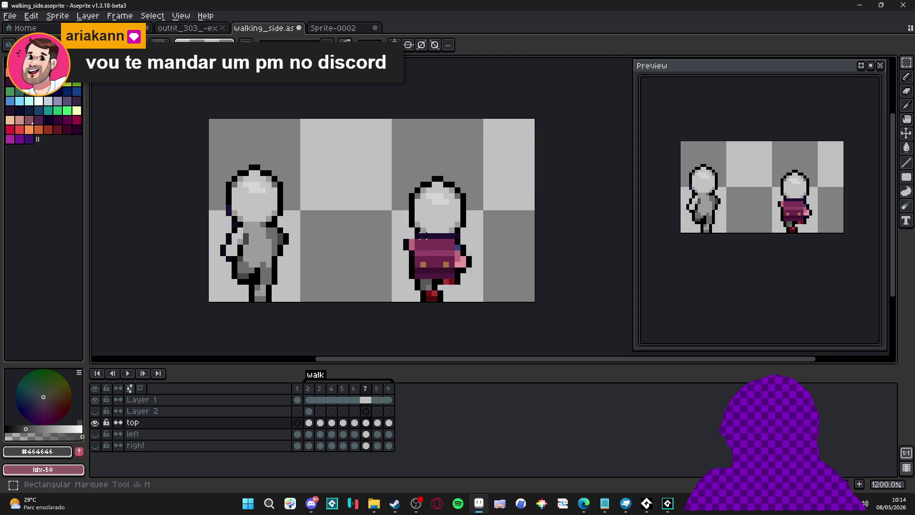
scroll(403, 243, "up", 1)
mouse_move(397, 238)
left_mouse_down()
mouse_move(495, 292)
mouse_move(515, 319)
left_mouse_up()
key("Delete")
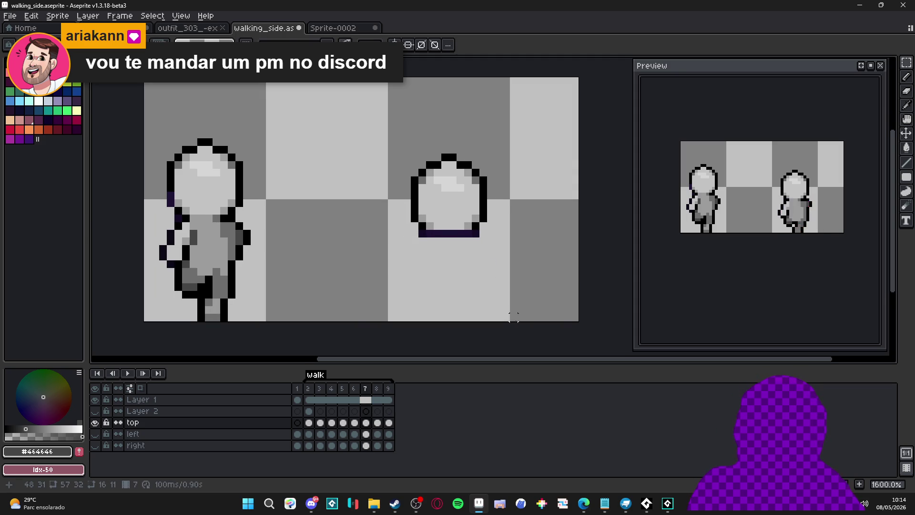
key("ctrl+v")
left_click_drag(483, 281, 453, 286)
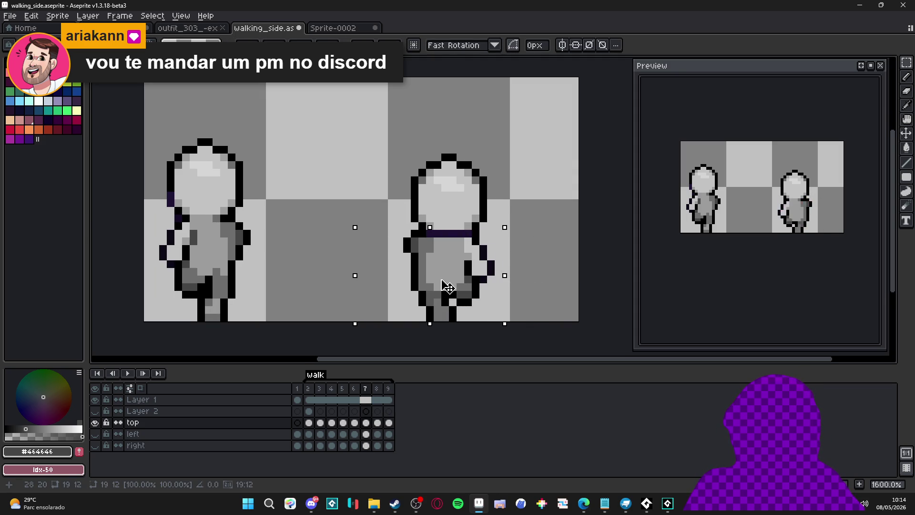
left_click(265, 333)
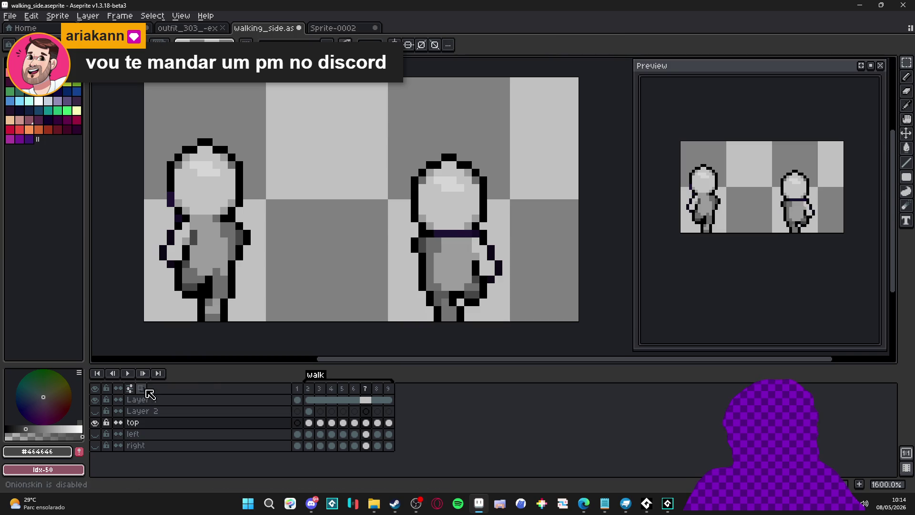
key("ctrl+z")
mouse_move(465, 280)
left_mouse_down()
mouse_move(485, 268)
mouse_move(463, 282)
left_mouse_up()
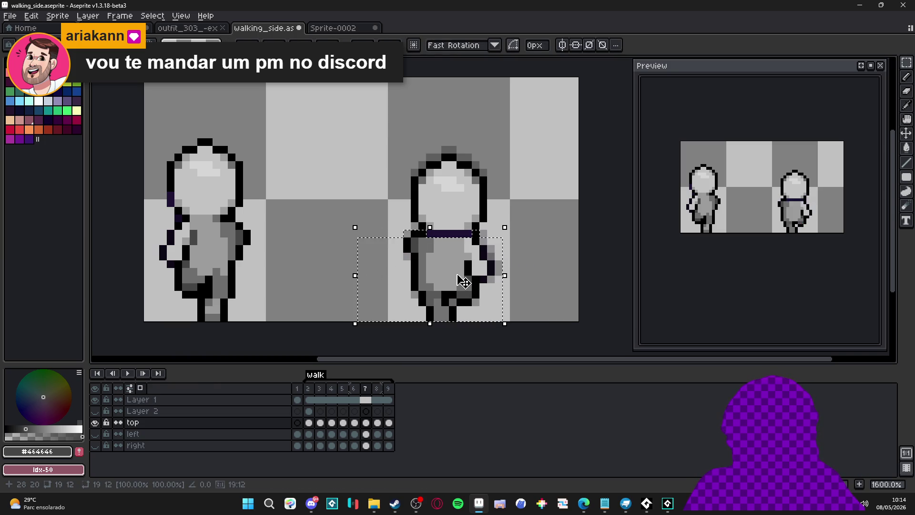
key("ctrl+d")
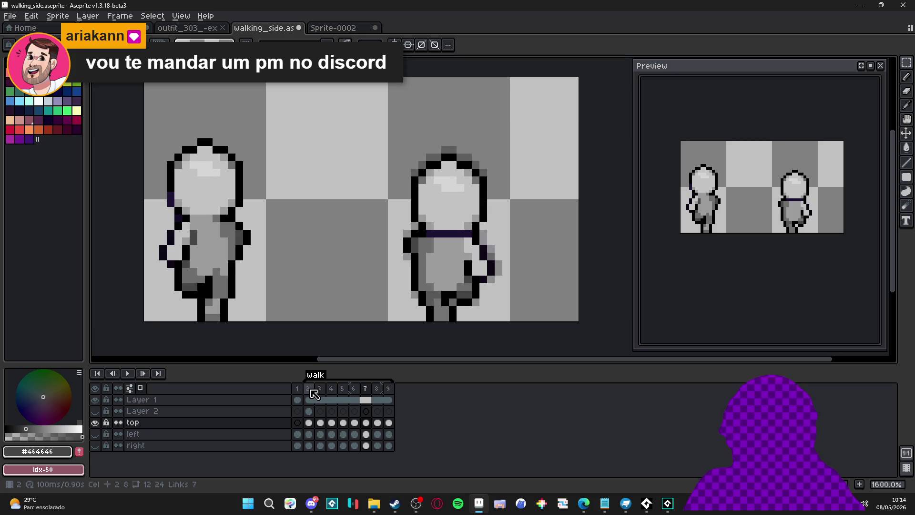
Review frames 8, 4, 6 and 5, finishing on frame 7.
left_click(377, 389)
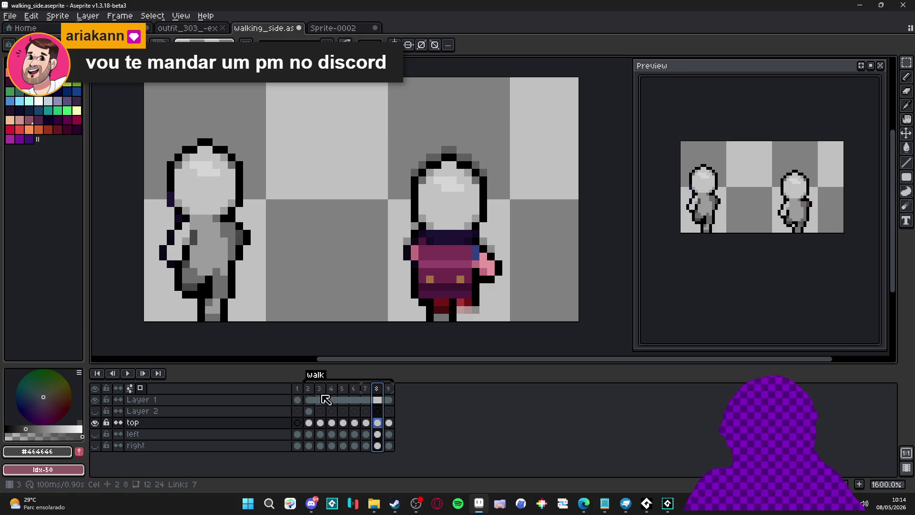
key("Left")
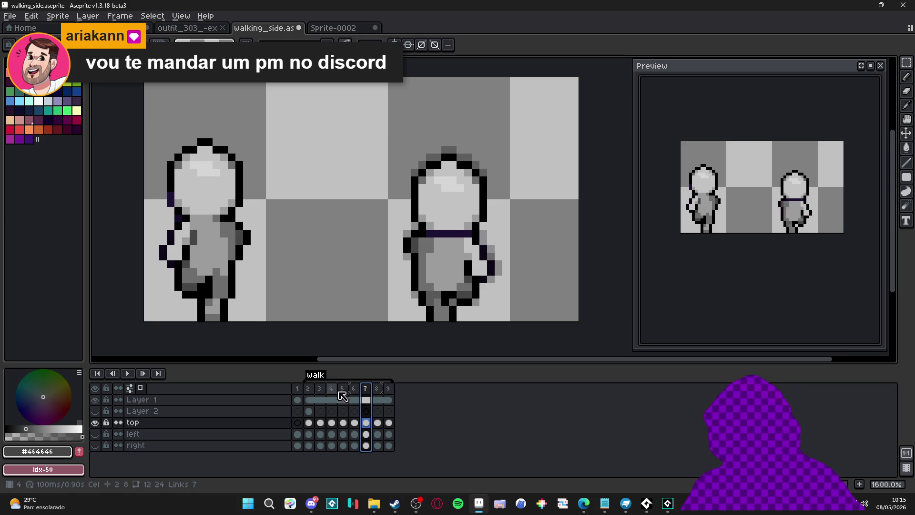
left_click(334, 390)
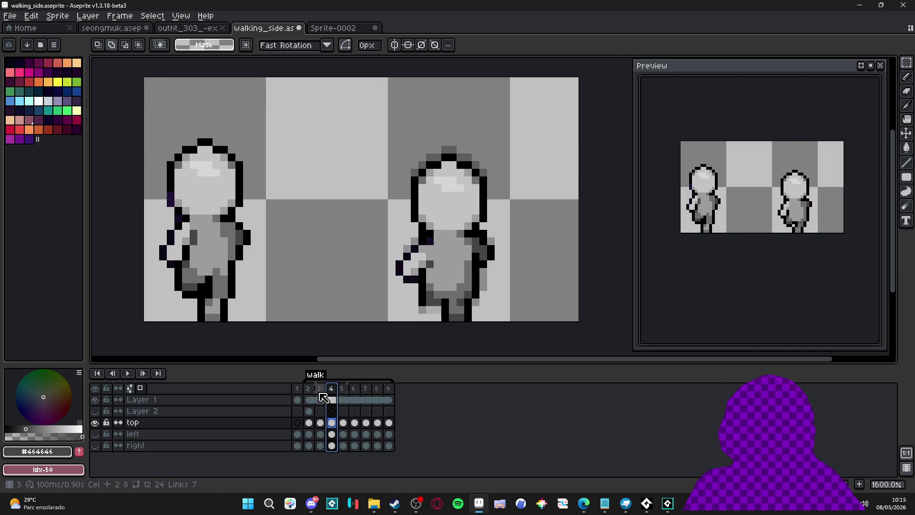
left_click(355, 389)
left_click(344, 389)
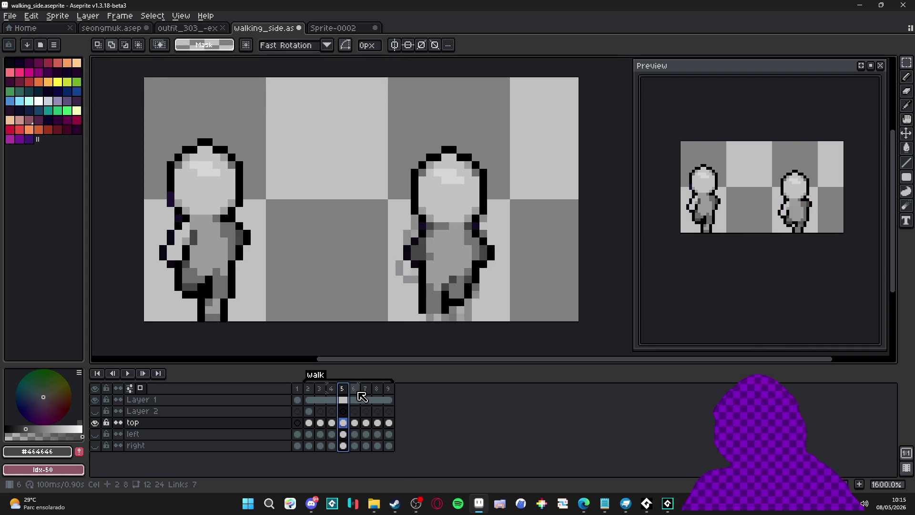
left_click(358, 393)
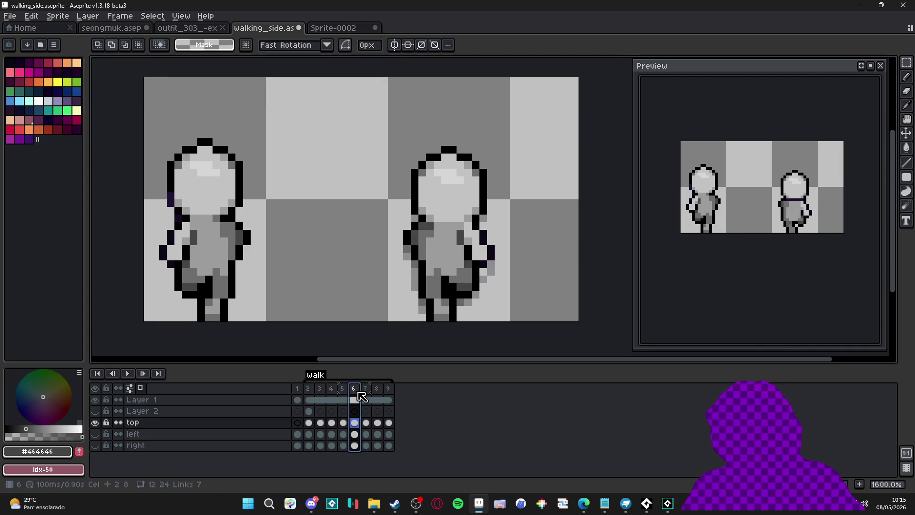
left_click(367, 390)
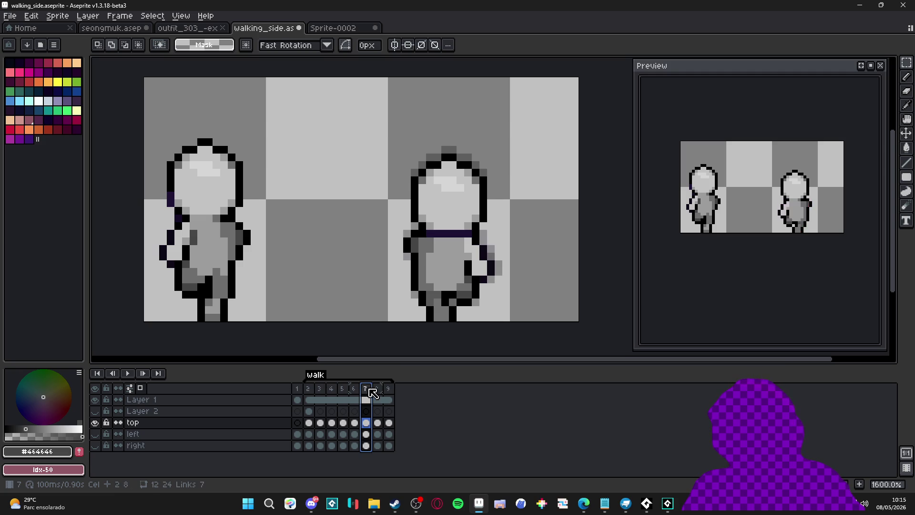
Raise the right figure's lower body one pixel on frame 4.
left_click(379, 389)
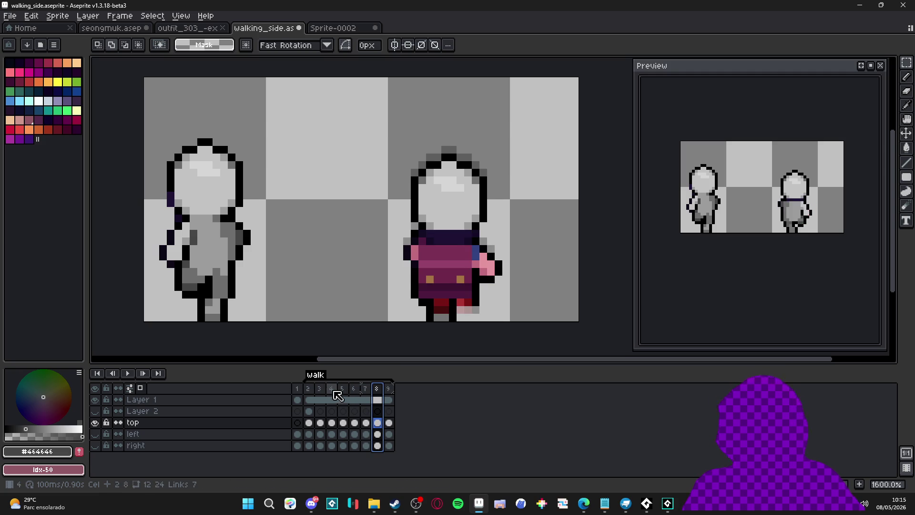
left_click(331, 389)
key("v")
key("m")
left_click_drag(394, 237, 526, 322)
left_click_drag(482, 243, 482, 235)
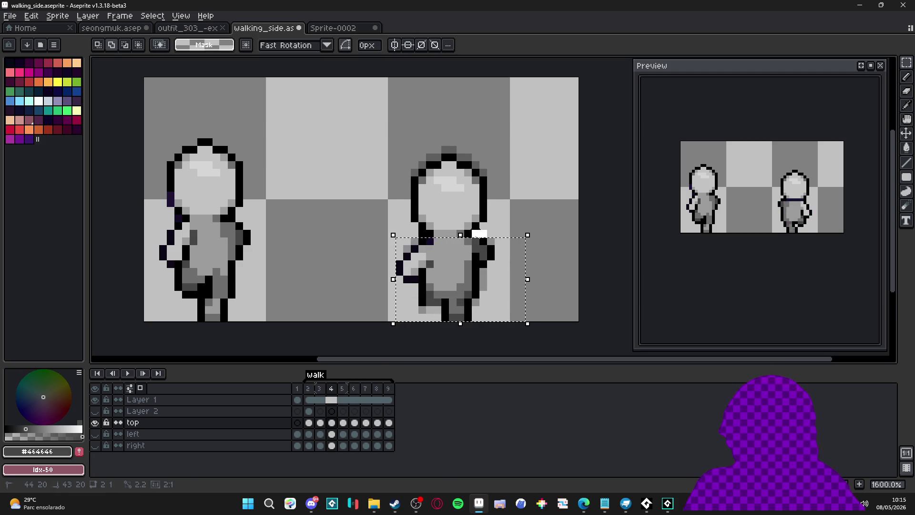
scroll(425, 240, "up", 2)
key("ctrl+d")
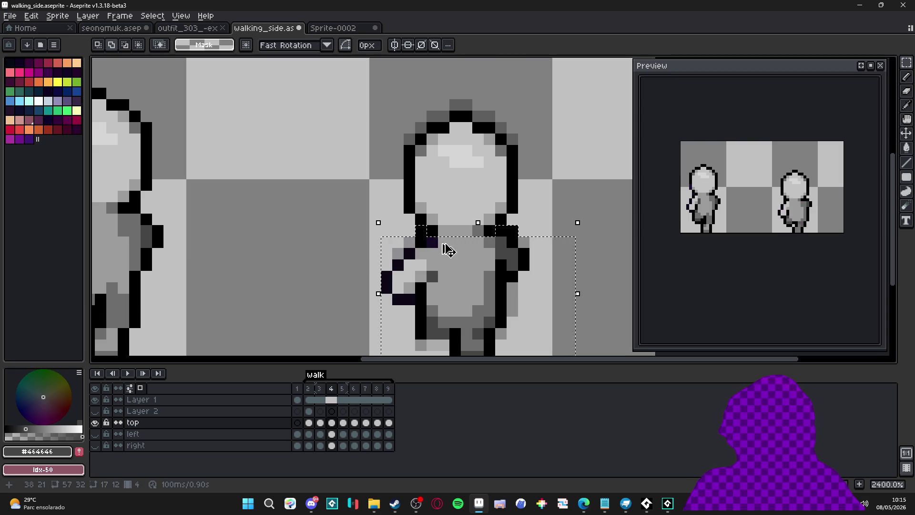
key("v")
On frame 8, paste the grey body over the shirt and legs, shifted 3 pixels left.
left_click(364, 409)
scroll(403, 364, "down", 2)
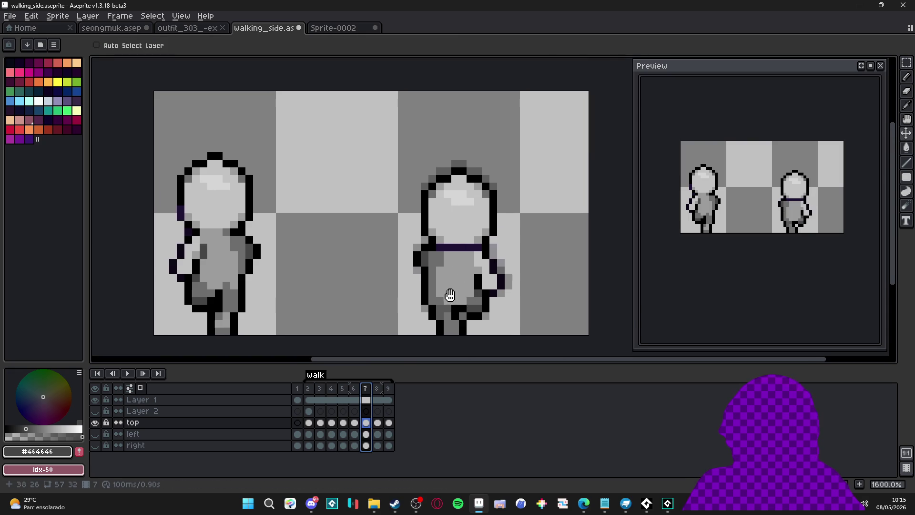
left_click(377, 388)
left_click(448, 281)
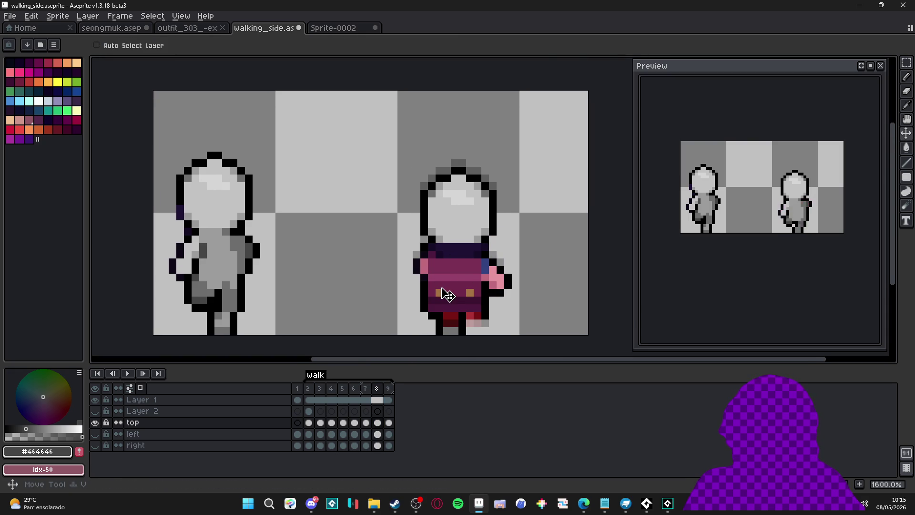
scroll(441, 292, "up", 2)
key("m")
left_click_drag(388, 245, 565, 359)
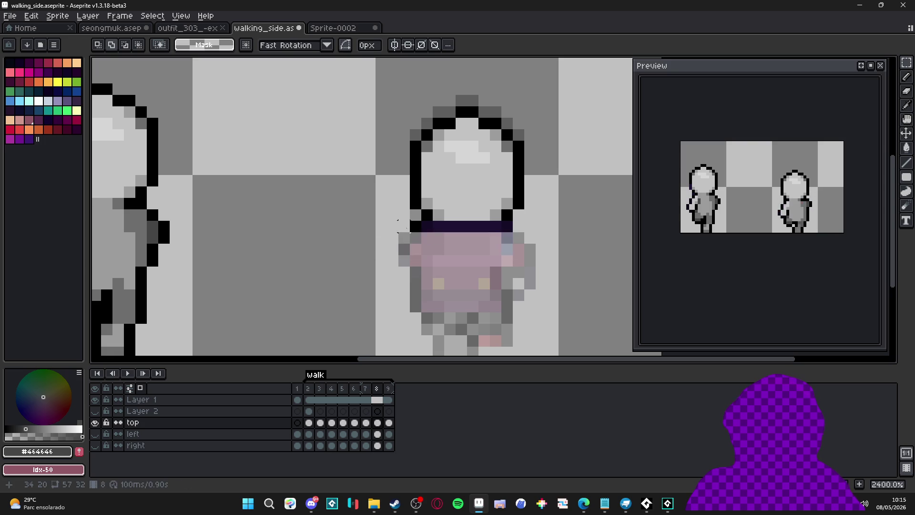
key("ctrl+v")
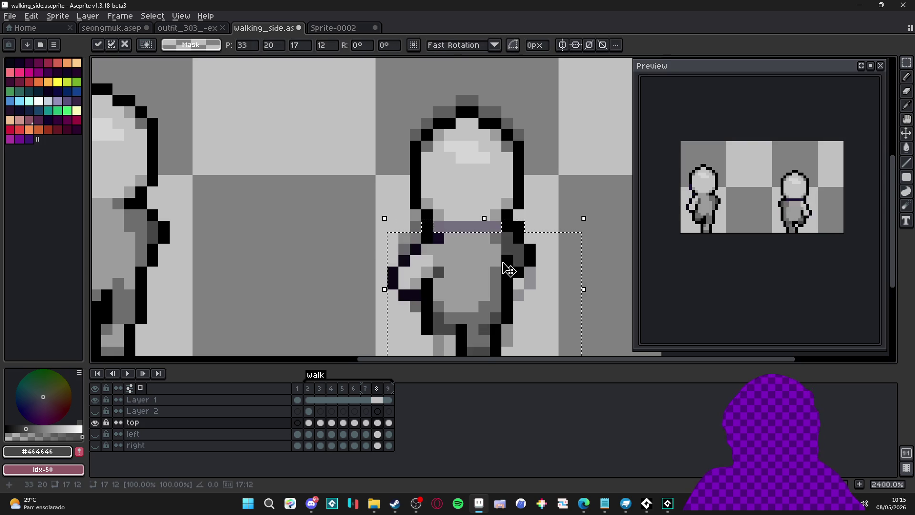
scroll(505, 267, "down", 1)
mouse_move(494, 270)
left_mouse_down()
mouse_move(458, 271)
mouse_move(466, 276)
left_mouse_up()
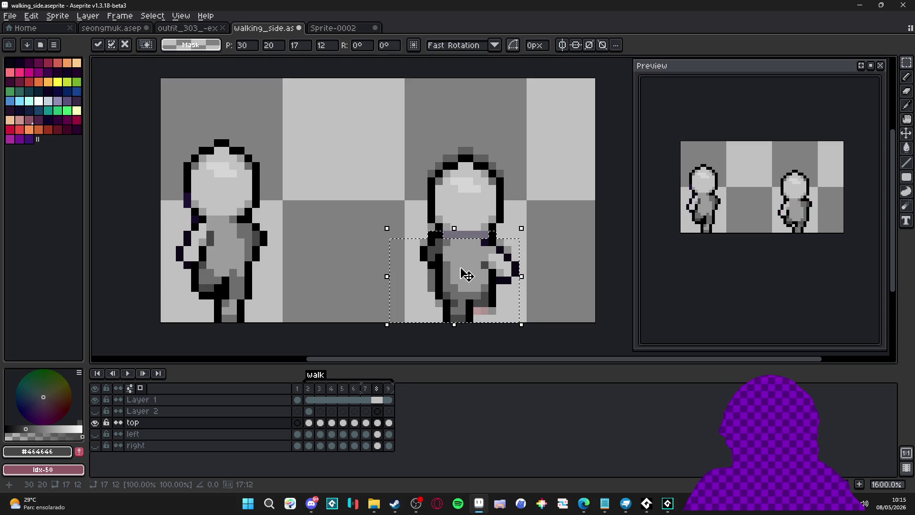
key("Return")
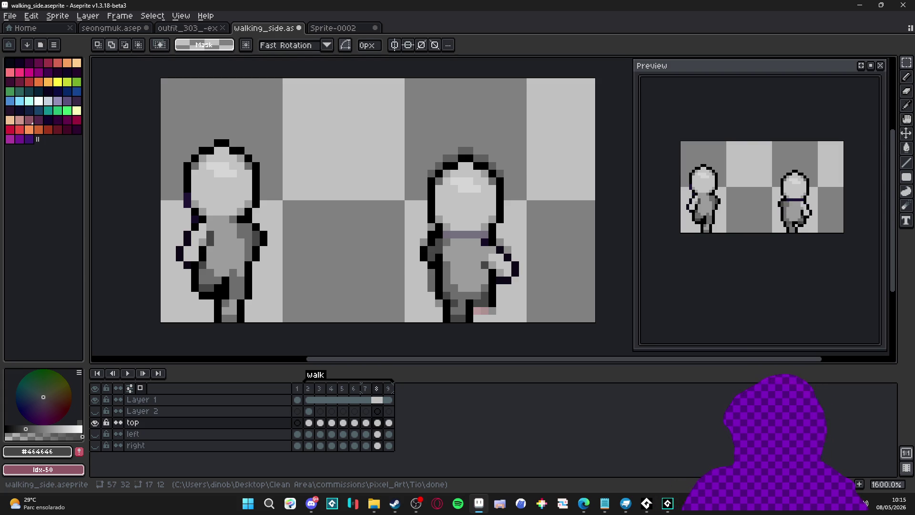
scroll(422, 251, "down", 1)
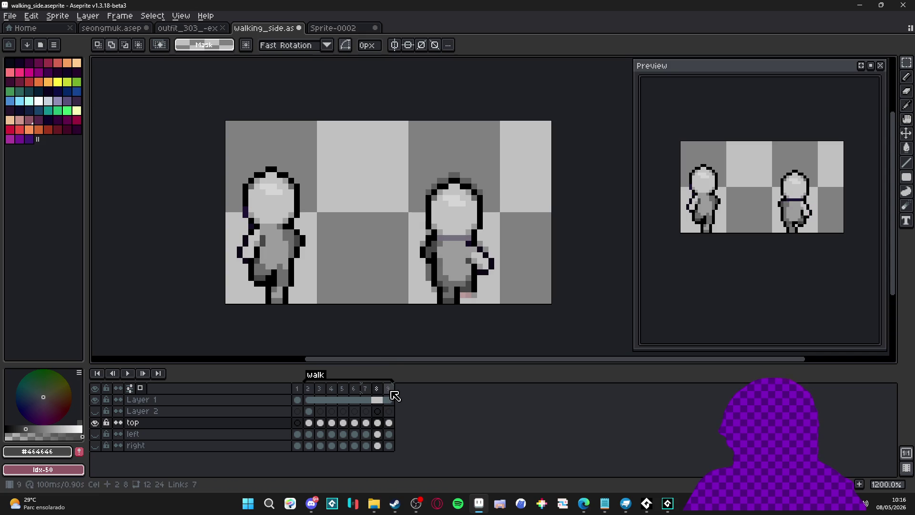
Select the right figure's body on frame 5.
left_click(342, 400)
key("v")
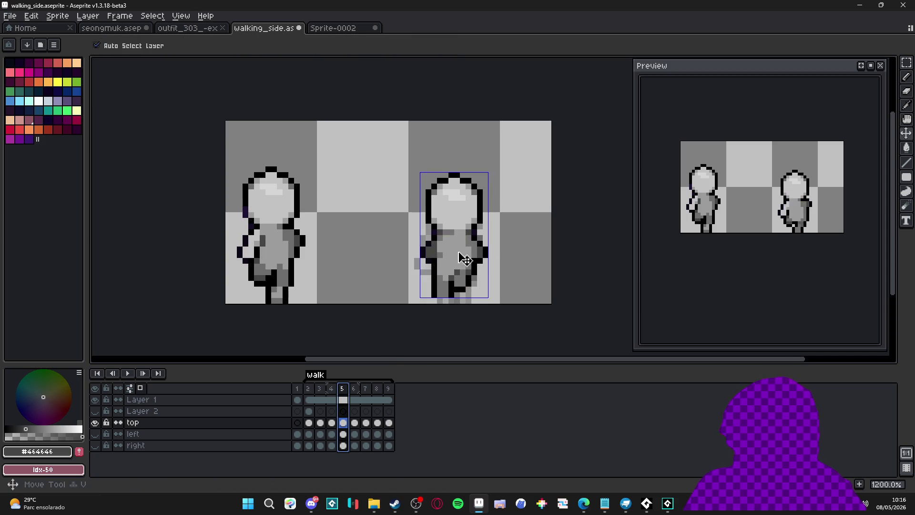
scroll(458, 258, "up", 1)
key("m")
left_click_drag(405, 227, 539, 323)
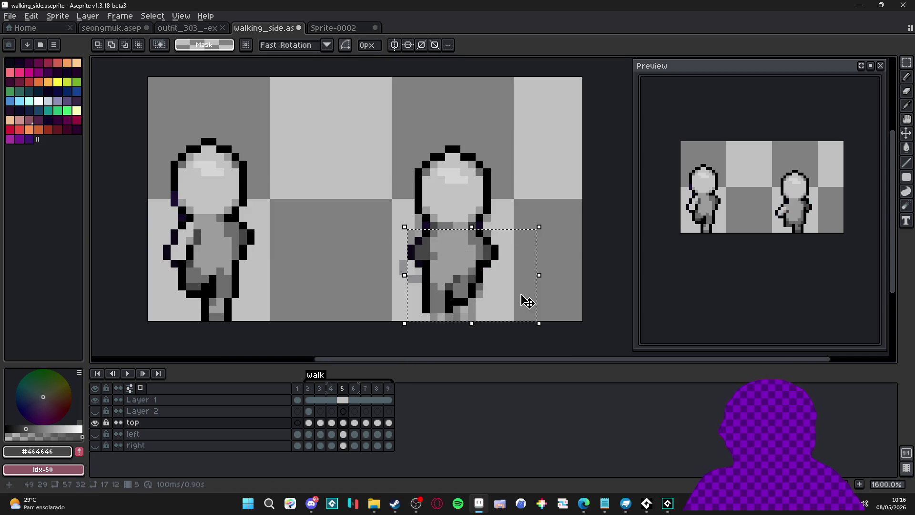
On frame 9, replace the purple-shirt torso with the grey torso, shifted left into place.
left_click(379, 389)
left_click(389, 390)
key("v")
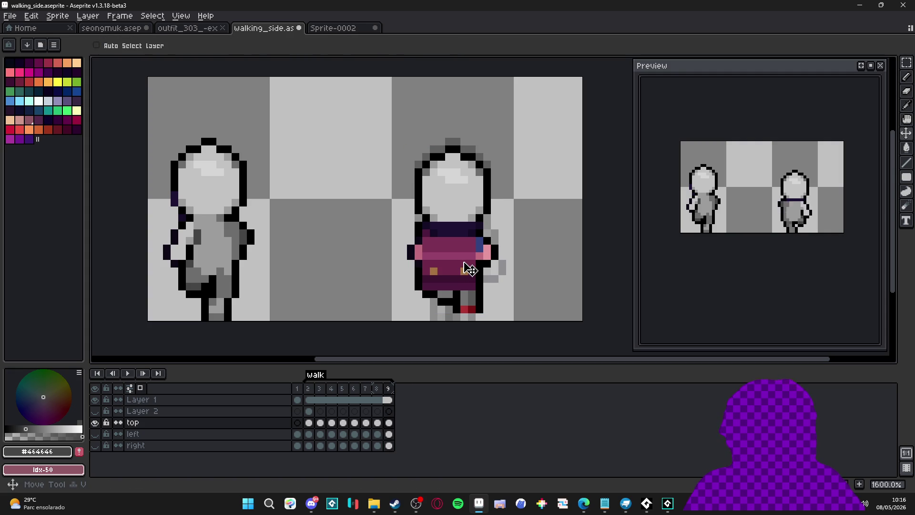
key("m")
scroll(479, 290, "up", 2)
left_click_drag(489, 309, 347, 203)
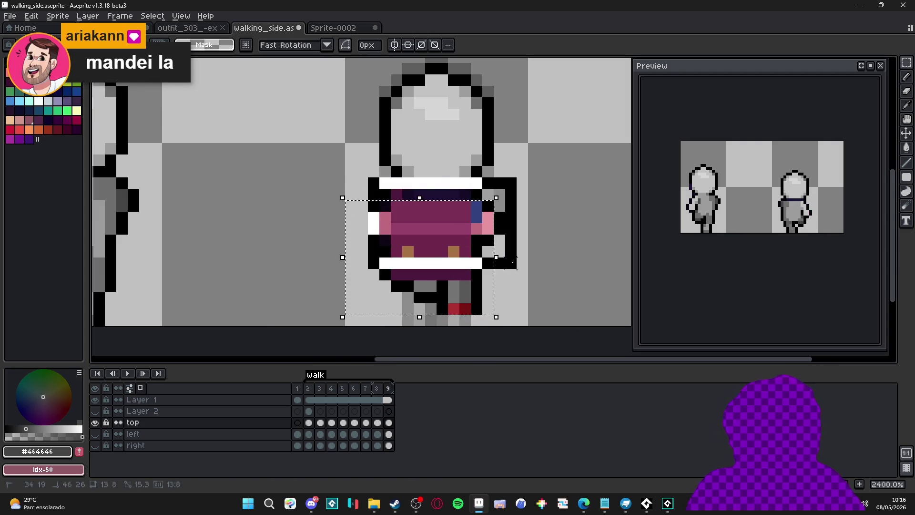
key("ctrl+z")
key("ctrl+z")
key("ctrl+v")
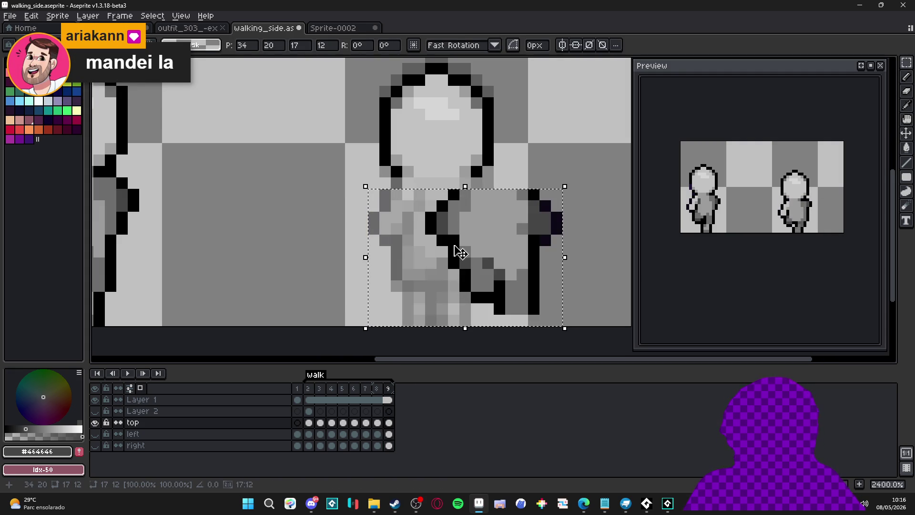
left_click_drag(480, 247, 417, 249)
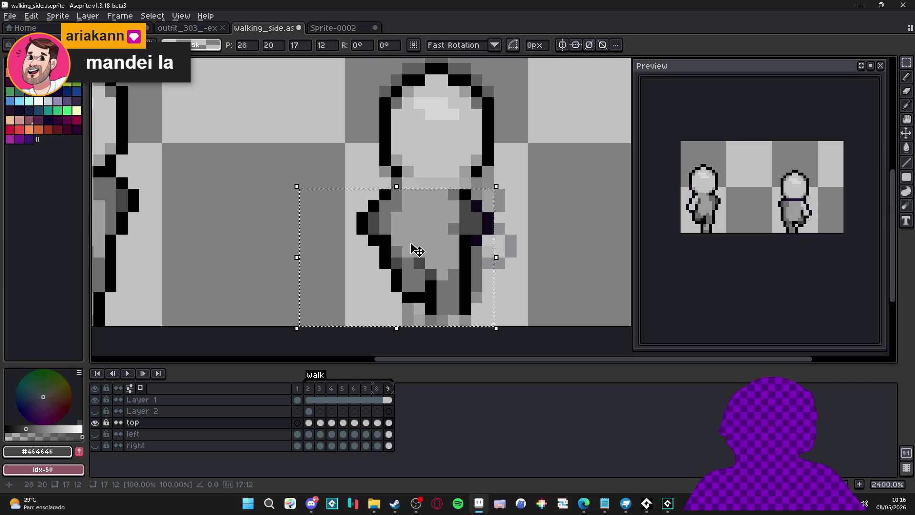
key("b")
Blacken two grey pixels on frame 9's torso outline using eyedropped colours.
left_click(481, 170, "alt")
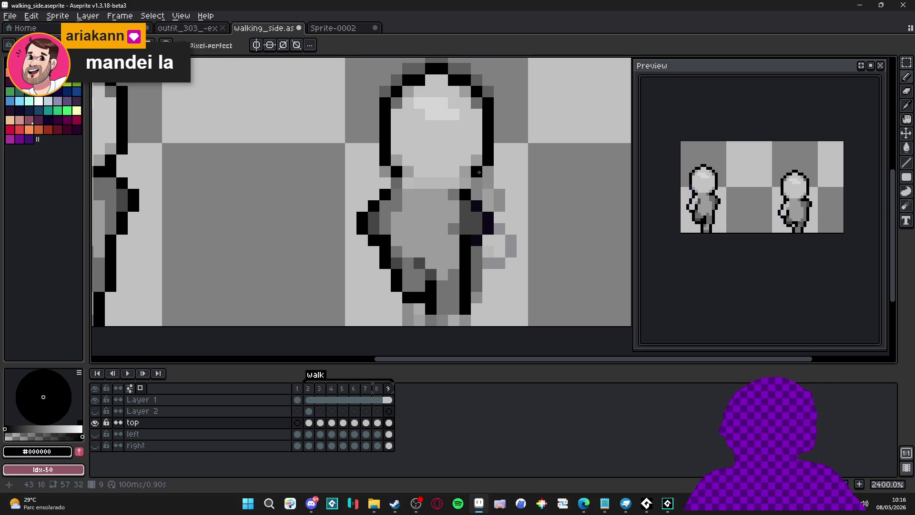
left_click(410, 192)
left_click(460, 191, "alt")
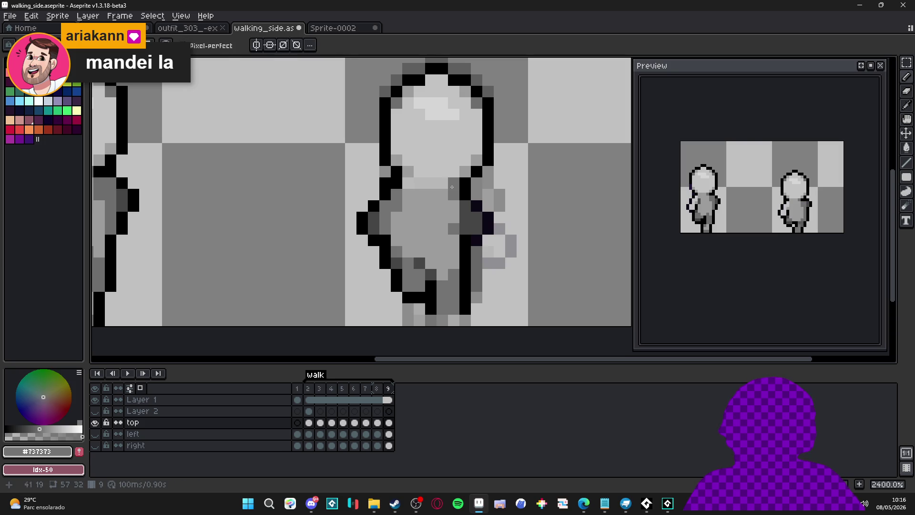
left_click(453, 184, "alt")
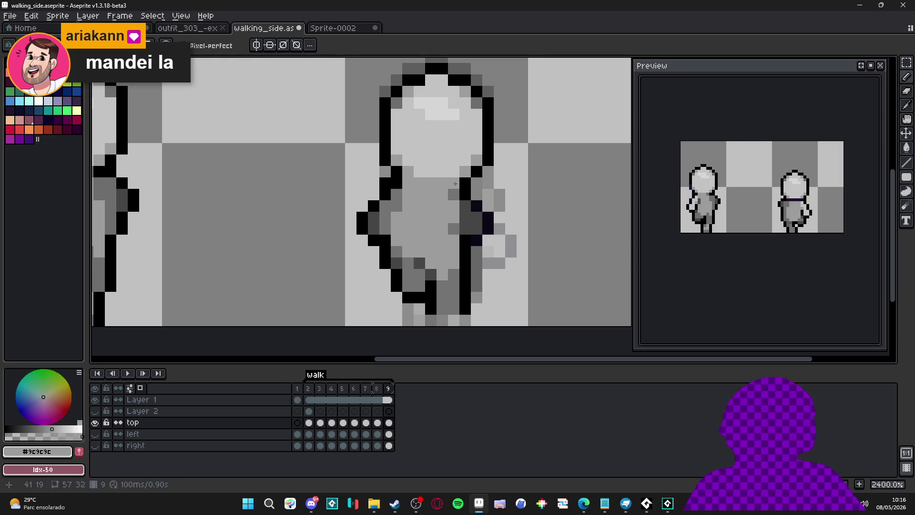
left_click(398, 172, "alt")
left_click(414, 184)
scroll(443, 213, "down", 3)
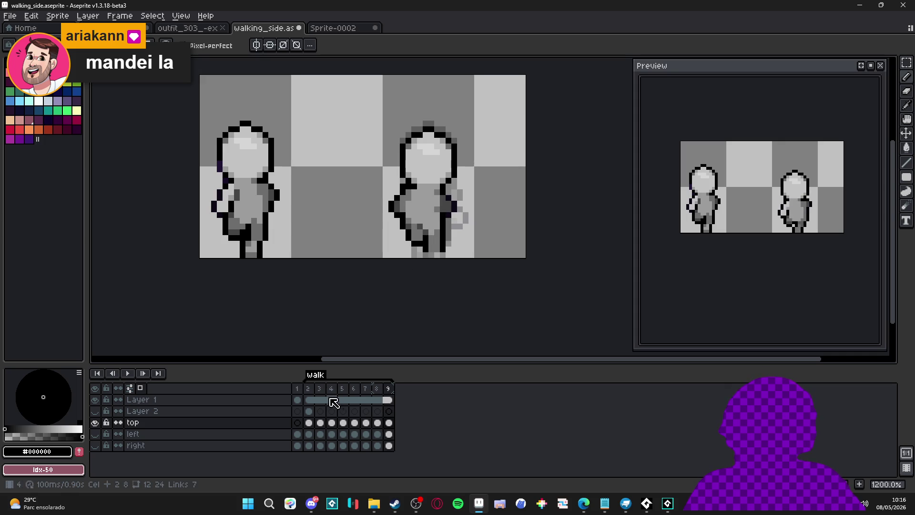
Compare the poses of frames 5, 9 and 3, then select and clear frame 5's body.
left_click(342, 391)
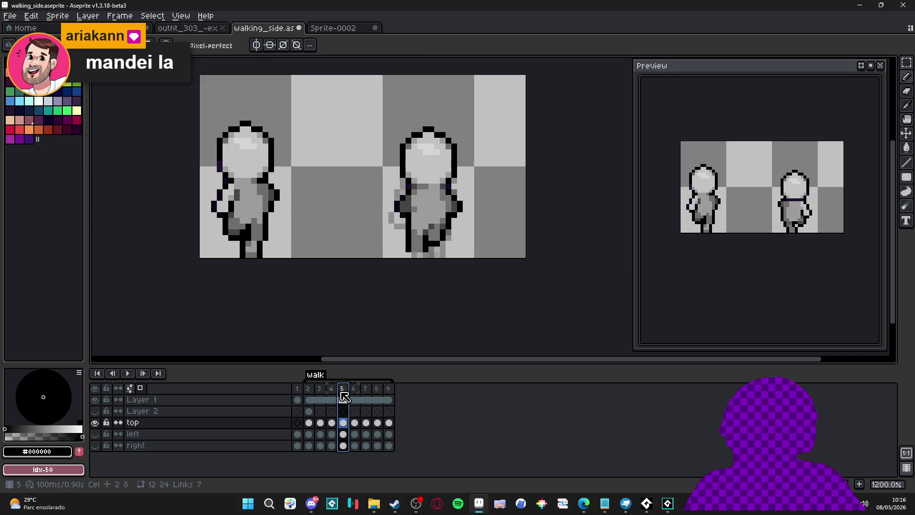
left_click(390, 392)
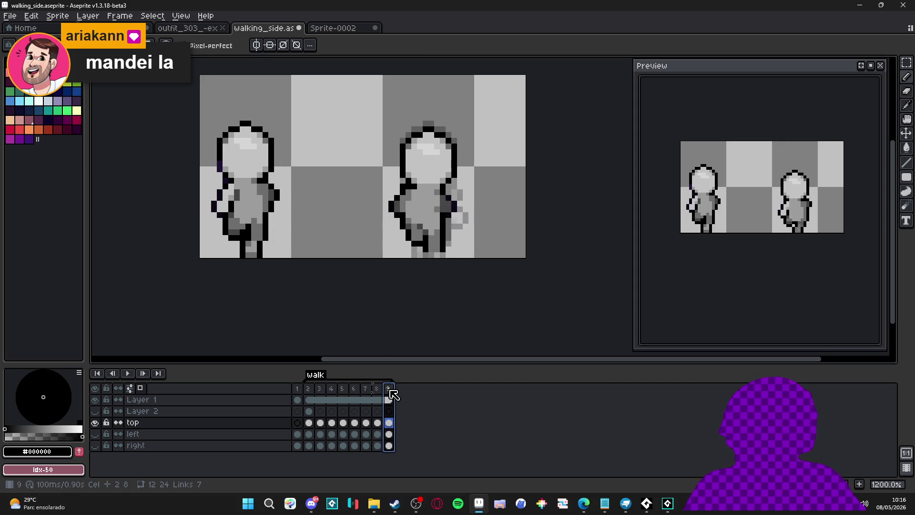
left_click(320, 393)
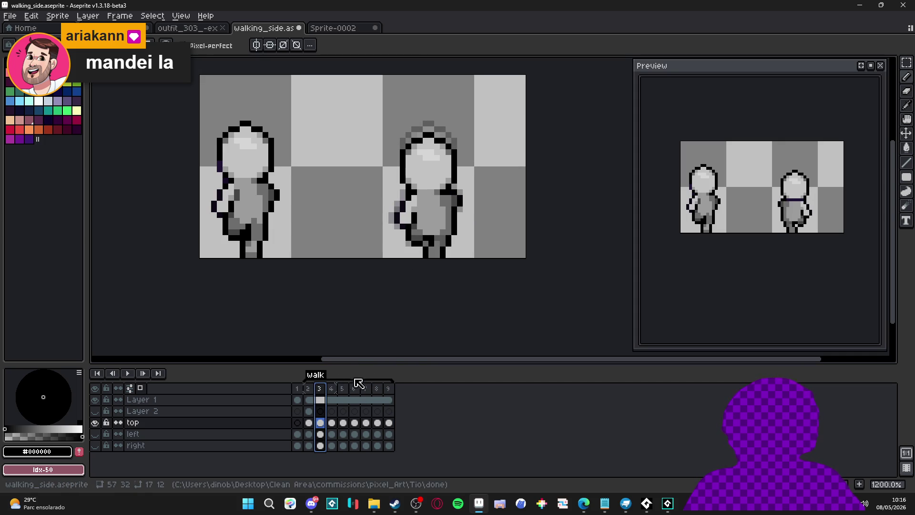
left_click(342, 392)
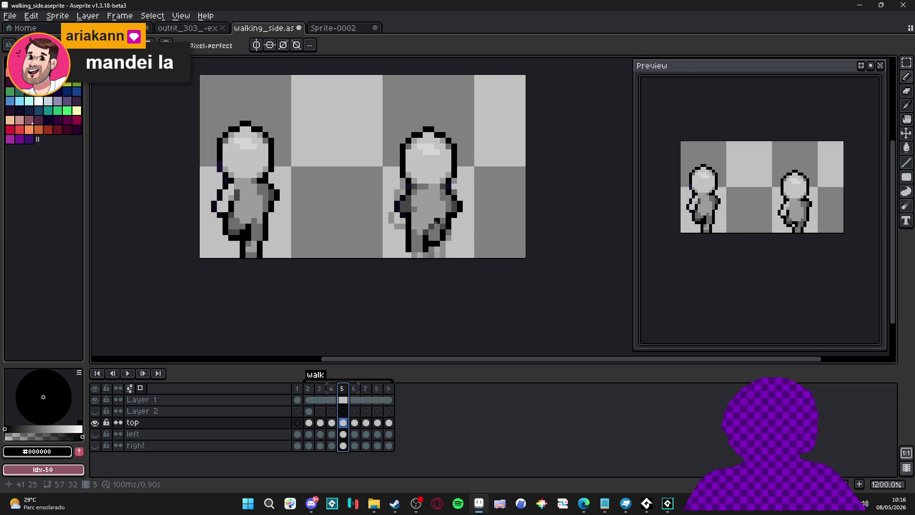
scroll(435, 223, "up", 1)
mouse_move(369, 174)
left_mouse_down()
mouse_move(399, 205)
mouse_move(498, 266)
left_mouse_up()
key("ctrl+d")
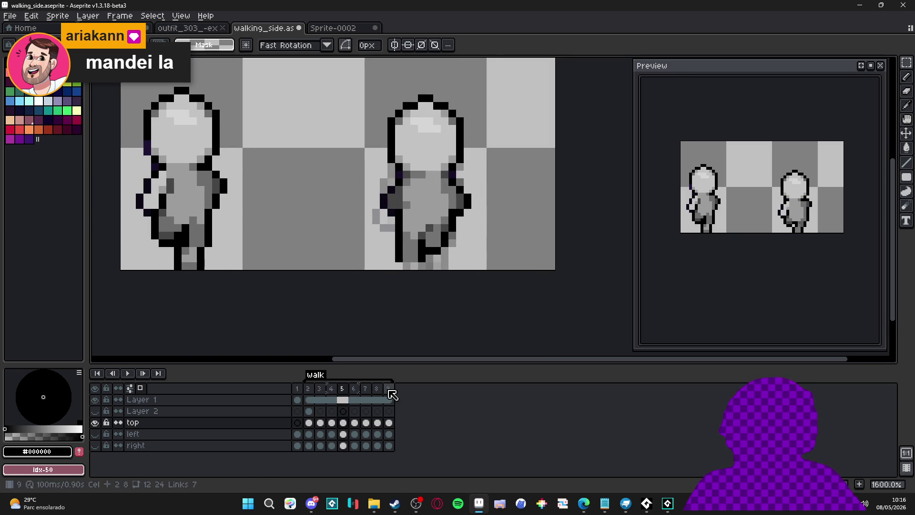
On frame 9, move the right figure's lower body two pixels left and one down.
left_click(392, 395)
left_click_drag(372, 184, 506, 270)
key("Delete")
key("ctrl+v")
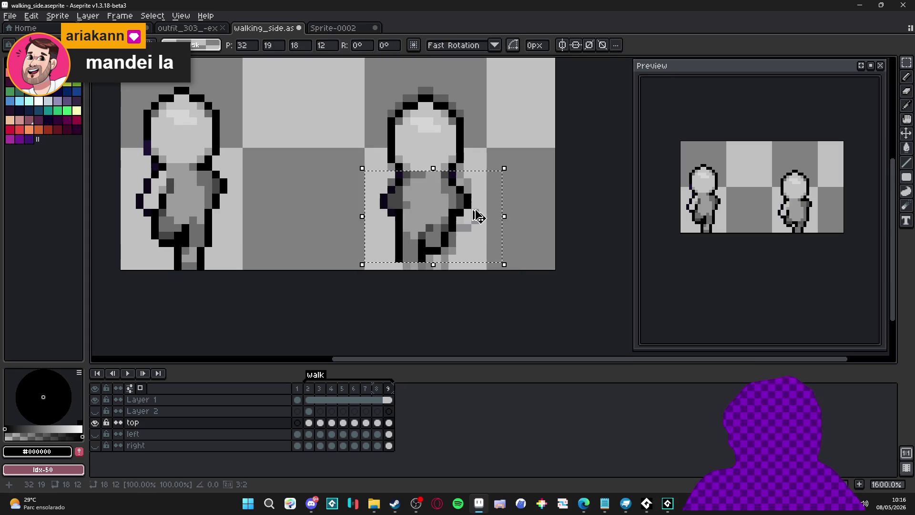
left_click_drag(431, 205, 415, 192)
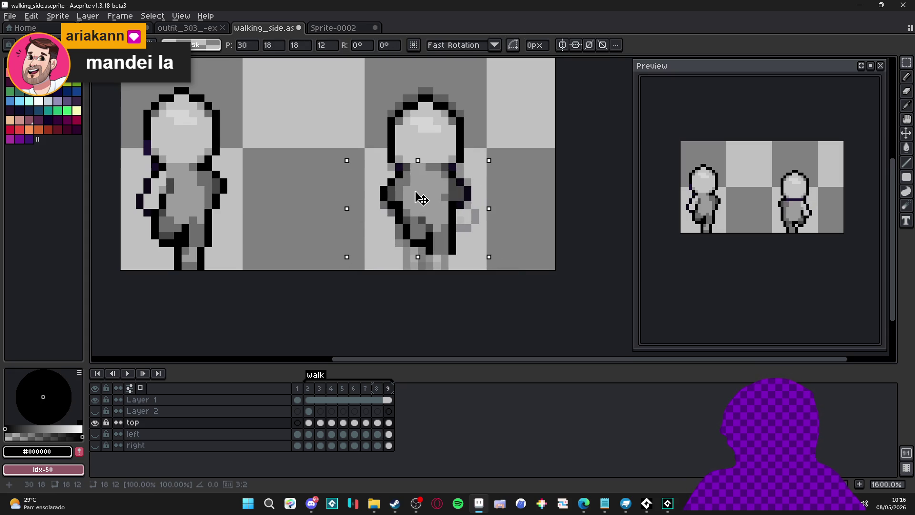
left_click_drag(416, 193, 418, 196)
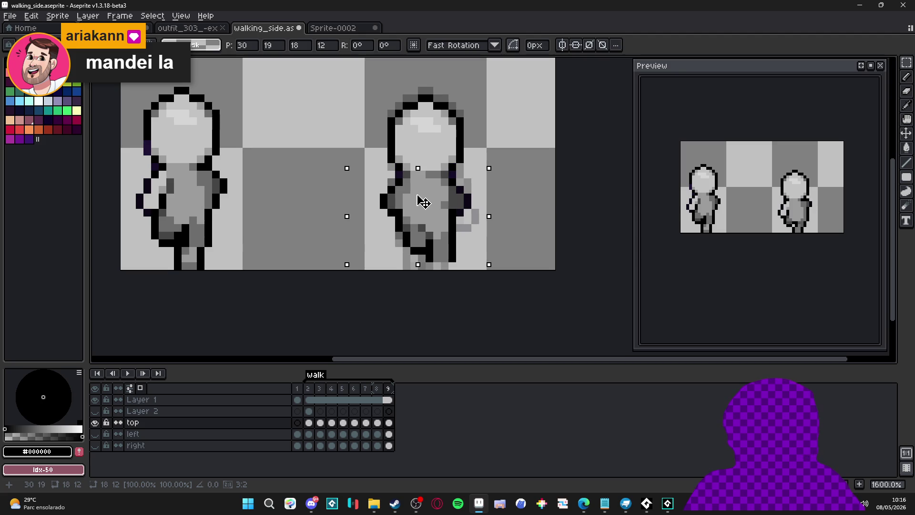
key("Return")
After comparing with frame 5, shift frame 9's body another two pixels left.
left_click(349, 396)
left_click(389, 389)
key("ctrl+x")
key("ctrl+v")
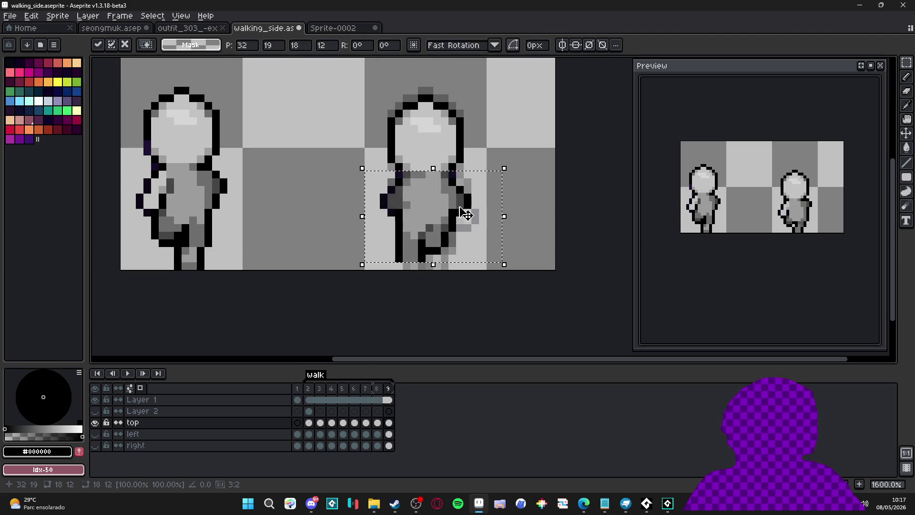
left_click_drag(466, 214, 451, 214)
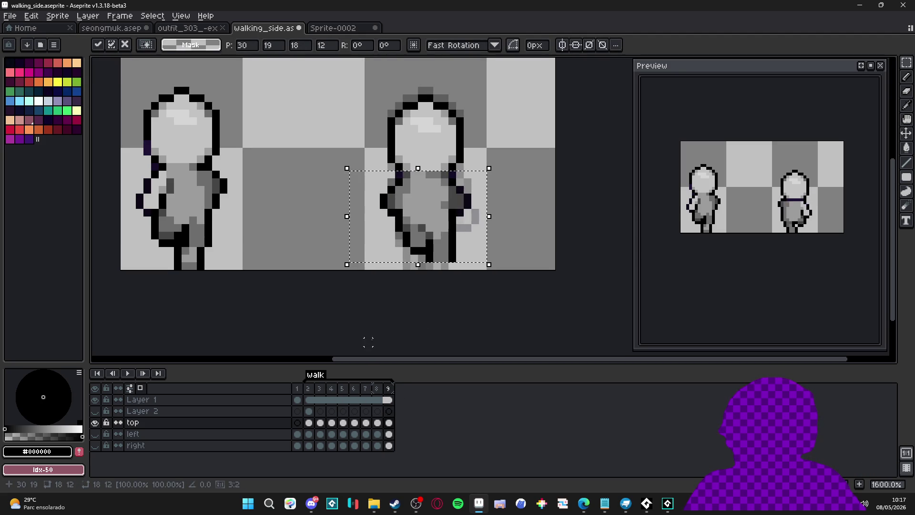
key("Return")
Compare frames 5 and 8 with frame 9, then select the right figure's body on frame 4.
left_click(343, 395)
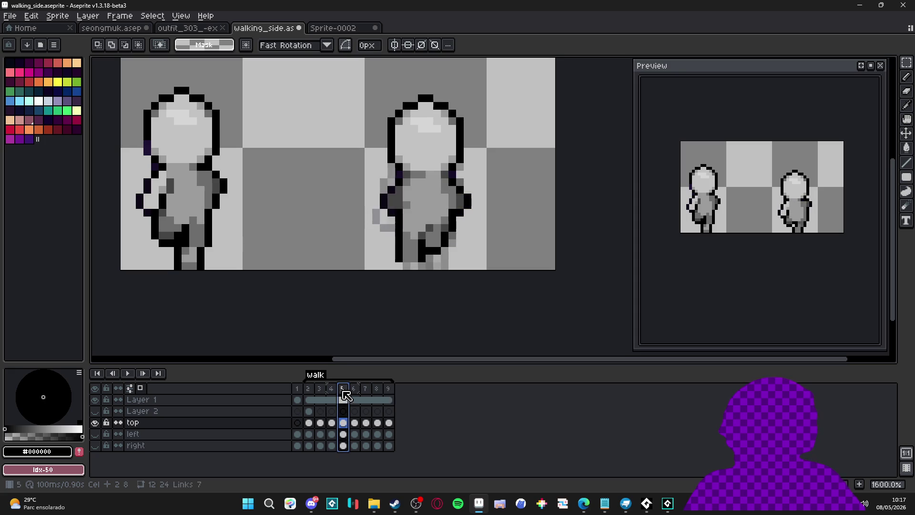
left_click(391, 390)
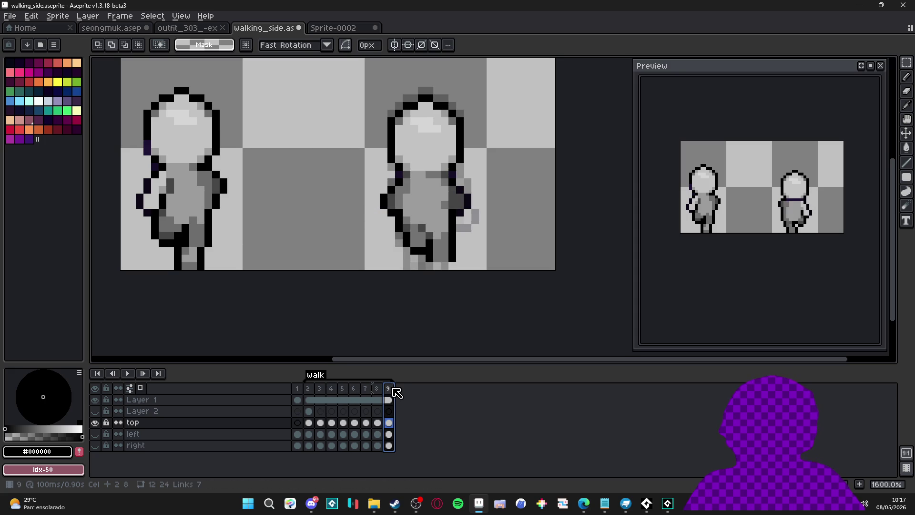
left_click(379, 390)
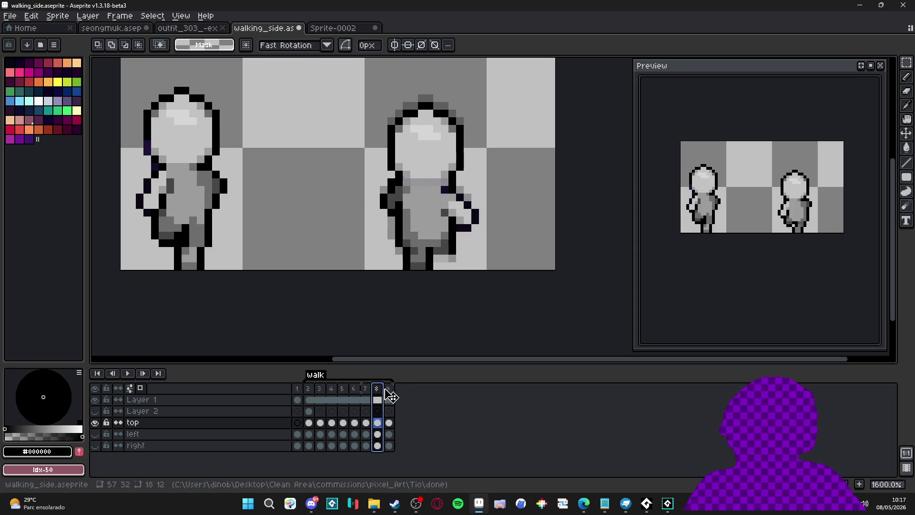
left_click(390, 390)
left_click(364, 391)
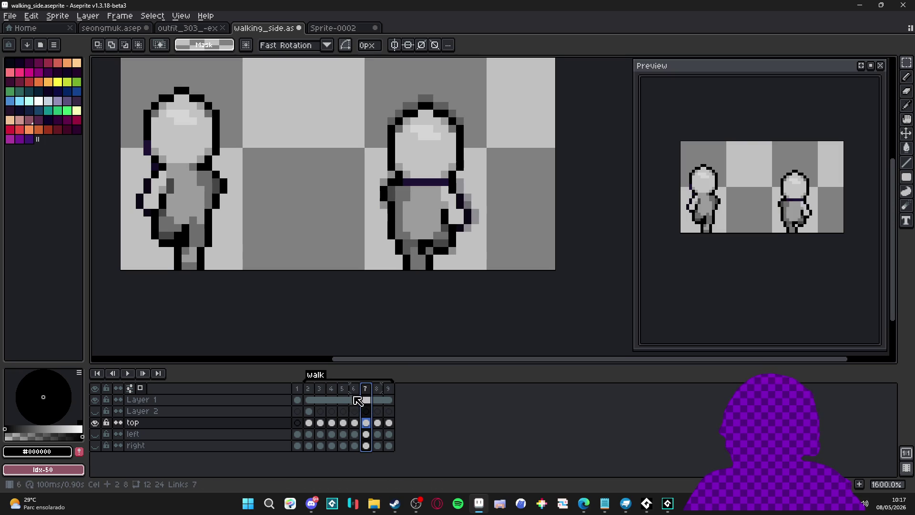
left_click(334, 389)
key("v")
left_click(436, 215)
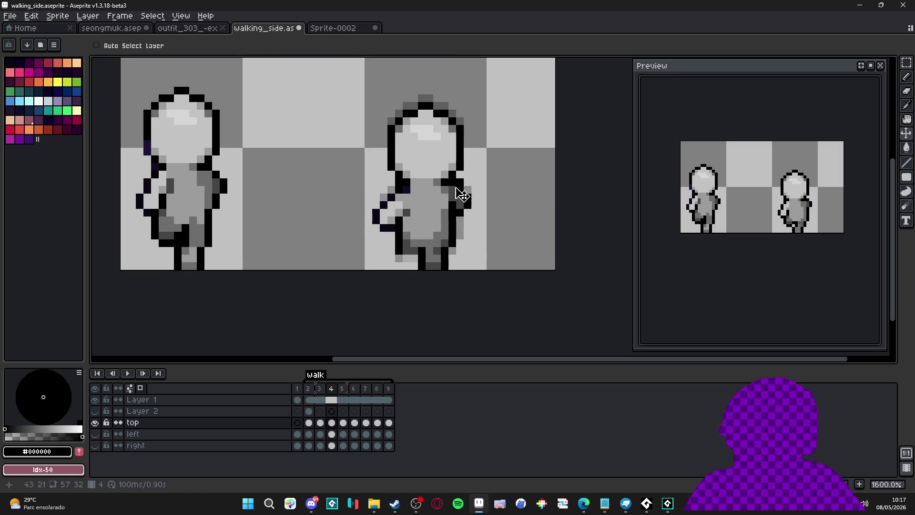
key("m")
mouse_move(482, 176)
left_mouse_down()
mouse_move(458, 203)
mouse_move(372, 229)
mouse_move(370, 272)
left_mouse_up()
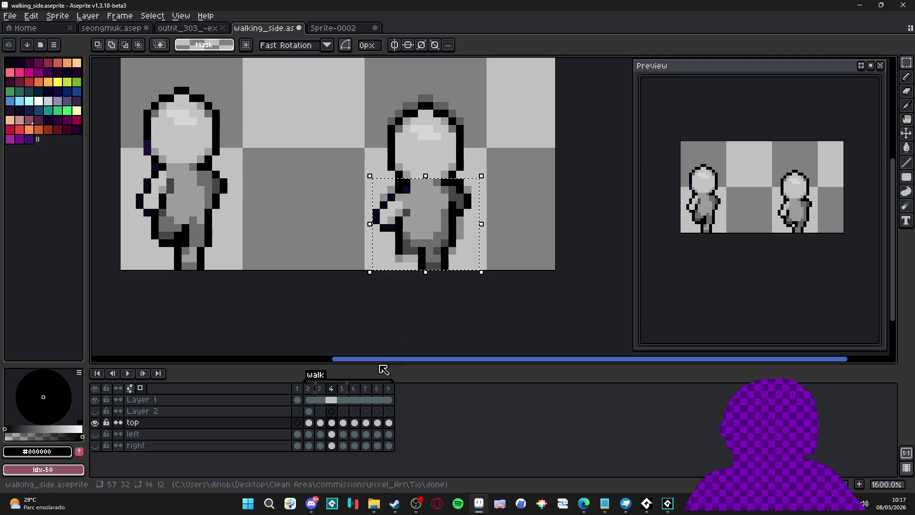
Paste the copied body onto frame 7 one pixel left, then undo a stray selection.
left_click(366, 388)
key("v")
key("ctrl+d")
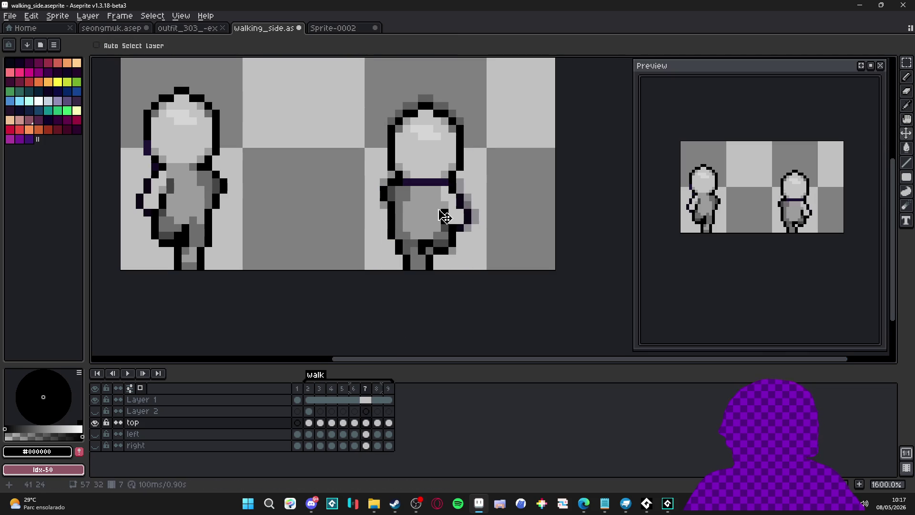
key("ctrl+v")
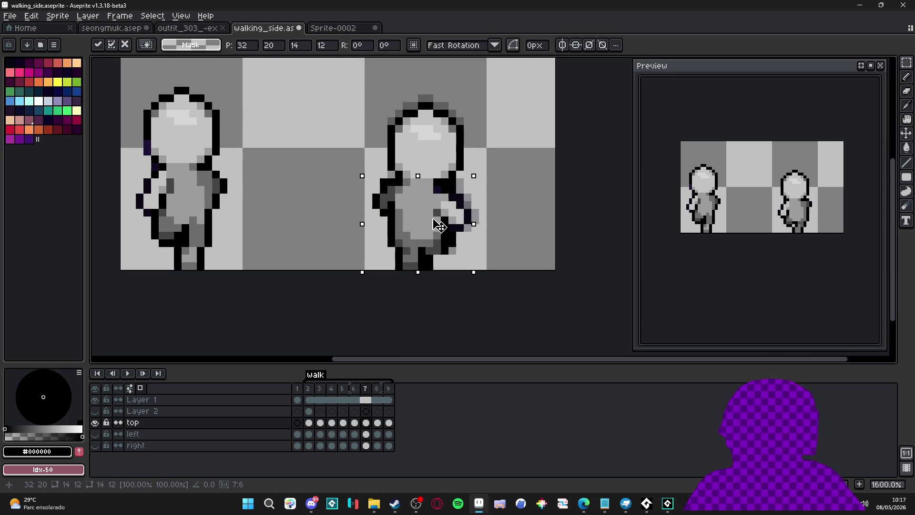
left_click_drag(438, 218, 433, 219)
key("Return")
key("Left")
key("Left")
key("Left")
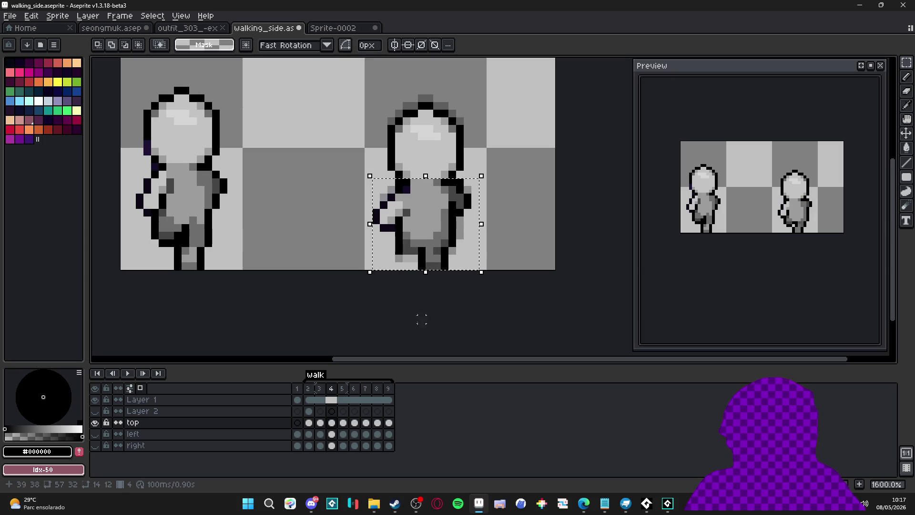
key("ctrl+z")
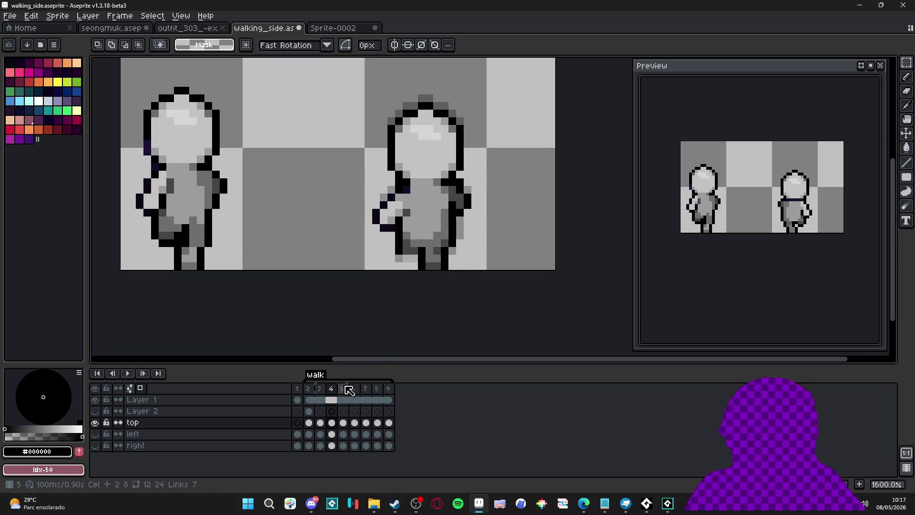
Step through frames 5–7, then select frame 3's right-figure body and arm area.
left_click(344, 389)
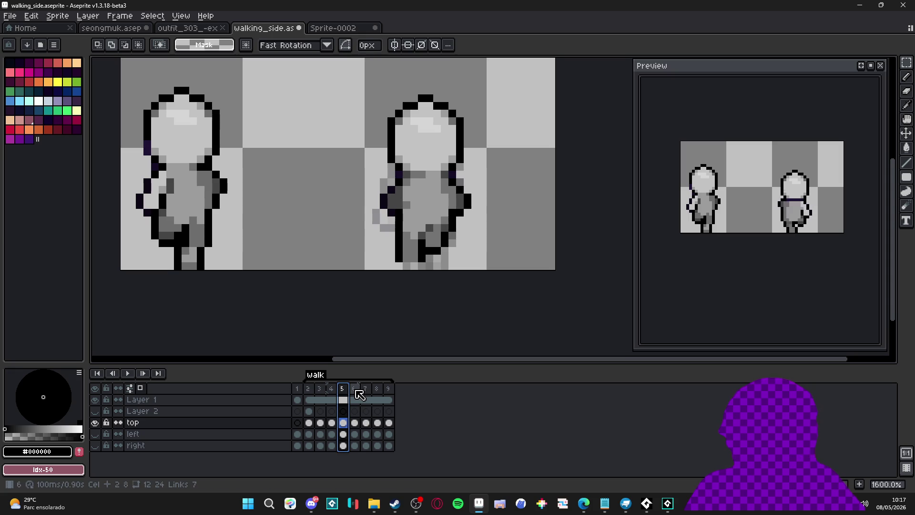
left_click(356, 390)
left_click(368, 390)
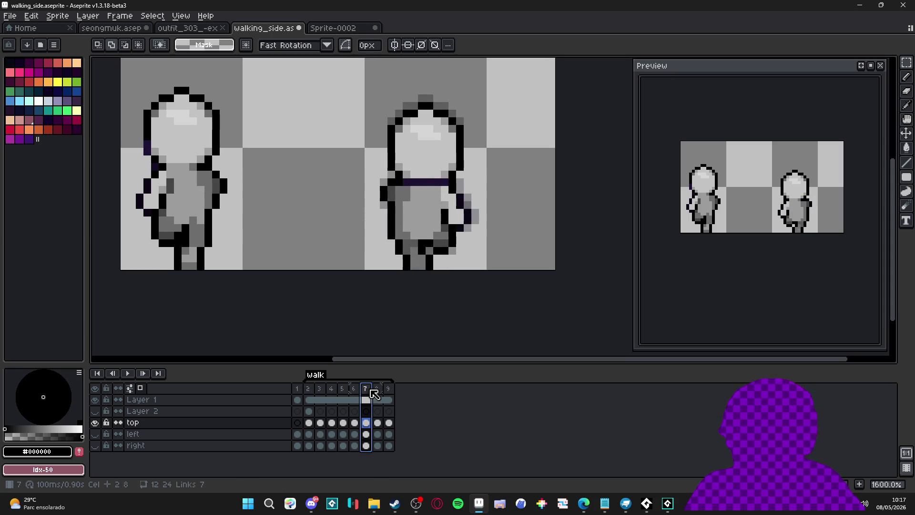
left_click(320, 401)
left_click_drag(379, 178, 469, 265)
left_click_drag(365, 186, 478, 204)
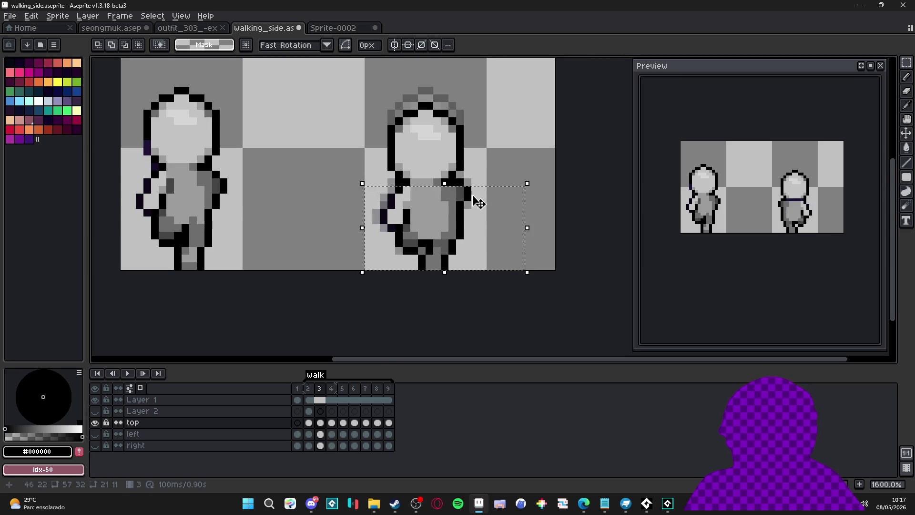
scroll(435, 184, "up", 2)
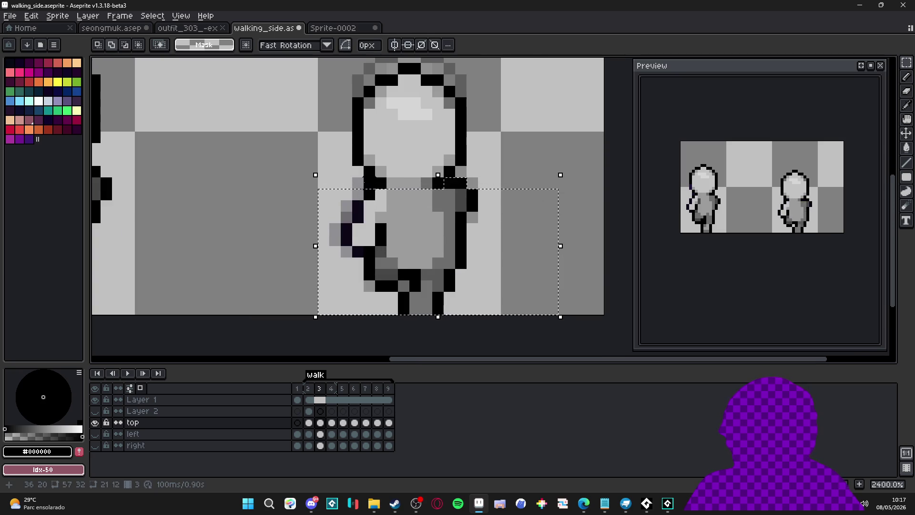
scroll(383, 209, "down", 4)
key("ctrl+d")
key("v")
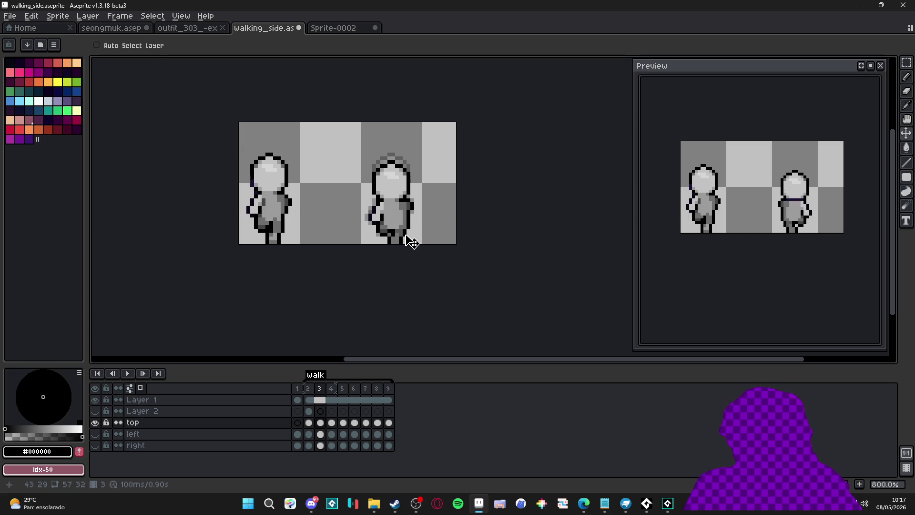
scroll(395, 245, "up", 1)
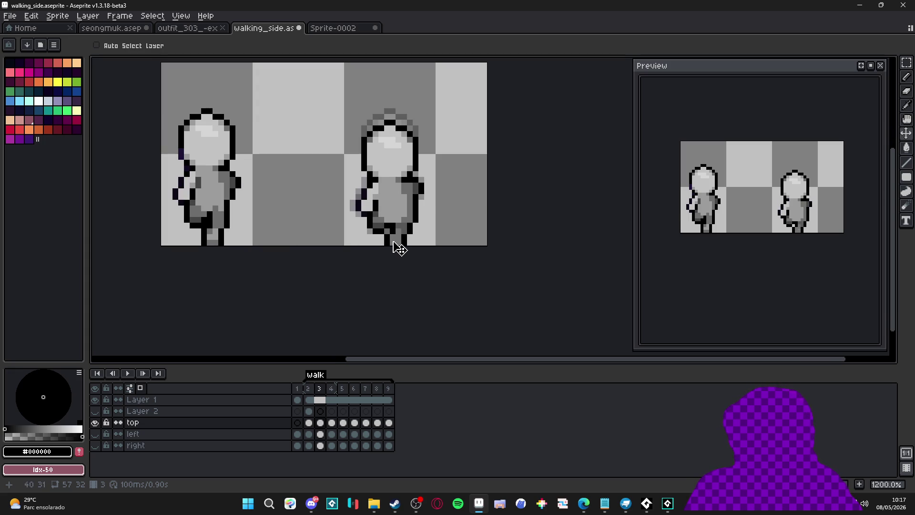
Paste the copied torso onto frame 7, shifted left to line up with its body.
left_click(334, 423)
left_click(343, 423)
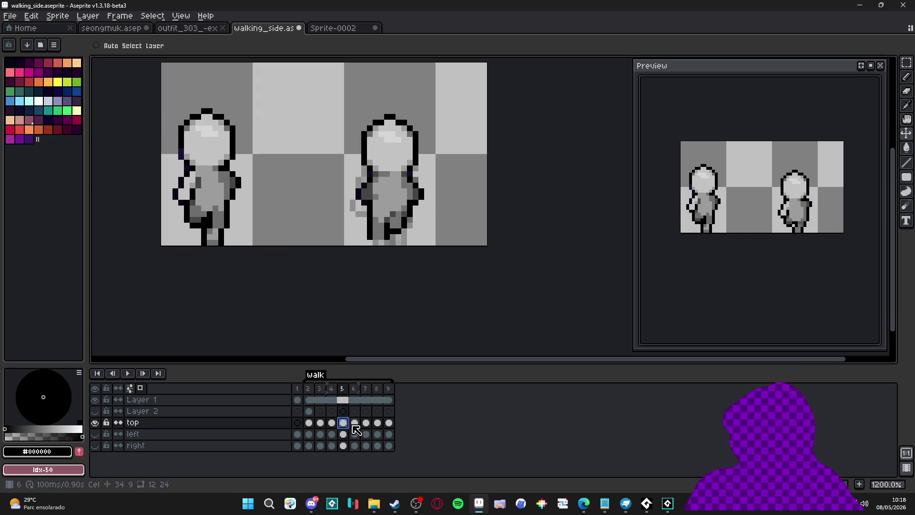
left_click(355, 423)
left_click(367, 424)
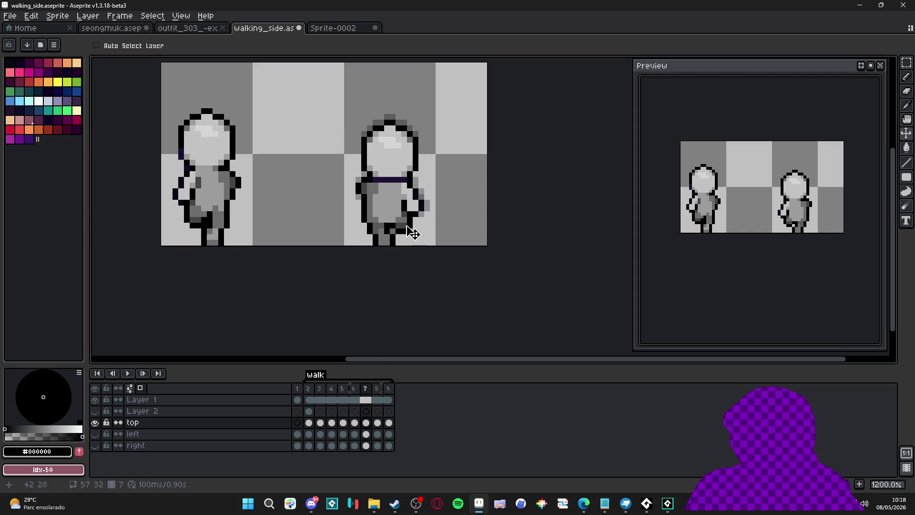
key("ctrl+v")
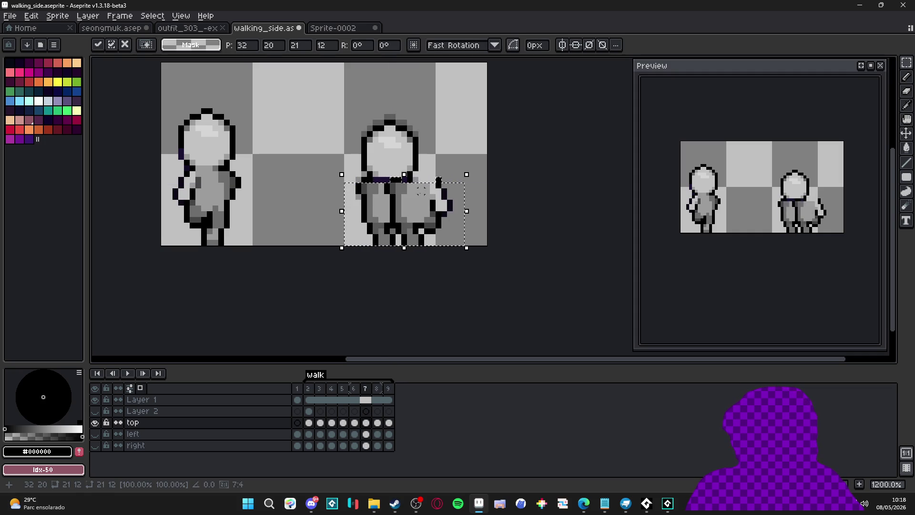
left_click_drag(426, 200, 400, 200)
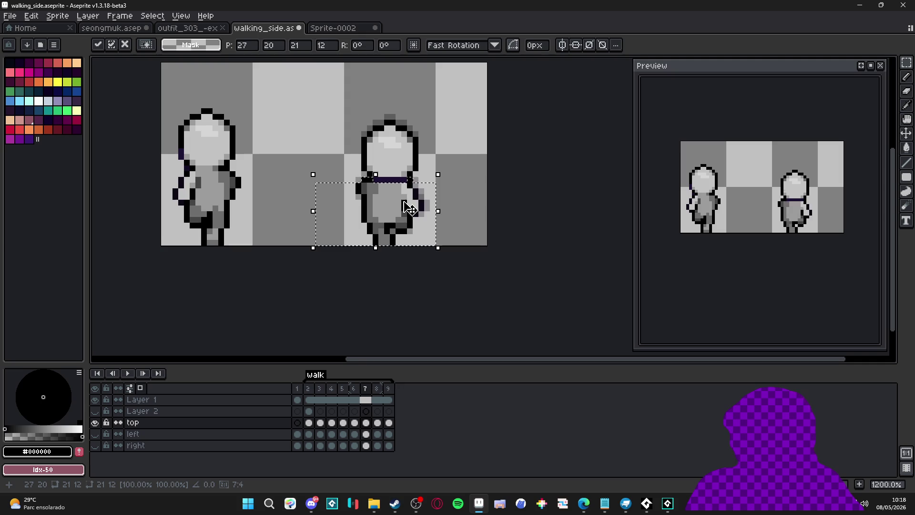
key("Return")
left_click(353, 389)
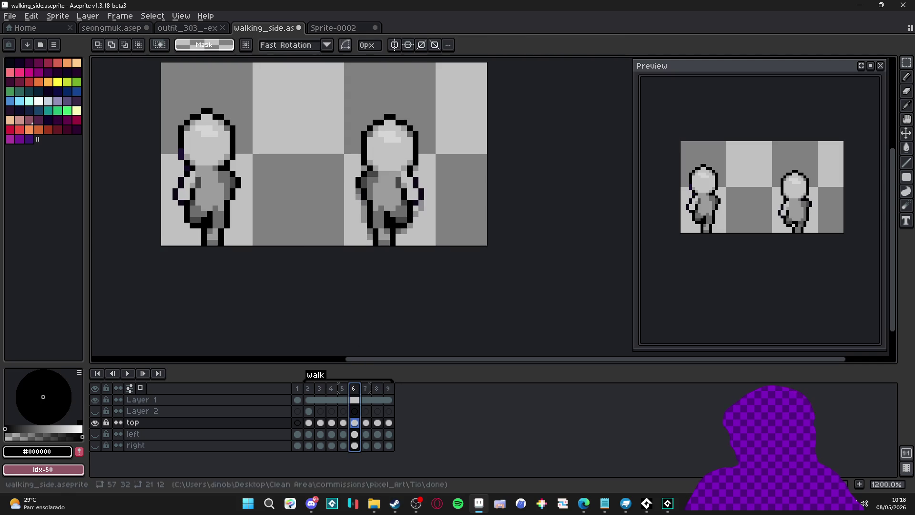
left_click(331, 390)
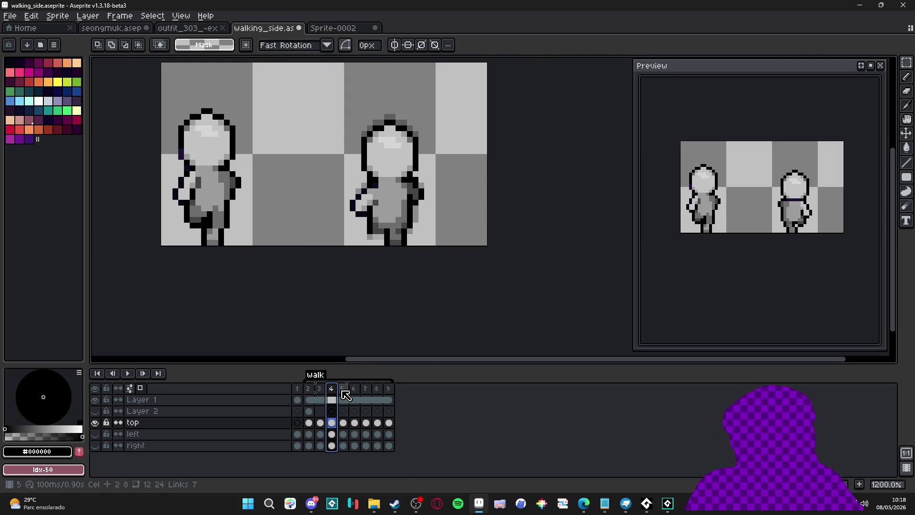
Remove the purple belt from frame 7's torso.
left_click(343, 390)
left_click(365, 388)
key("v")
scroll(426, 188, "up", 3)
key("e")
mouse_move(421, 184)
left_mouse_down()
mouse_move(365, 179)
mouse_move(378, 204)
left_mouse_up()
scroll(378, 205, "down", 3)
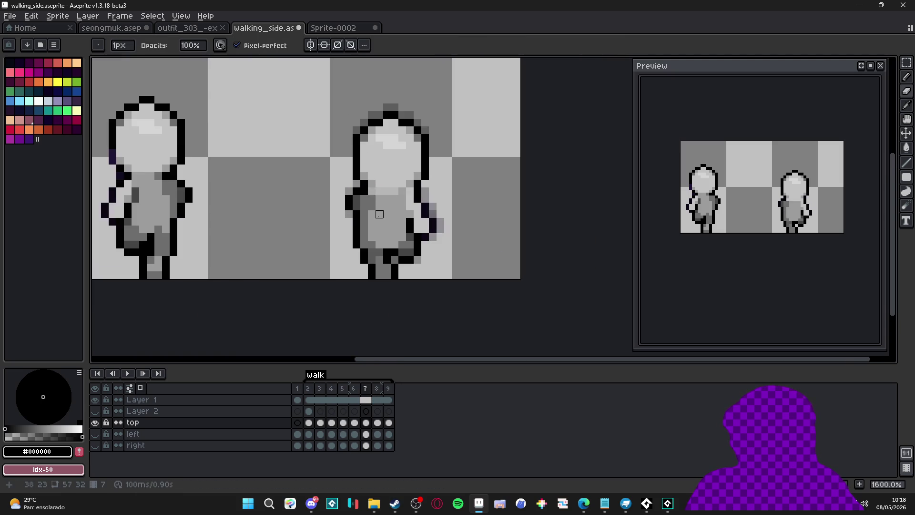
key("b")
Compare frames 4 and 5, then select the second figure's head on frame 3.
left_click(333, 389)
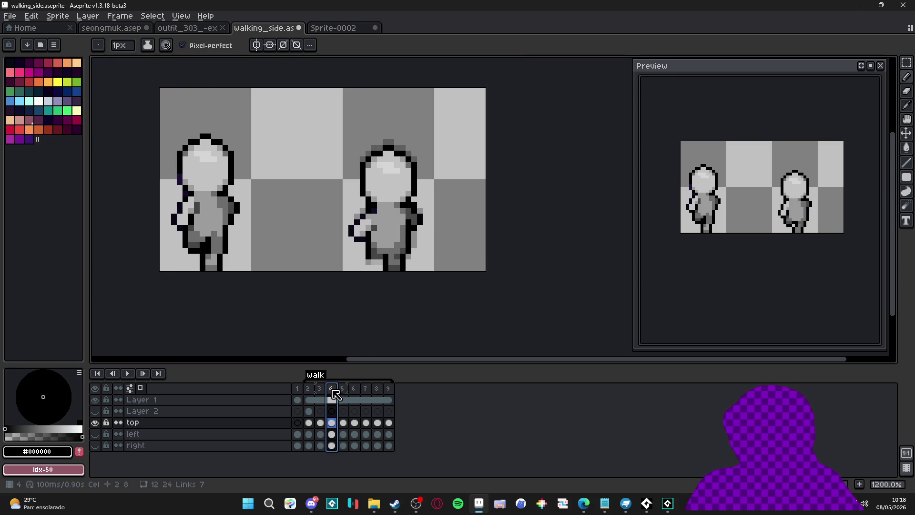
left_click(343, 390)
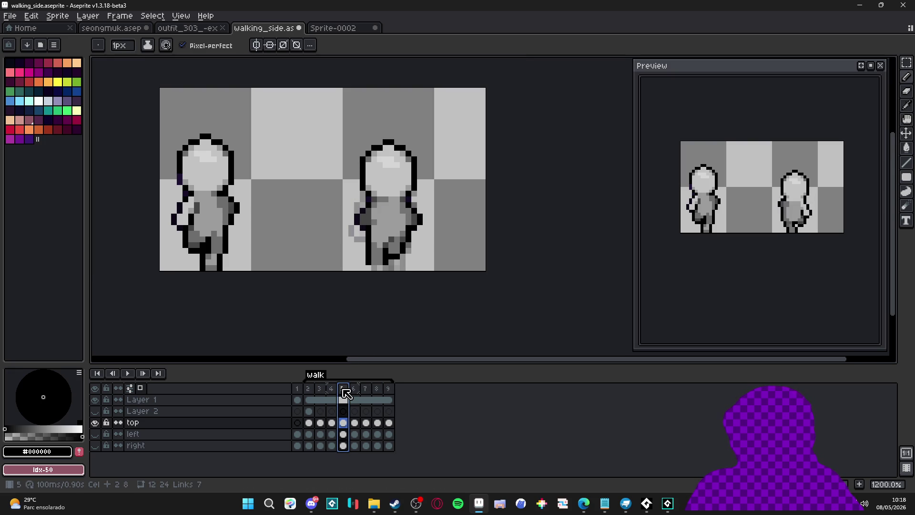
left_click(366, 390)
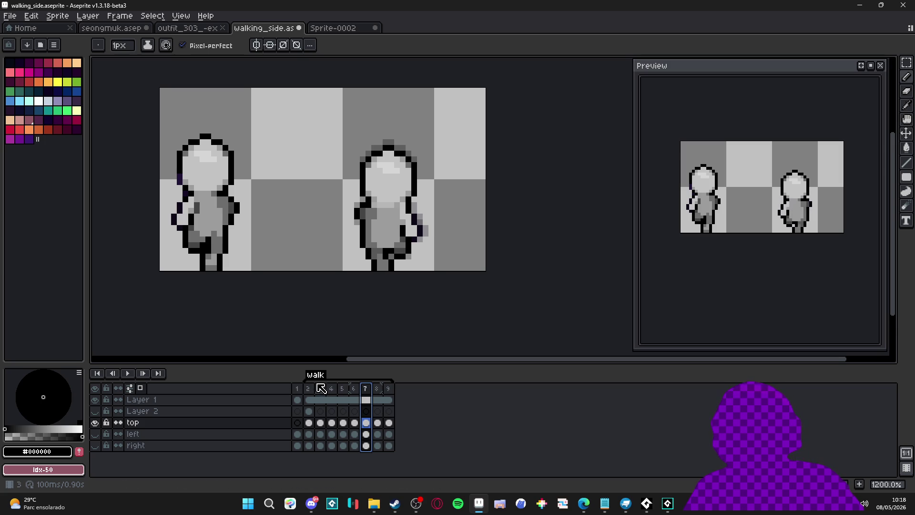
left_click(322, 390)
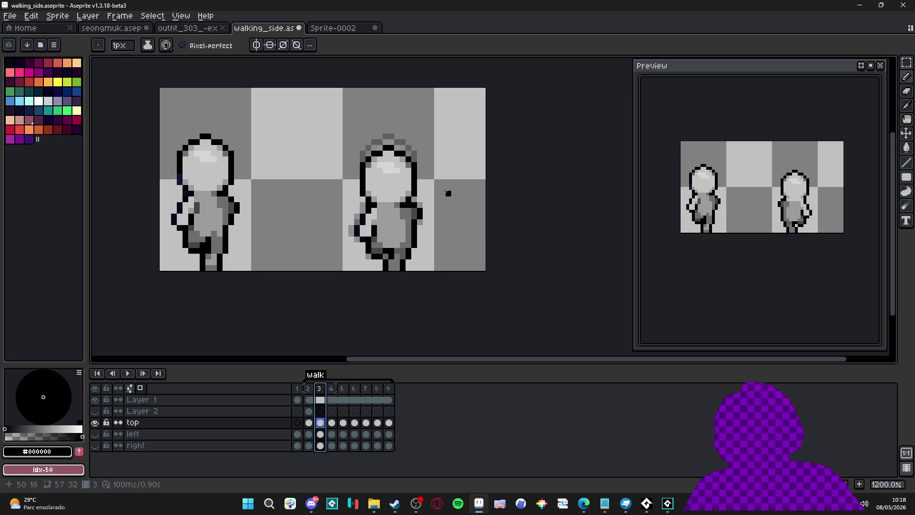
key("v")
key("m")
mouse_move(428, 128)
left_mouse_down()
mouse_move(382, 175)
mouse_move(340, 197)
left_mouse_up()
left_click(347, 204)
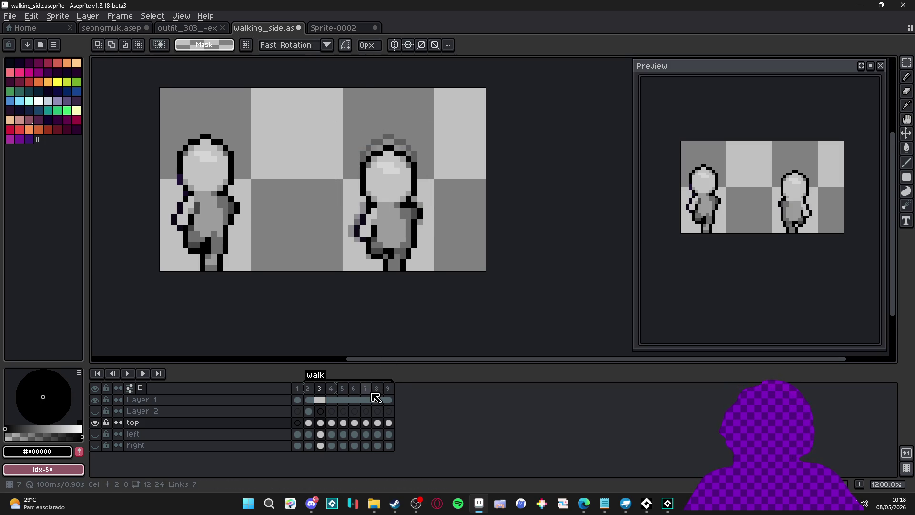
On frame 7, shift the figure's head pixels slightly left.
left_click(365, 389)
key("v")
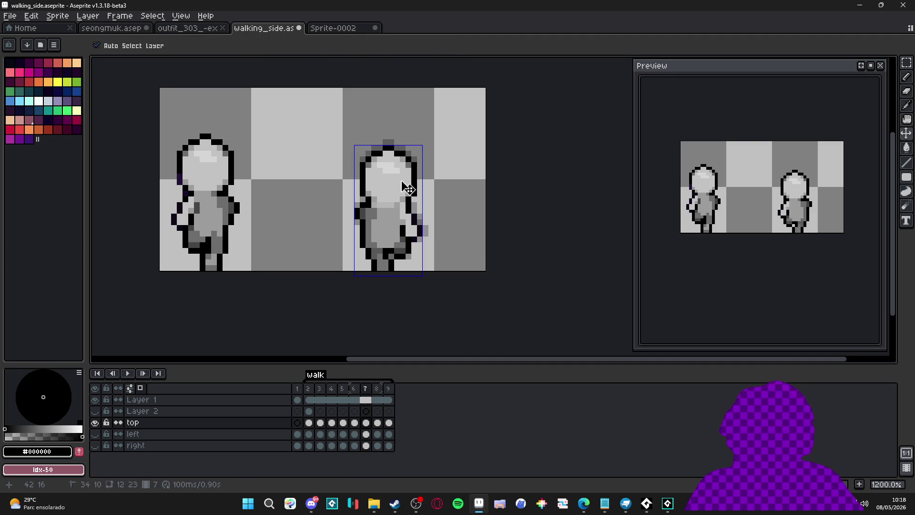
key("ctrl+z")
left_click_drag(406, 199, 400, 197)
key("Return")
key("Left")
key("Left")
key("Left")
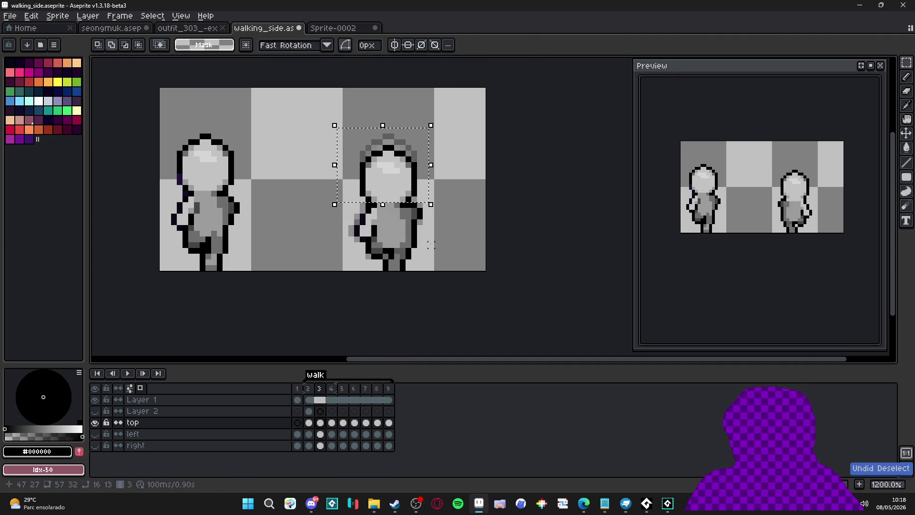
key("ctrl+d")
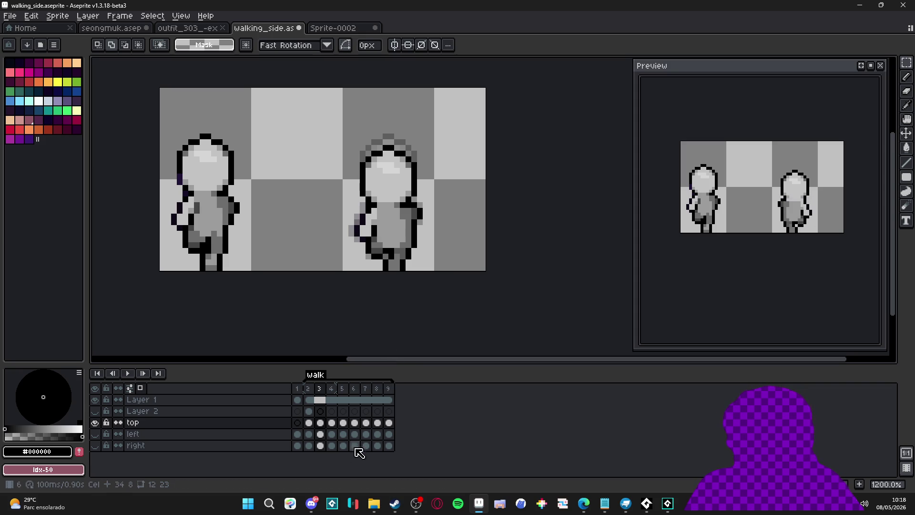
Sample light grey #9c9c9c from frame 7's figure and return to frame 3.
left_click(320, 389)
left_click(366, 389)
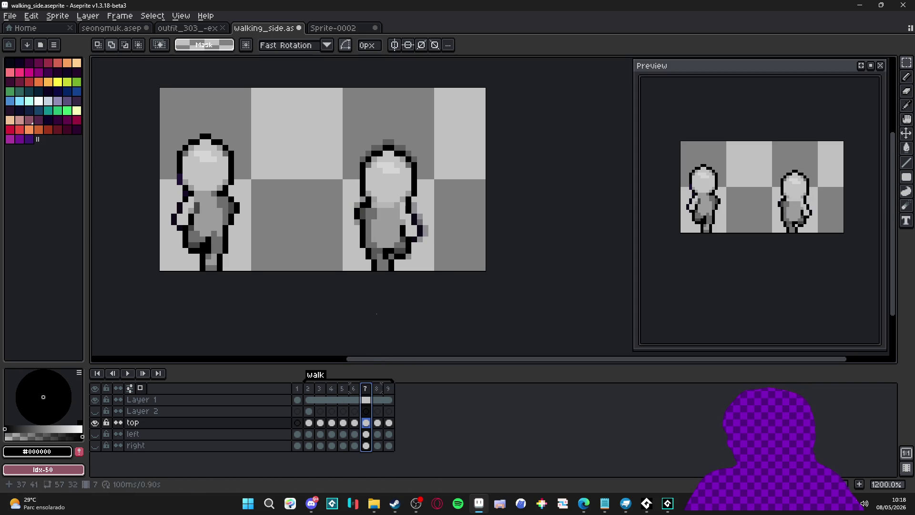
key("b")
left_click(391, 217, "alt")
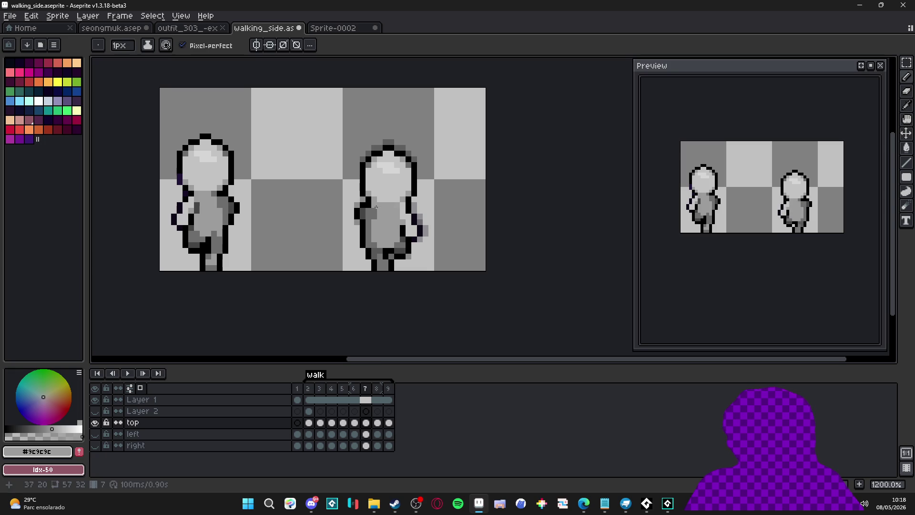
left_click(320, 389)
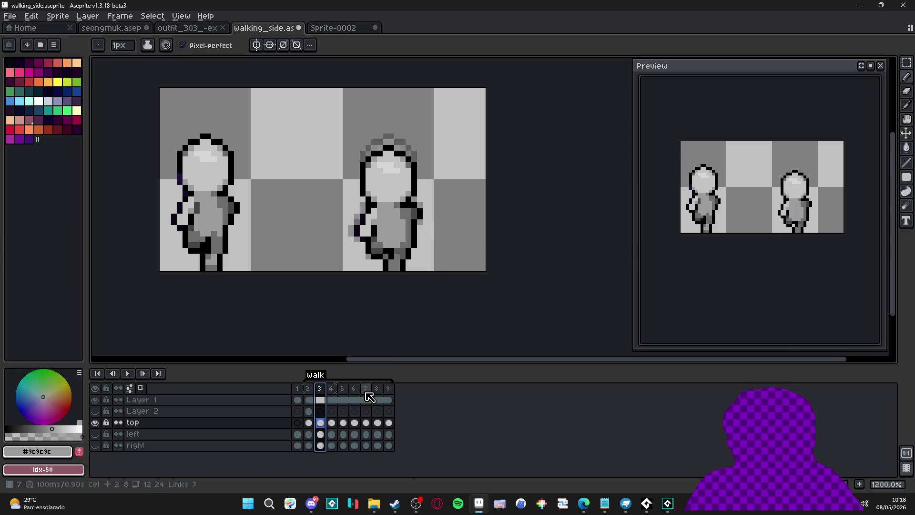
On frame 7, pick black from the figure's outline as the drawing colour.
left_click(368, 397)
scroll(391, 201, "up", 2)
left_click(377, 202, "alt")
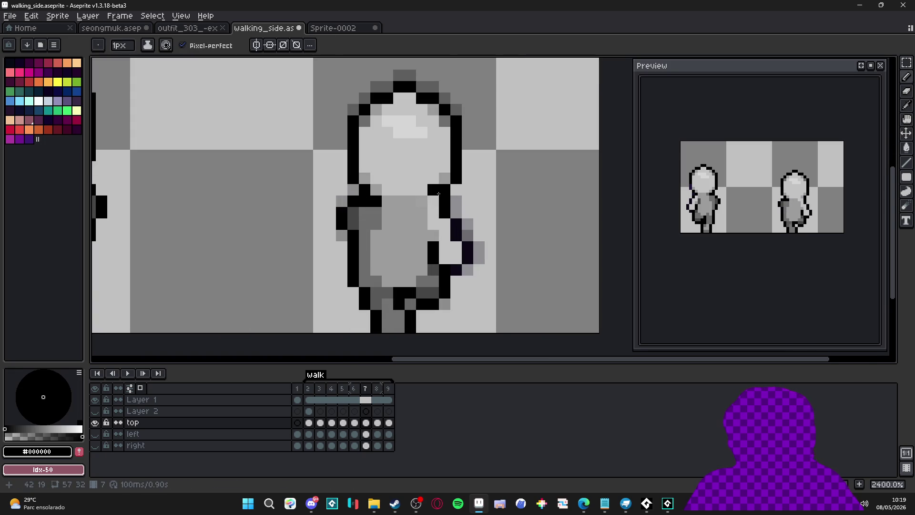
scroll(438, 195, "down", 2)
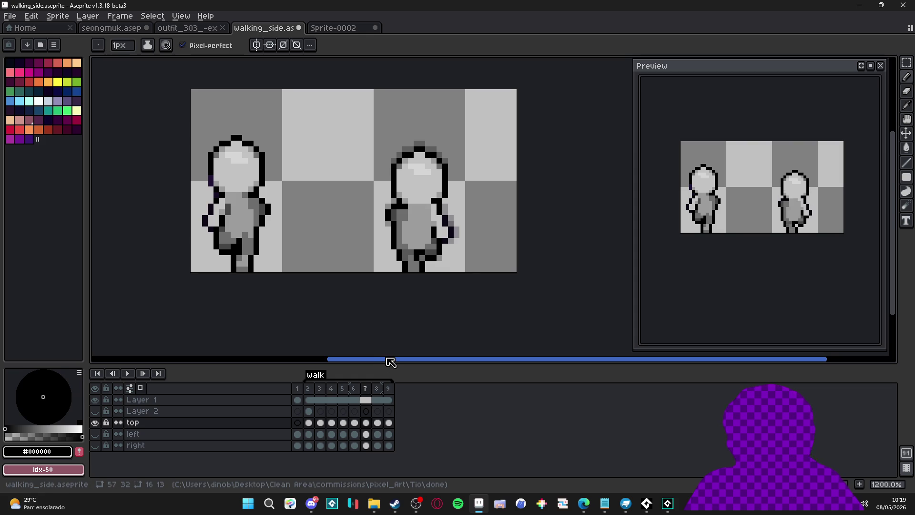
Glance at frame 3, then undo the last pencil stroke on frame 7.
left_click(319, 388)
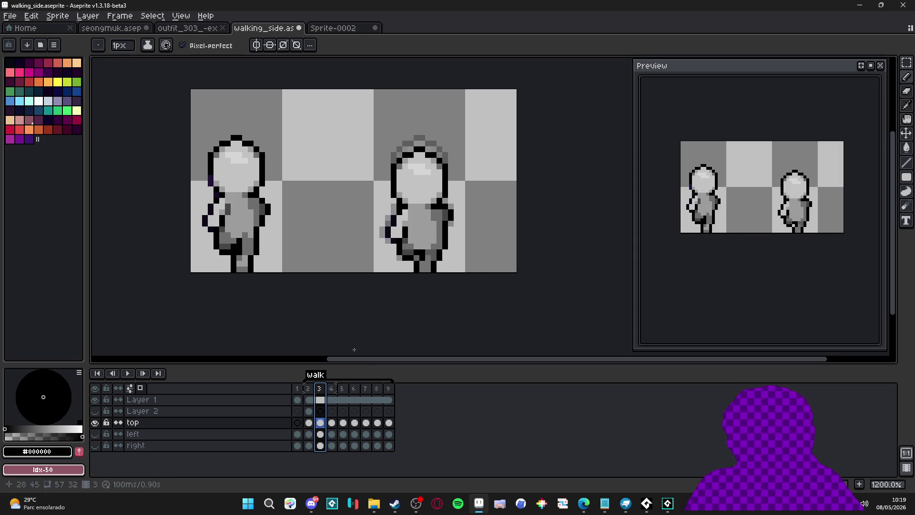
left_click(365, 389)
key("ctrl+z")
scroll(432, 211, "up", 1)
scroll(432, 212, "up", 2)
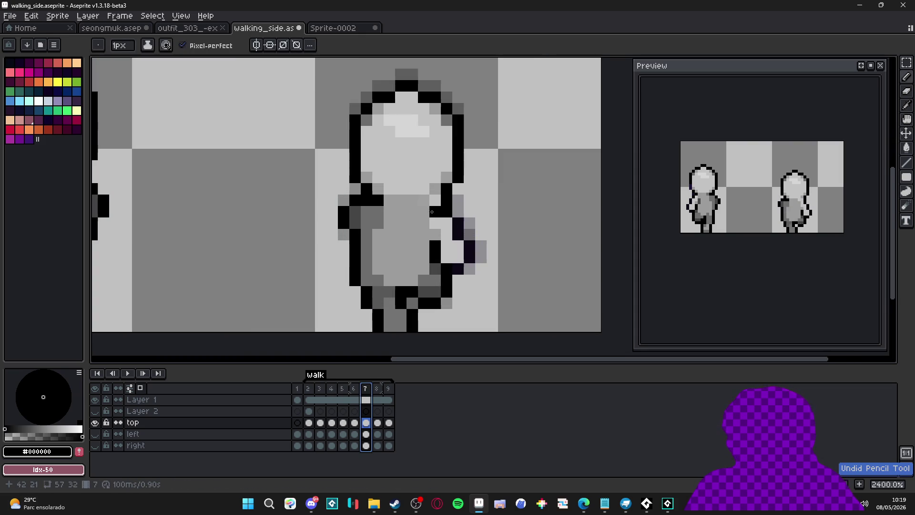
scroll(430, 284, "down", 4)
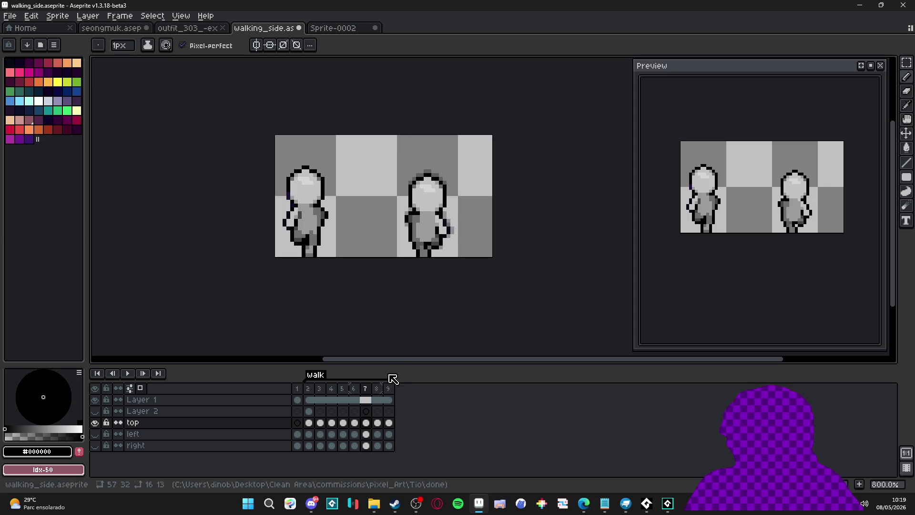
Flip back and forth between frames 8 and 4 to compare their walk poses.
left_click(377, 388)
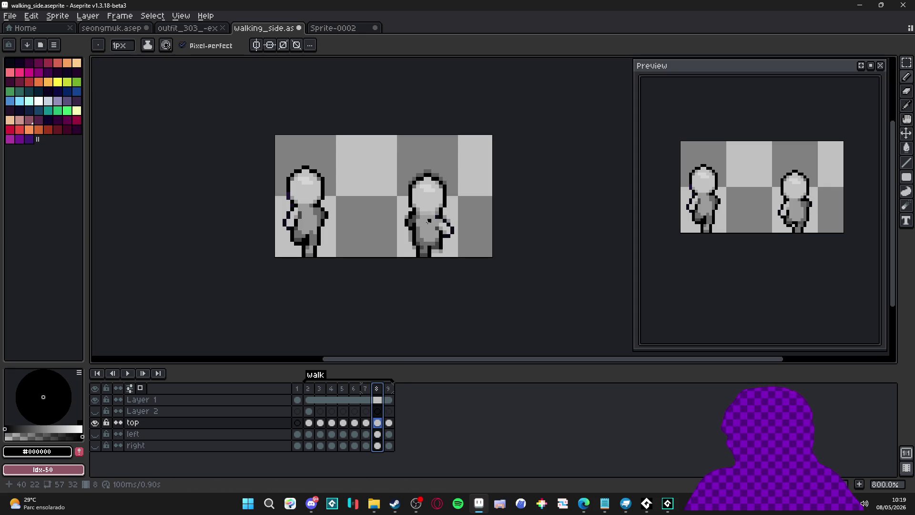
left_click(365, 389)
left_click(379, 389)
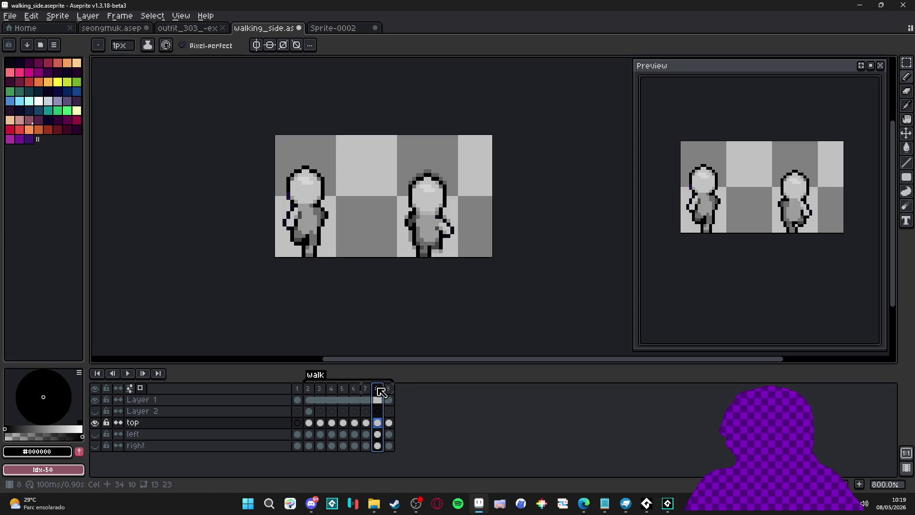
left_click(332, 393)
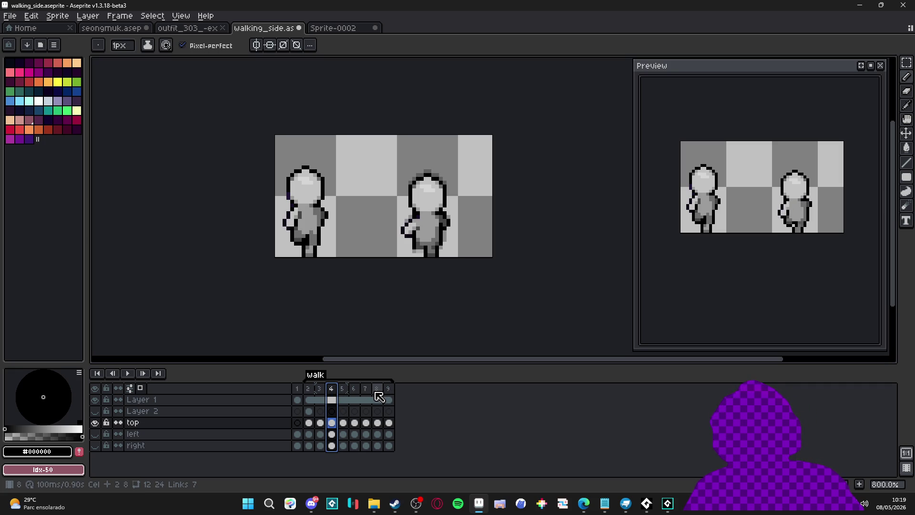
left_click(379, 397)
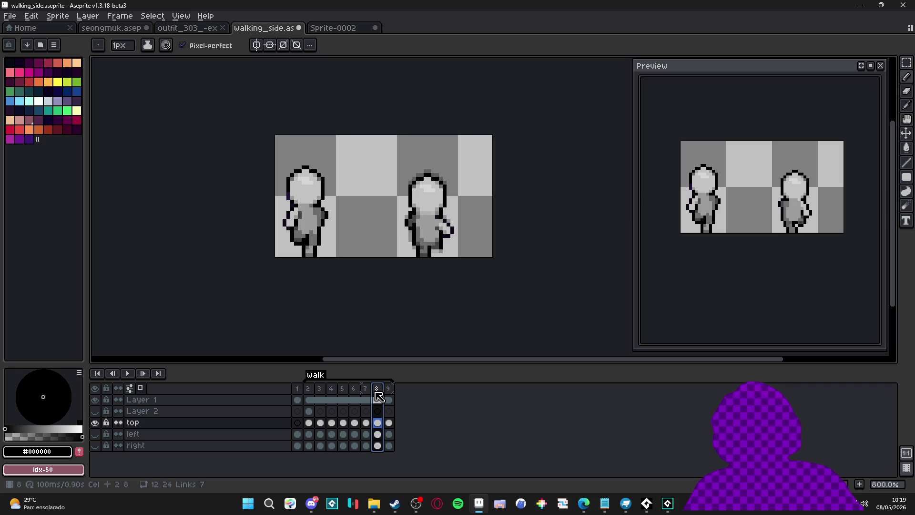
left_click(334, 390)
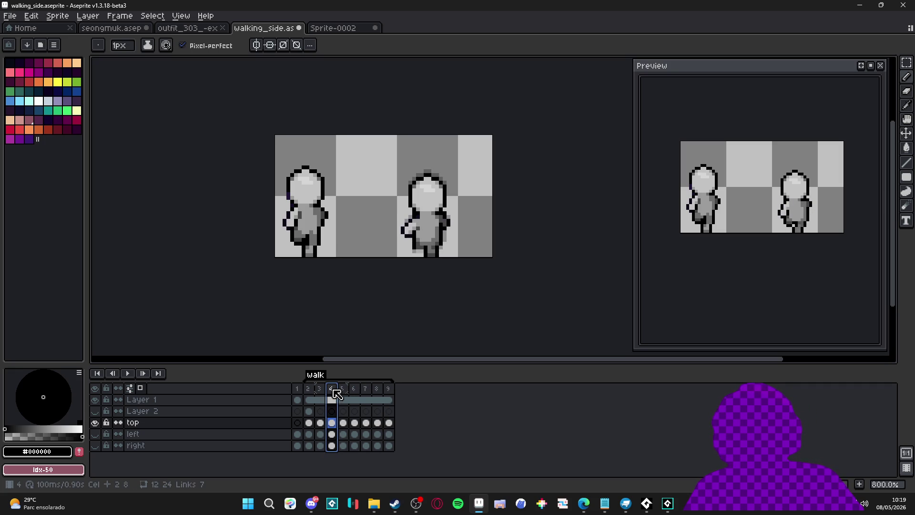
left_click(379, 396)
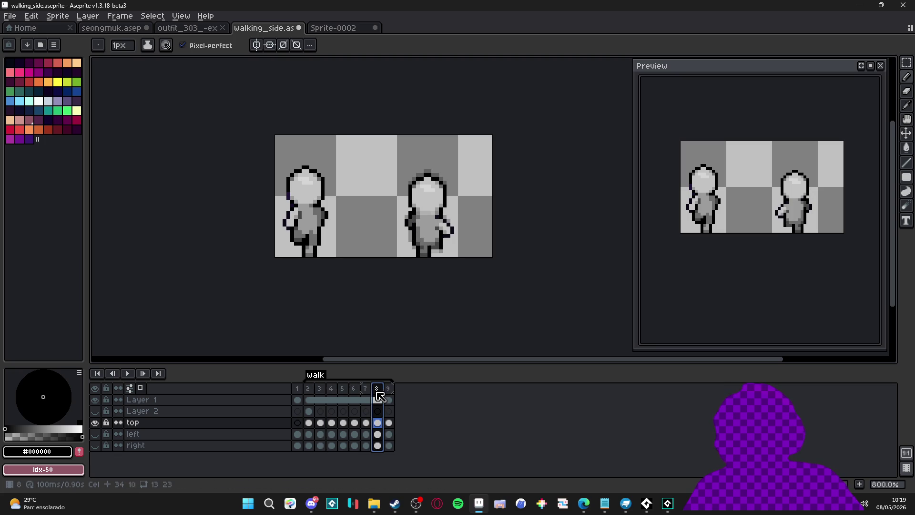
left_click(334, 390)
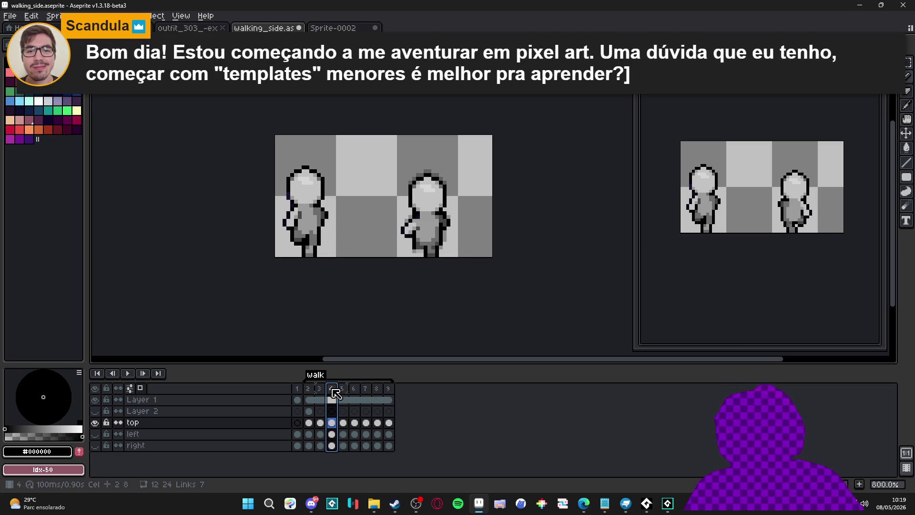
Show frame 8, zoom in, and pick the figure's light grey #9c9c9c as drawing colour.
left_click(379, 392)
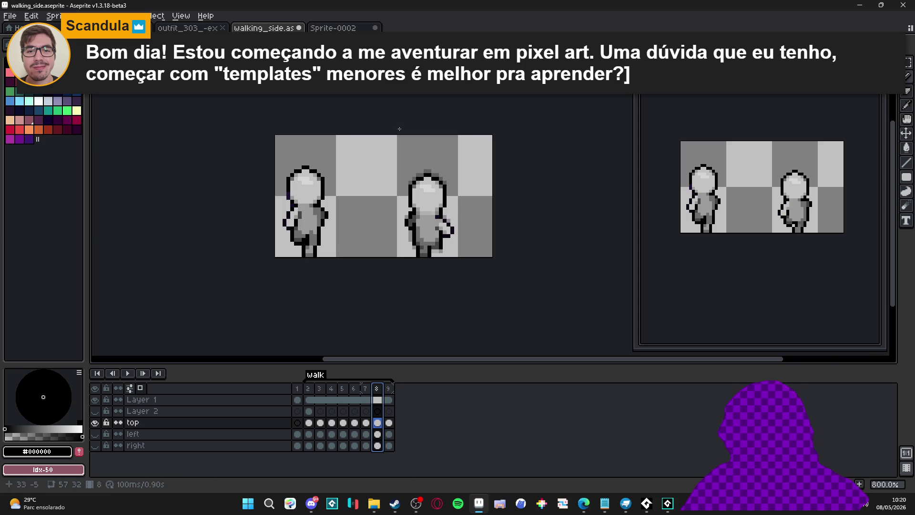
scroll(431, 227, "up", 3)
scroll(450, 213, "up", 2)
left_click(450, 212, "alt")
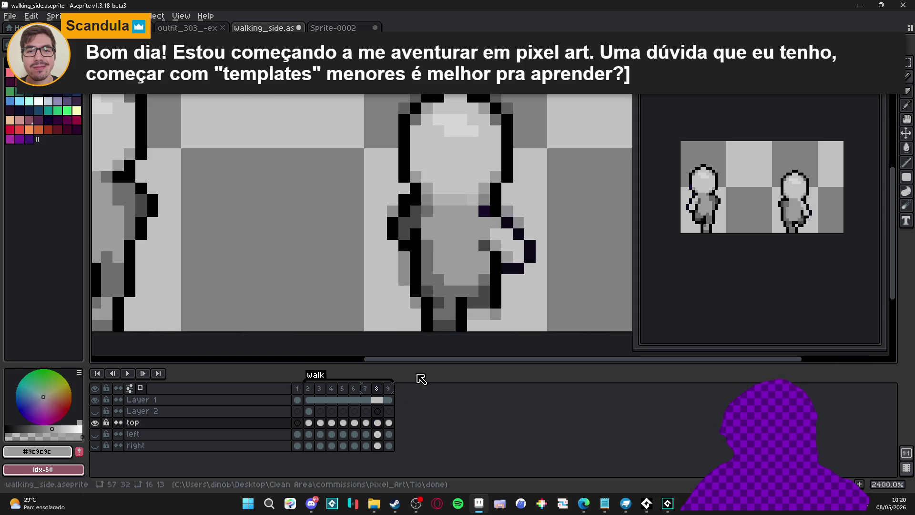
Compare frames 4 and 8, then select all of frame 4 with the Move tool.
left_click(336, 390)
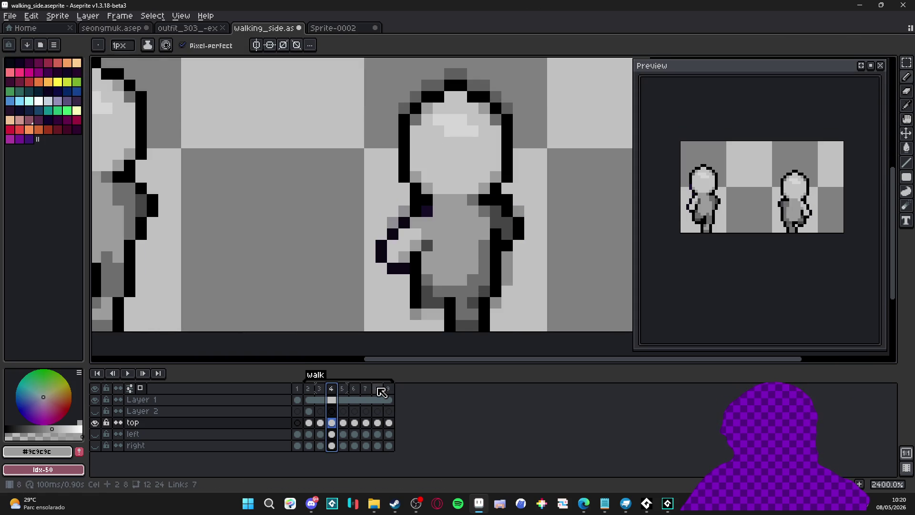
left_click(380, 391)
left_click(331, 390)
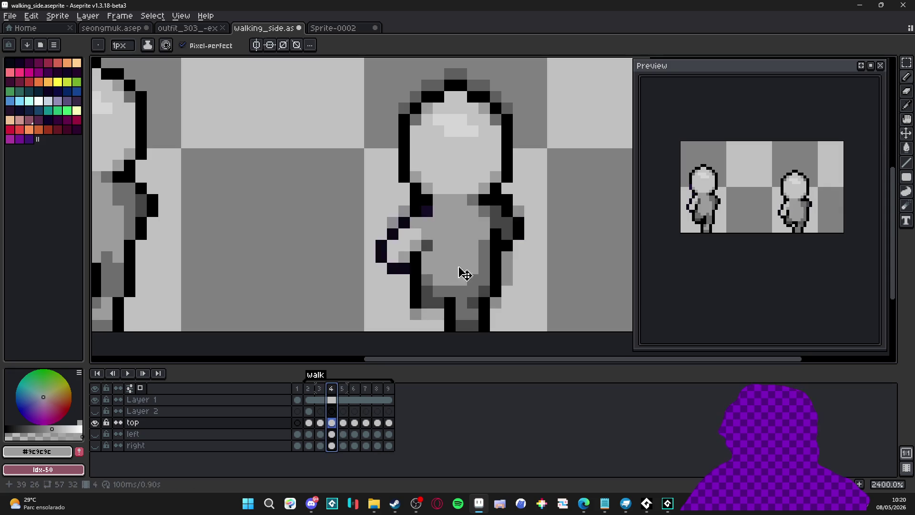
key("v")
scroll(477, 234, "down", 1)
key("ctrl+a")
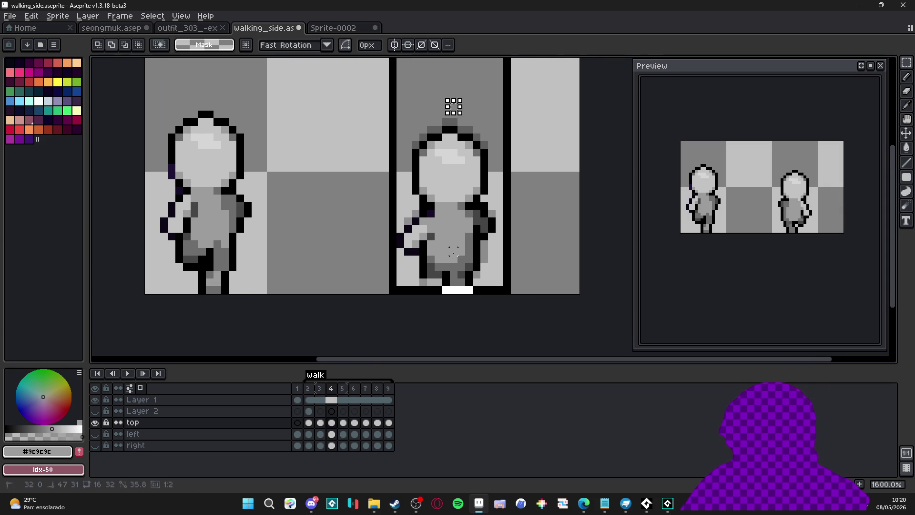
On frame 8, try selecting the right-hand figure and a head patch, then clear both selections.
left_click(377, 389)
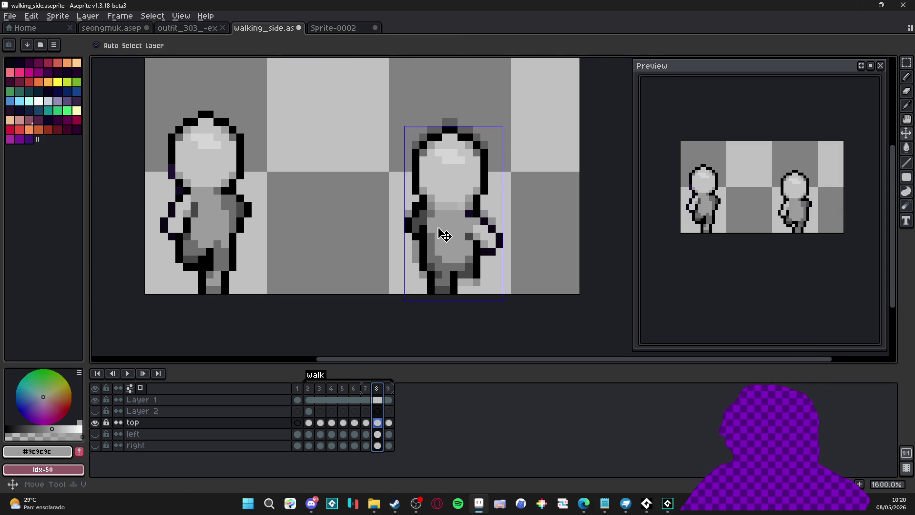
left_click_drag(458, 110, 462, 114)
left_click(456, 241)
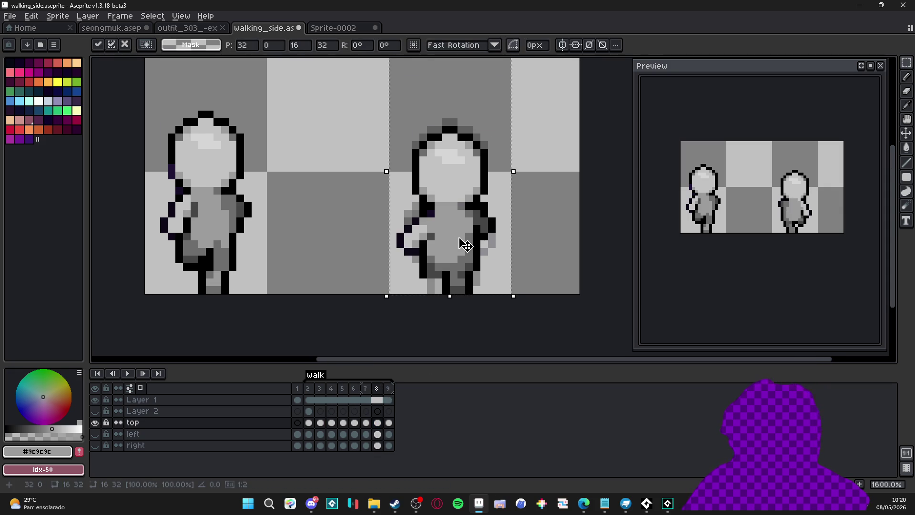
key("ctrl+d")
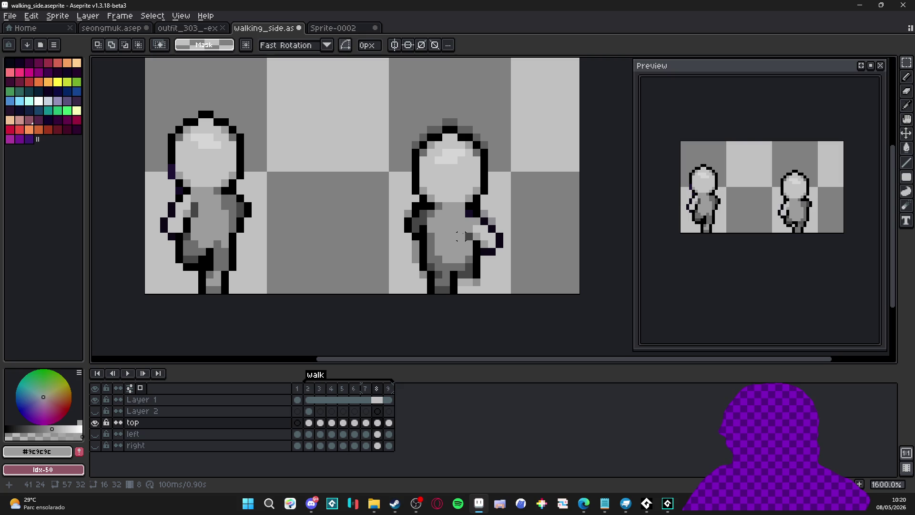
scroll(462, 180, "up", 2)
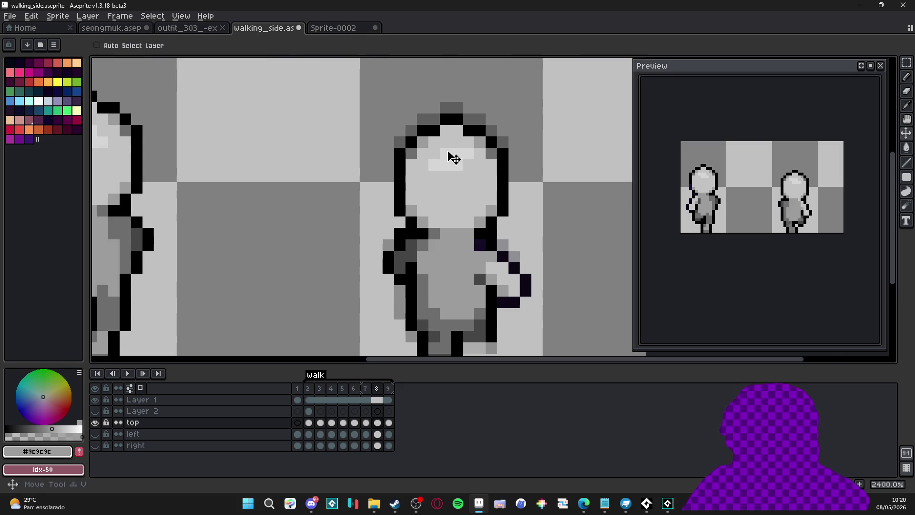
left_click_drag(435, 153, 475, 172)
key("ctrl+d")
key("b")
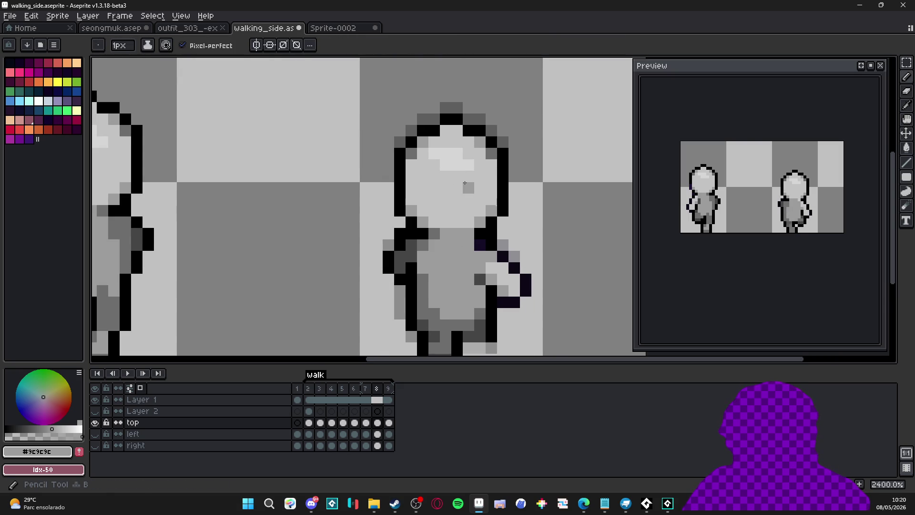
Marquee the right-hand figure's area and paste it into frame 9.
key("Left")
key("Left")
key("Left")
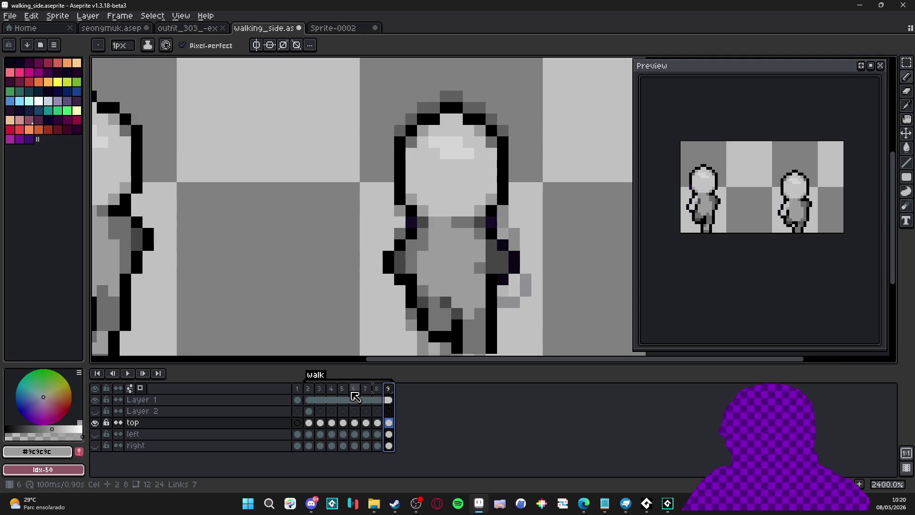
scroll(425, 302, "down", 2)
key("m")
mouse_move(436, 199)
left_mouse_down()
mouse_move(444, 159)
mouse_move(431, 347)
left_mouse_up()
left_click(390, 389)
key("v")
key("ctrl+v")
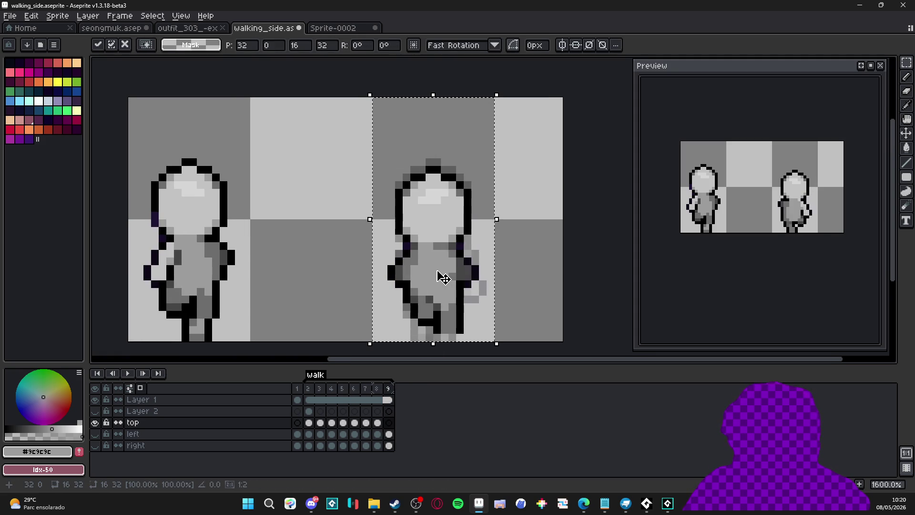
Commit the pasted figure and its head highlight on frame 9, show frame 2, then switch to Discord.
key("m")
scroll(446, 194, "up", 1)
left_click_drag(444, 191, 409, 205)
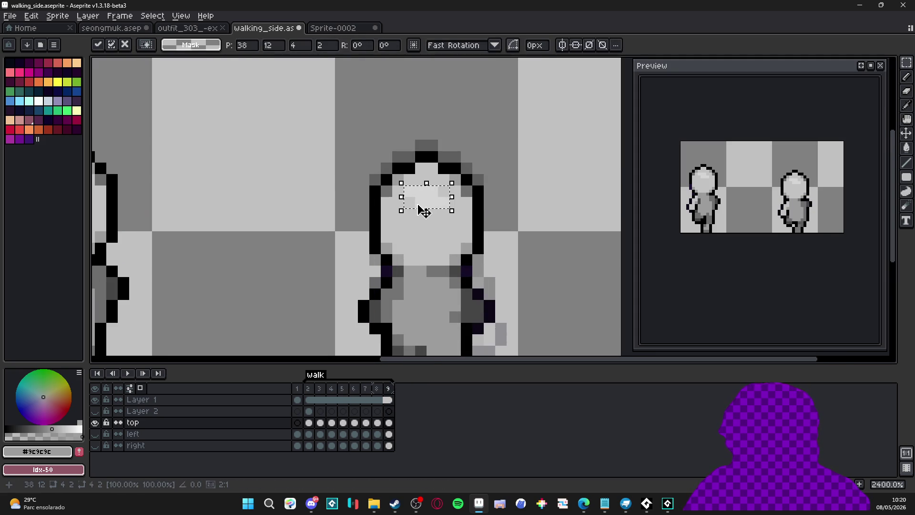
scroll(429, 210, "up", 1)
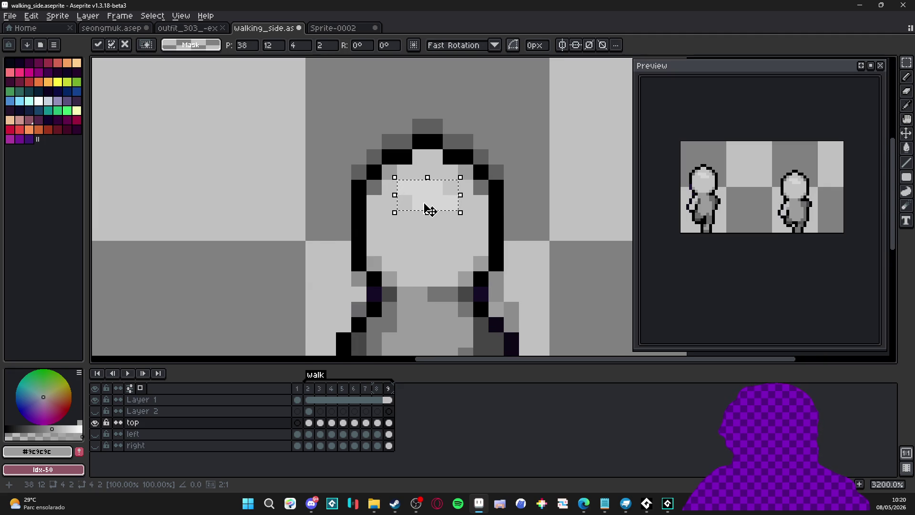
scroll(429, 210, "down", 4)
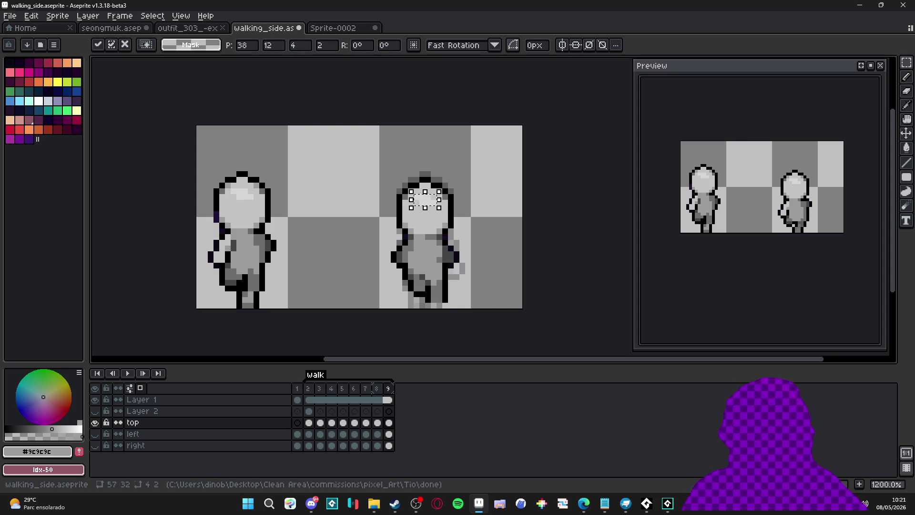
key("alt+Tab")
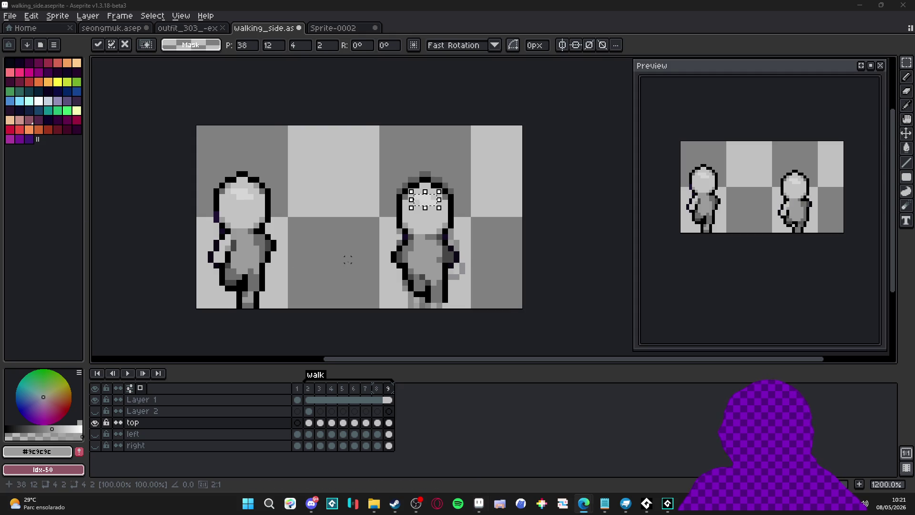
key("Return")
left_click(309, 399)
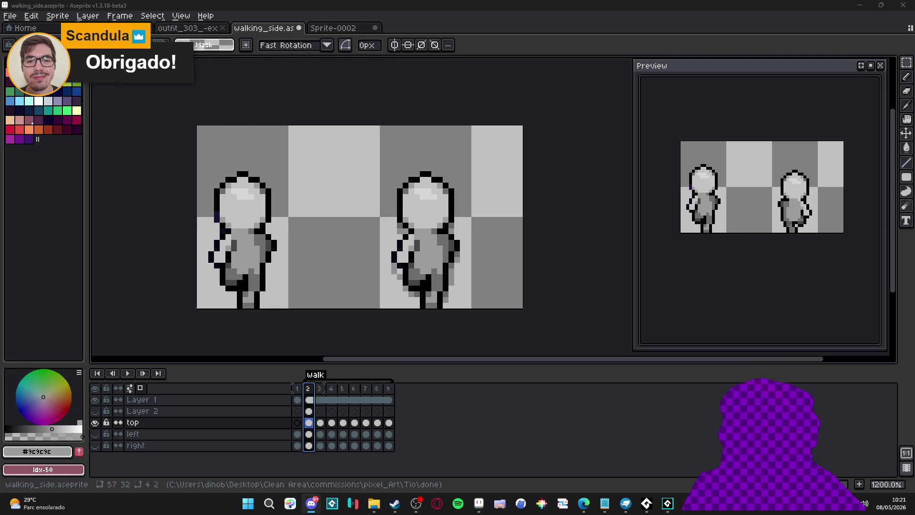
key("alt+Tab")
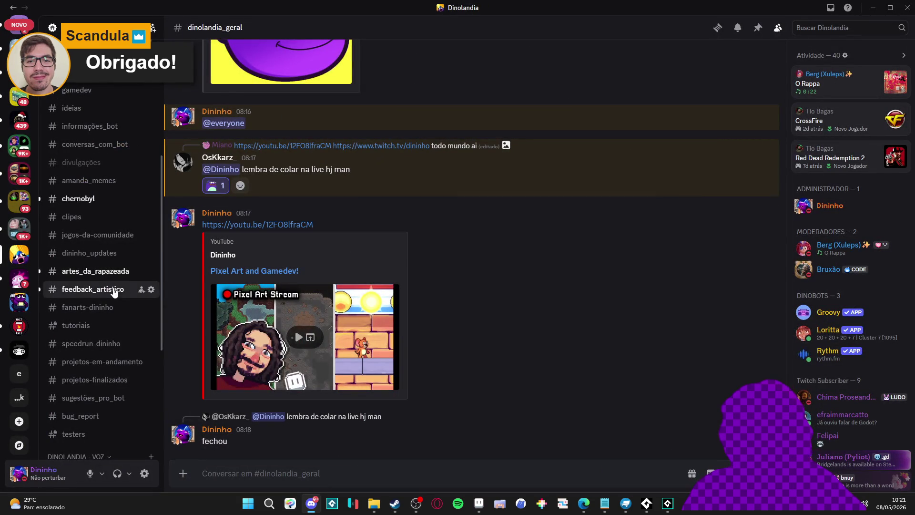
left_click(119, 288)
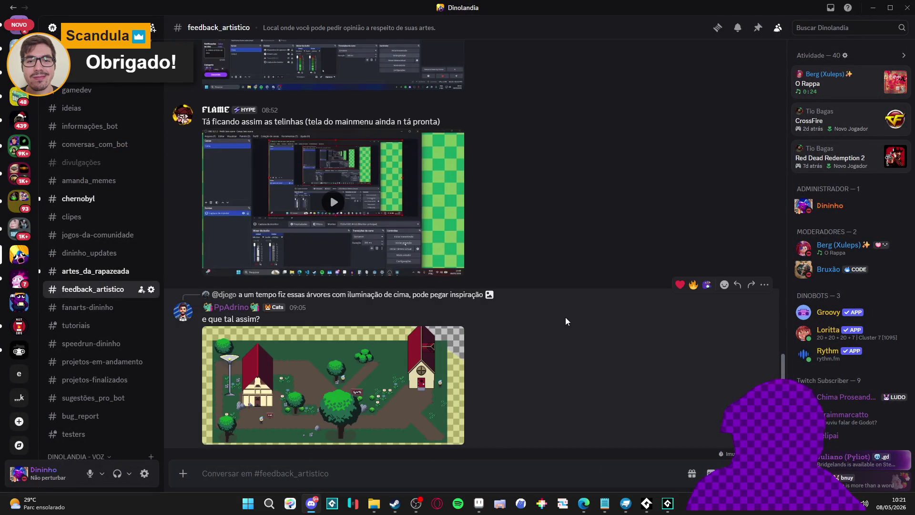
scroll(567, 317, "up", 4)
scroll(569, 315, "up", 2)
scroll(567, 317, "up", 5)
scroll(567, 316, "down", 10)
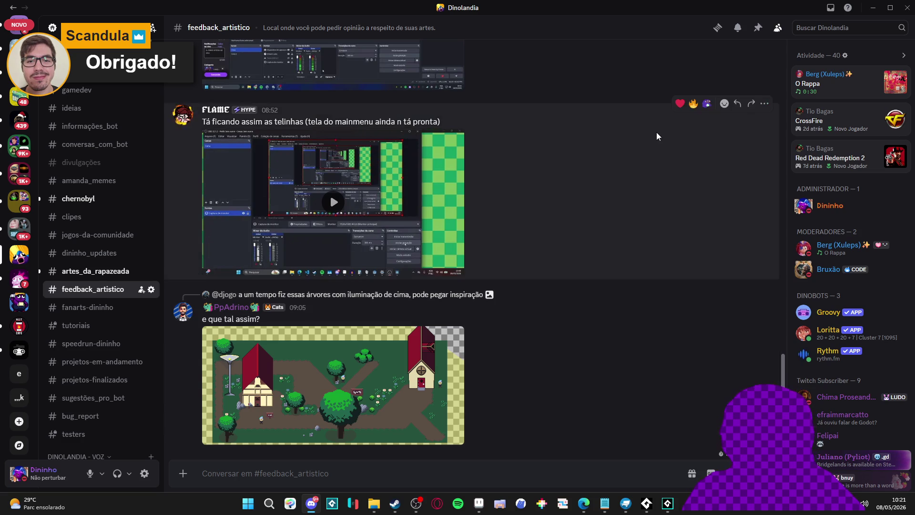
scroll(541, 171, "up", 4)
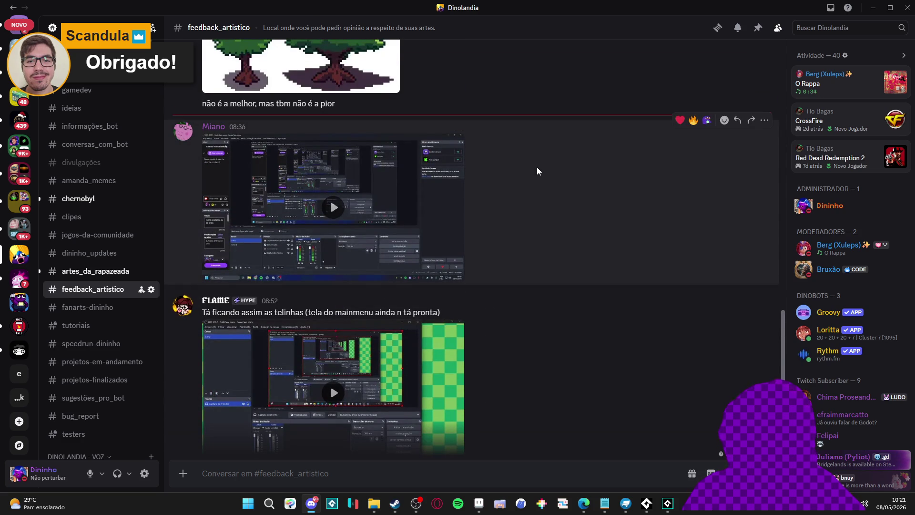
left_click(296, 368)
scroll(466, 319, "down", 4)
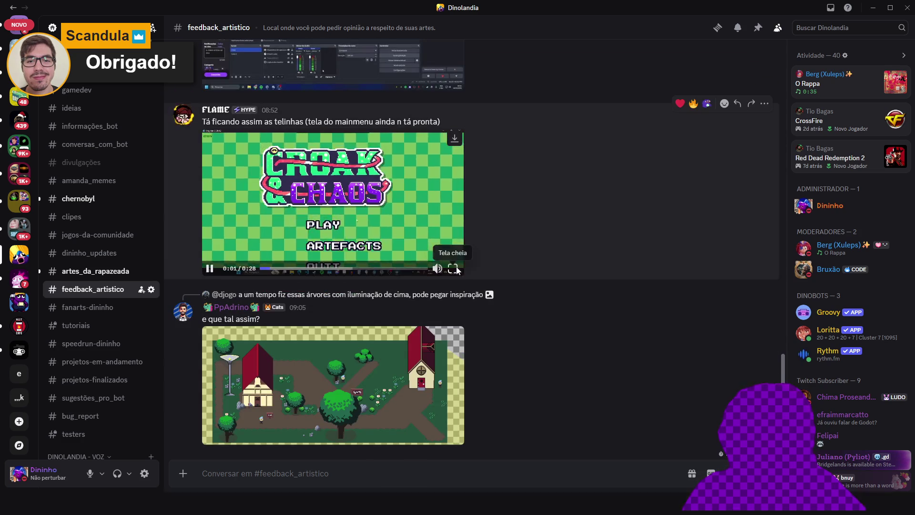
left_click(459, 267)
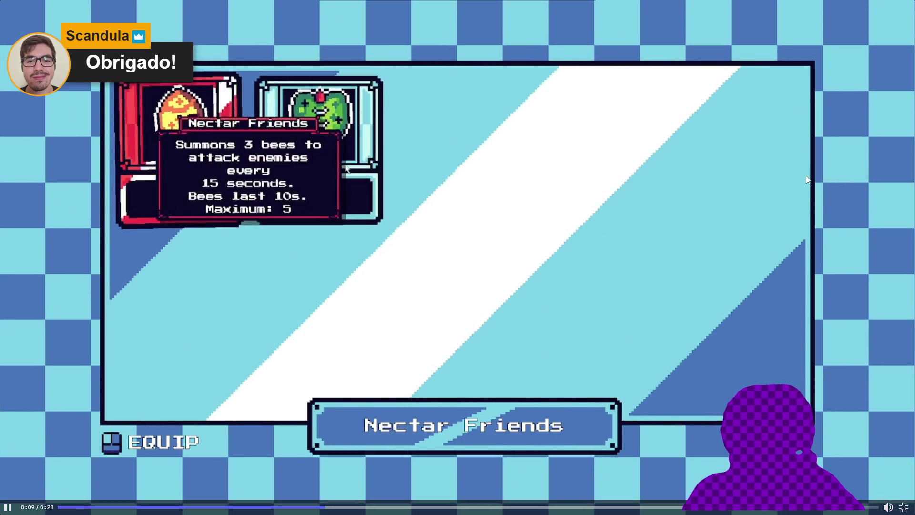
left_click(658, 419)
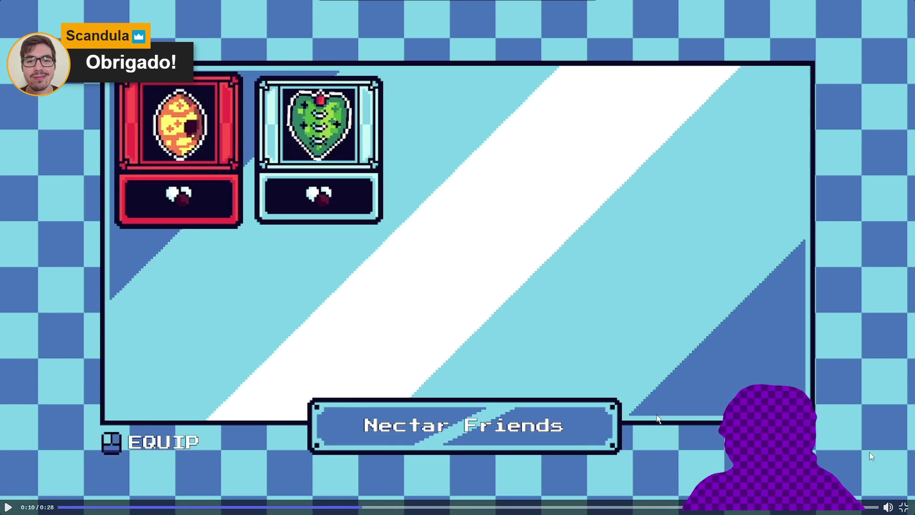
left_click(904, 508)
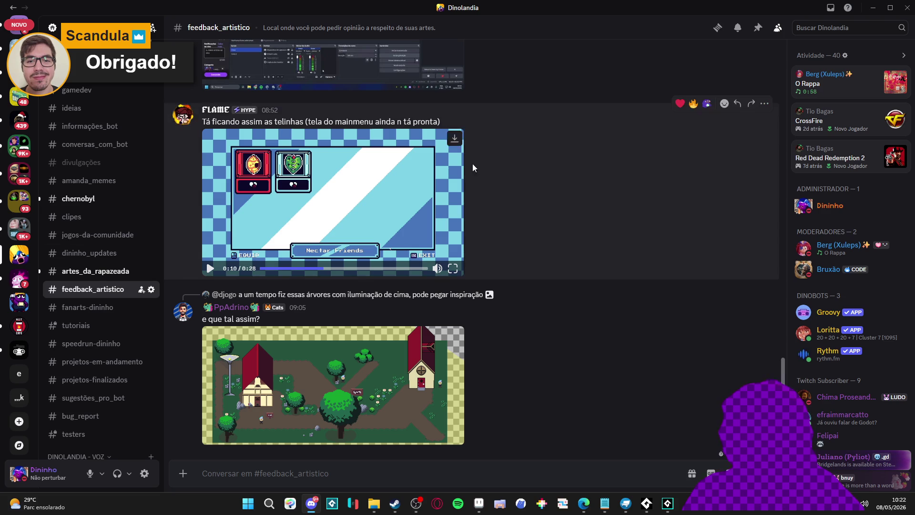
left_click(874, 8)
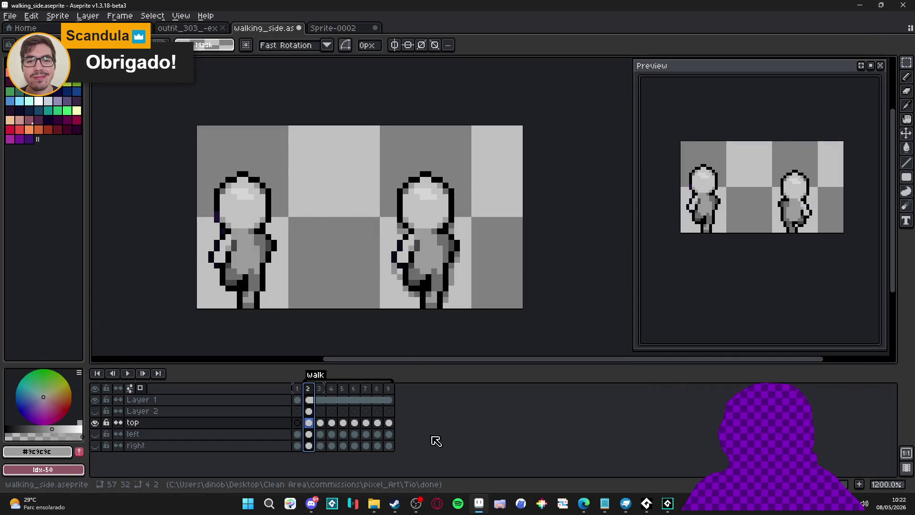
left_click(312, 505)
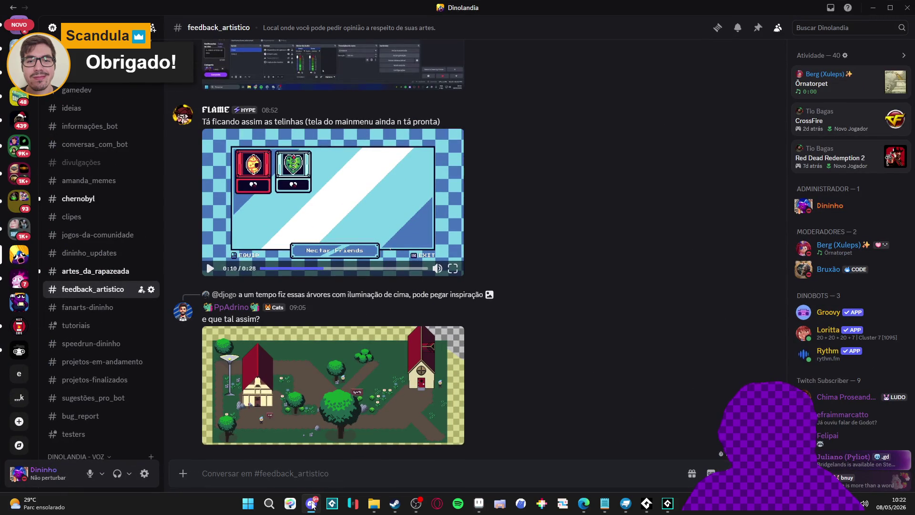
left_click(312, 505)
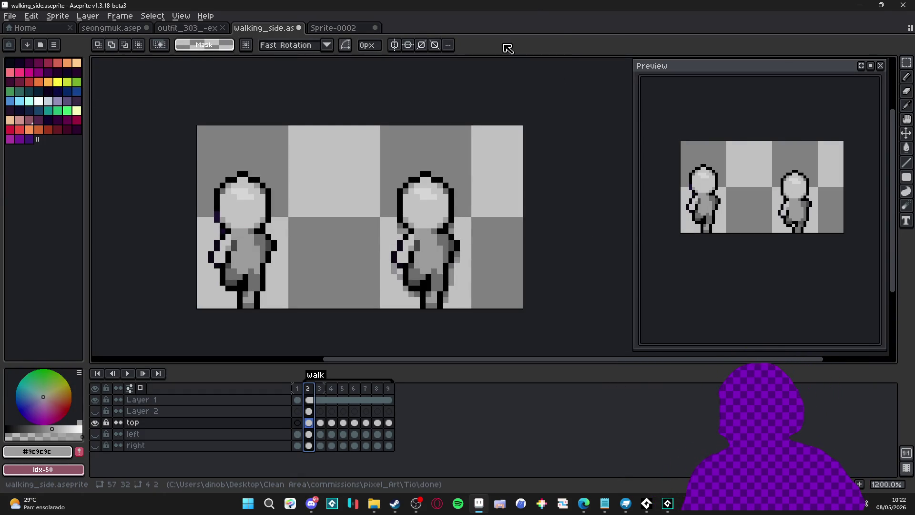
Step through frames 3 to 9 of the walk and save walking_side.aseprite.
left_click(321, 389)
left_click(331, 388)
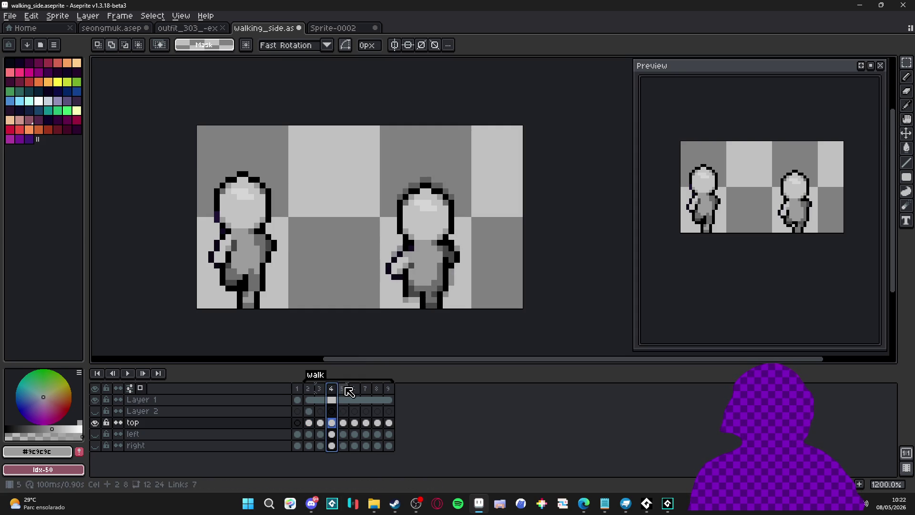
left_click(344, 389)
left_click(354, 389)
left_click(366, 388)
left_click(378, 389)
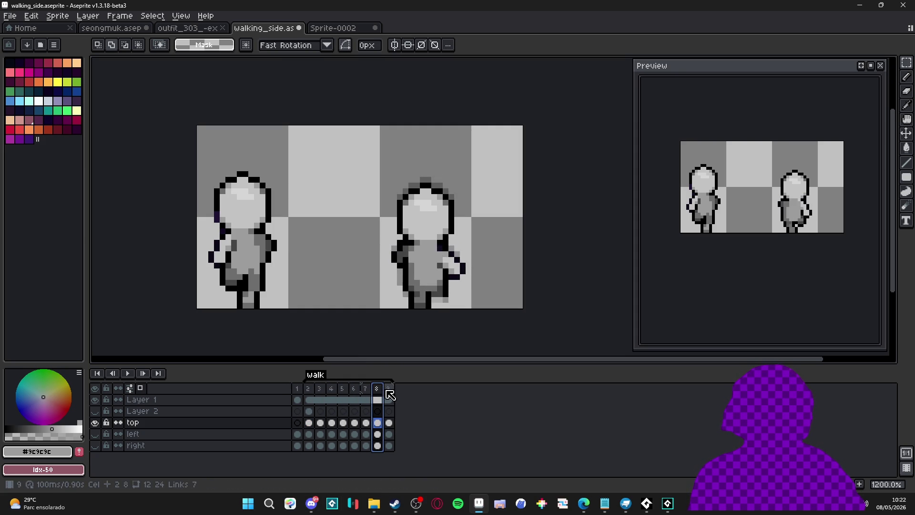
left_click(388, 389)
scroll(374, 293, "down", 2)
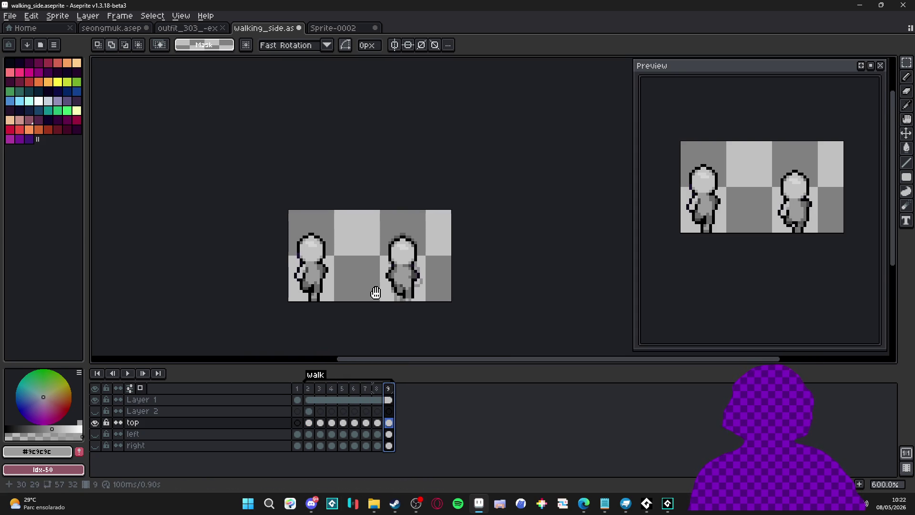
key("ctrl+s")
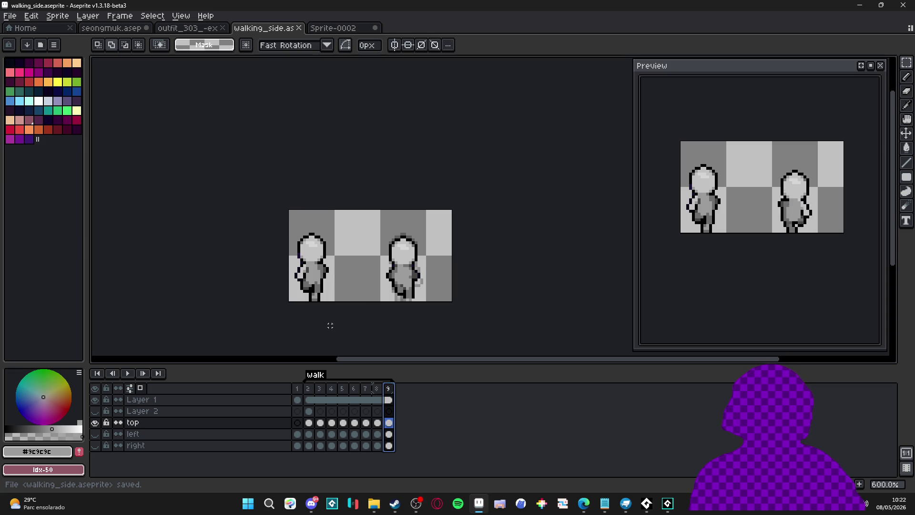
Hide and re-show the 'top' layer to compare, then return to frame 2.
scroll(350, 311, "down", 2)
left_click(94, 423)
left_click(95, 422)
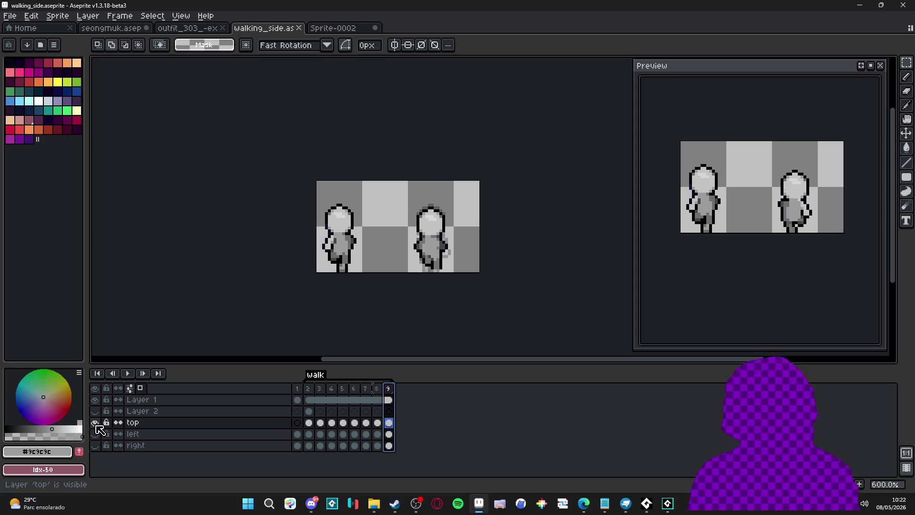
left_click(309, 389)
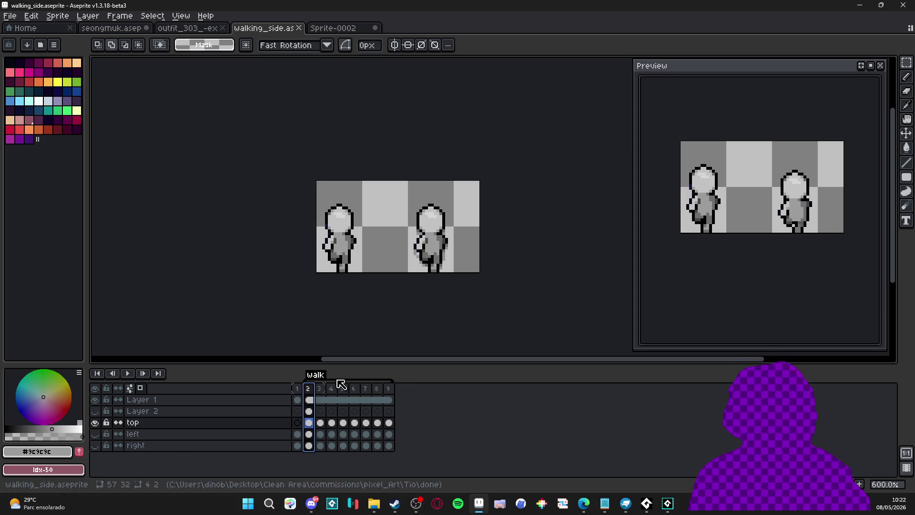
Draw a dark shading line across the right torso and add a black outline pixel.
scroll(423, 269, "up", 3)
left_click_drag(463, 259, 439, 281)
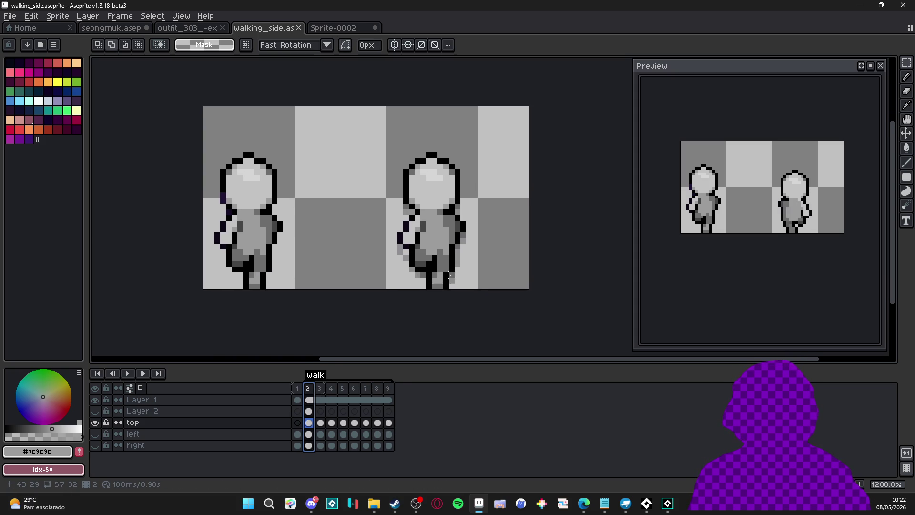
scroll(451, 246, "up", 1)
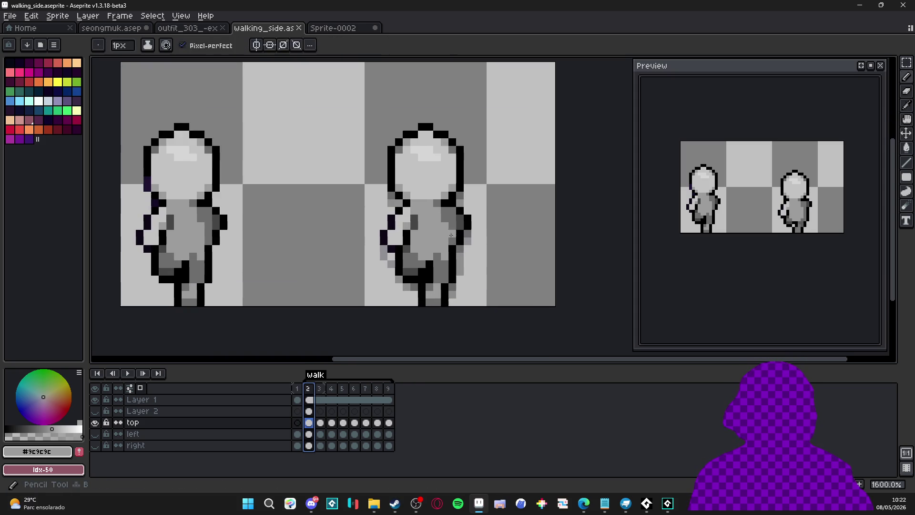
left_click(444, 234, "alt")
left_click_drag(443, 234, 419, 233)
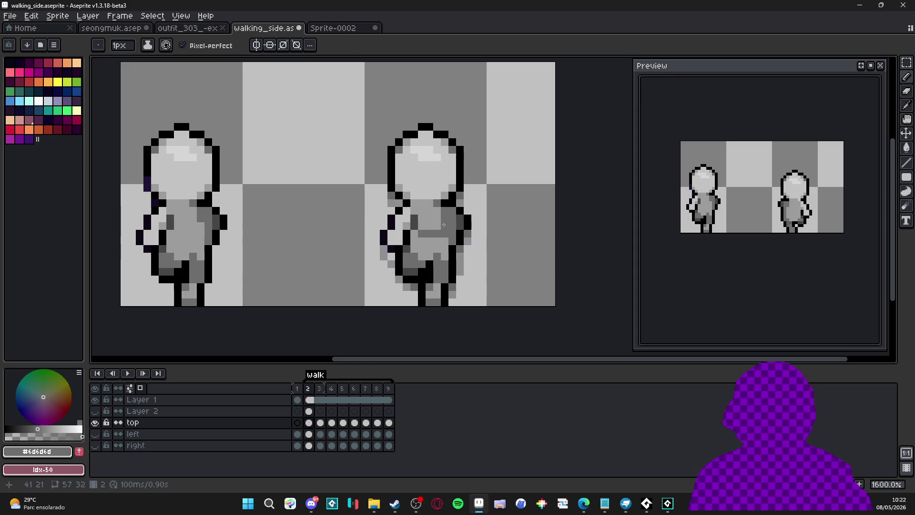
left_click(444, 217, "alt")
left_click(451, 250, "alt")
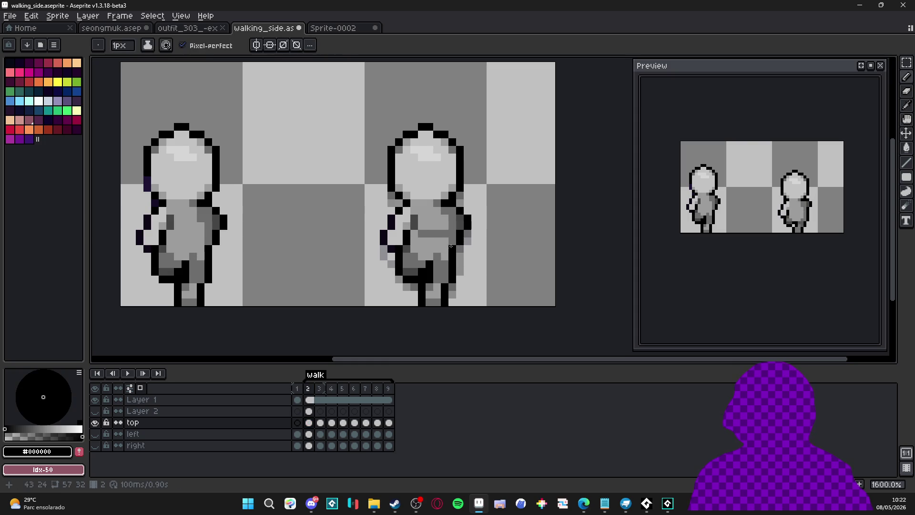
left_click(453, 246)
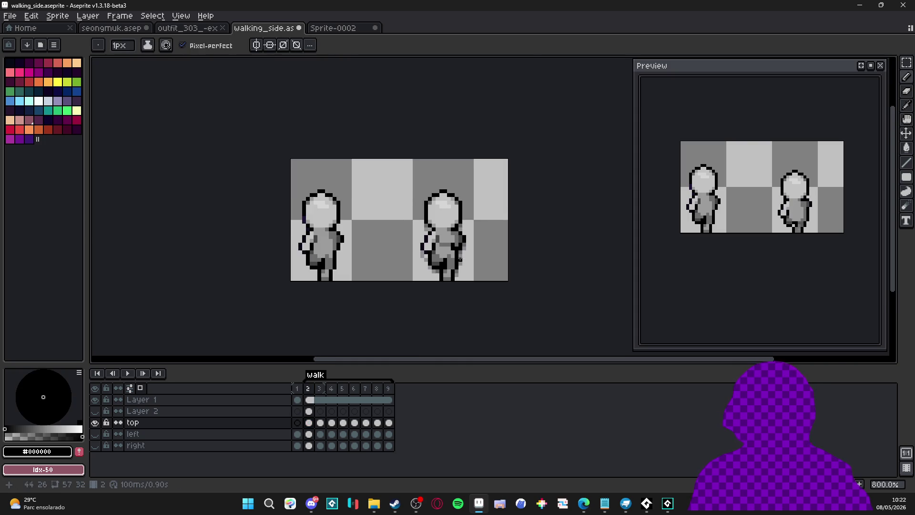
Sample the mid grey, black, dark shading grey and light torso grey from the figure in turn.
left_click(456, 240, "alt")
scroll(456, 242, "down", 1)
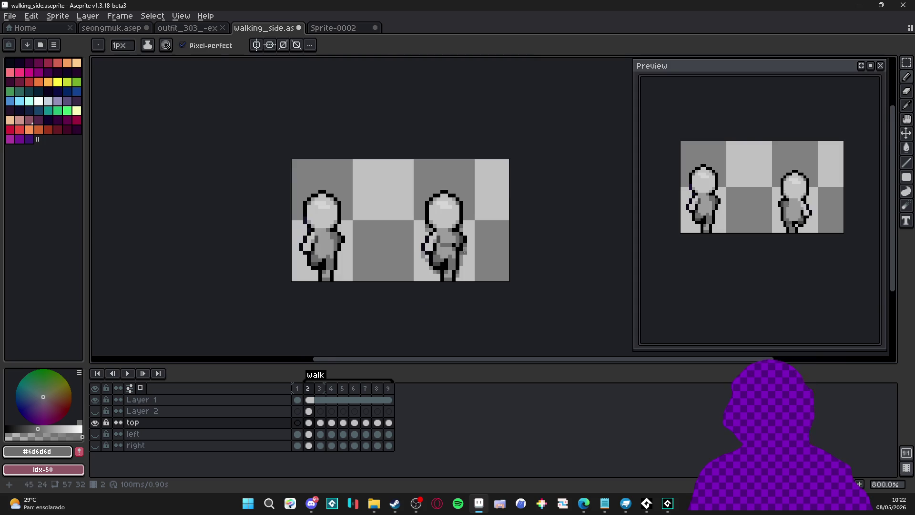
scroll(451, 258, "up", 1)
left_click(447, 243, "alt")
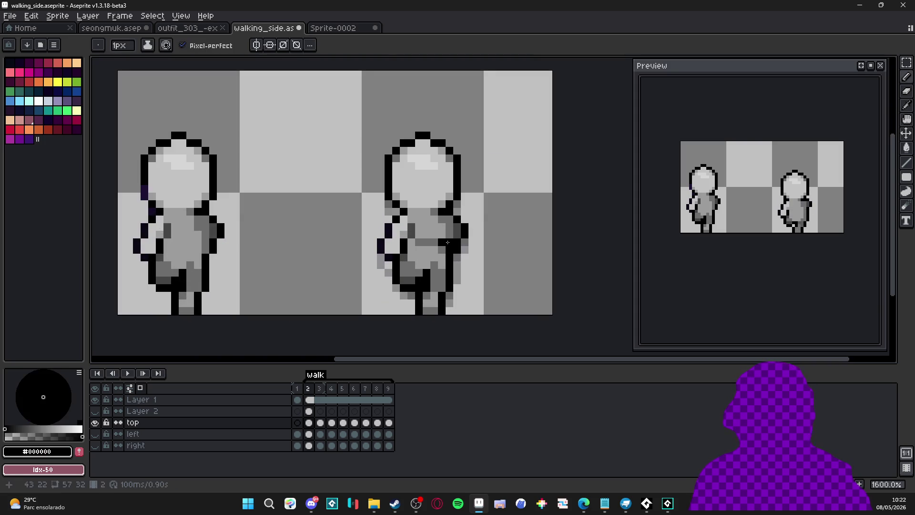
scroll(449, 233, "down", 1)
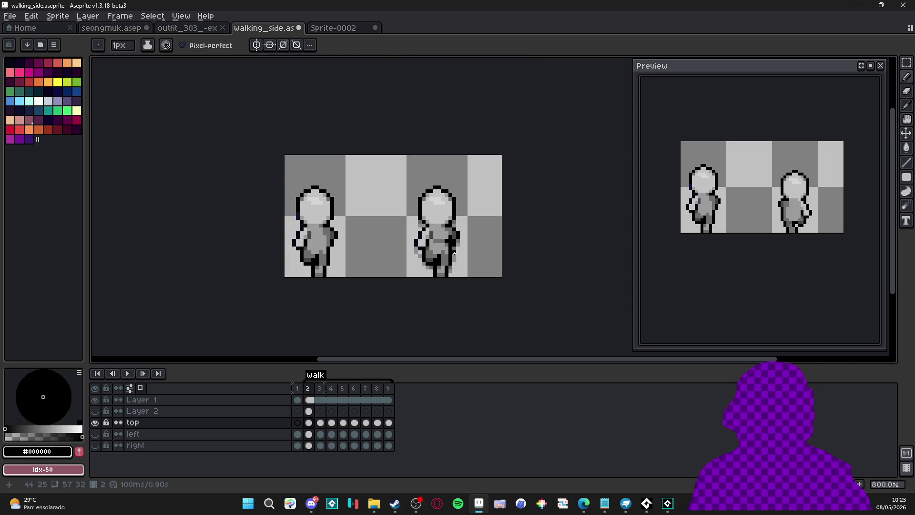
scroll(454, 253, "up", 3)
scroll(457, 261, "down", 4)
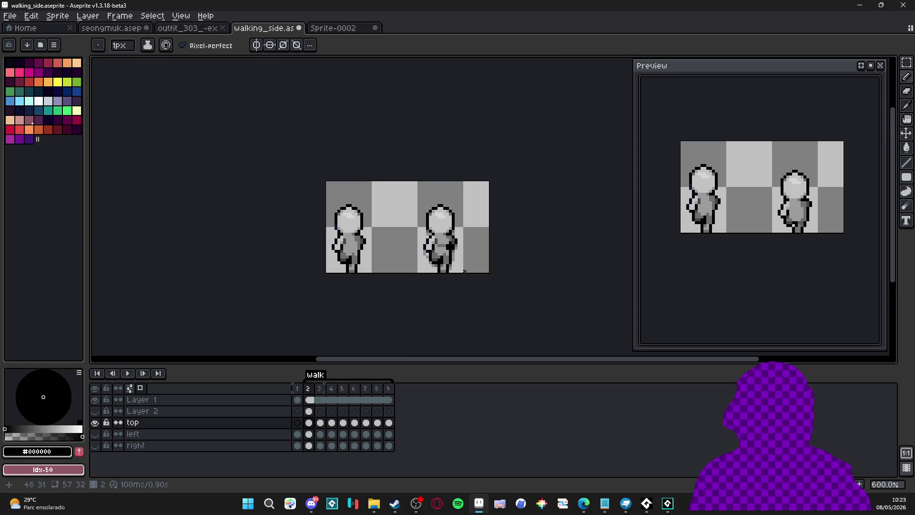
scroll(453, 258, "up", 4)
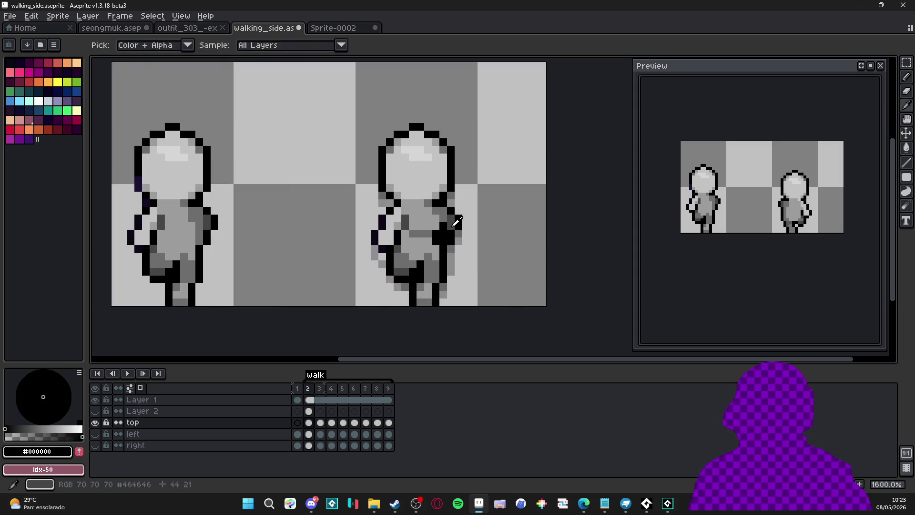
left_click(434, 242, "alt")
scroll(434, 242, "down", 1)
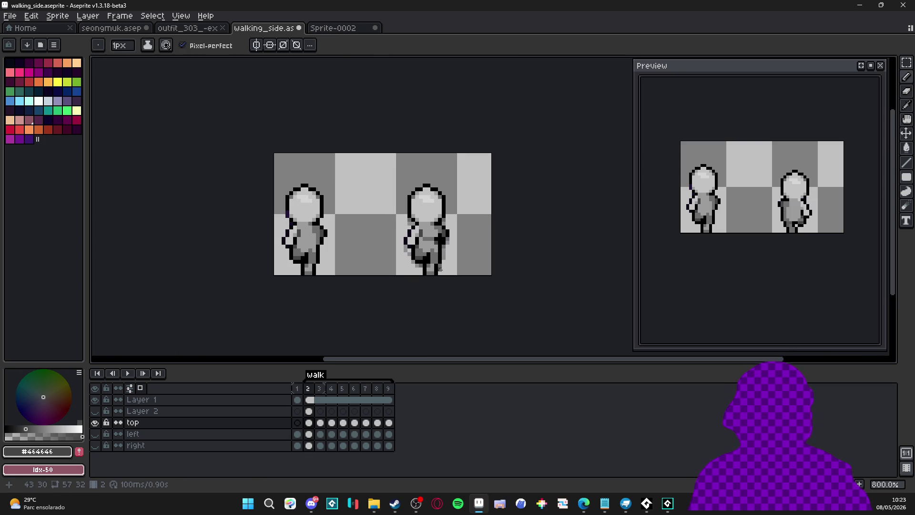
scroll(436, 242, "up", 3)
left_click(436, 243, "alt")
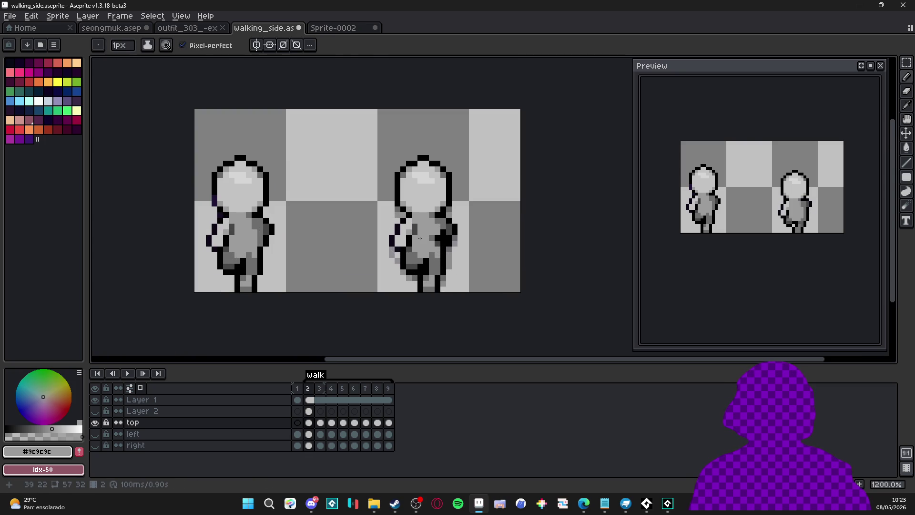
scroll(442, 262, "down", 4)
scroll(441, 257, "up", 3)
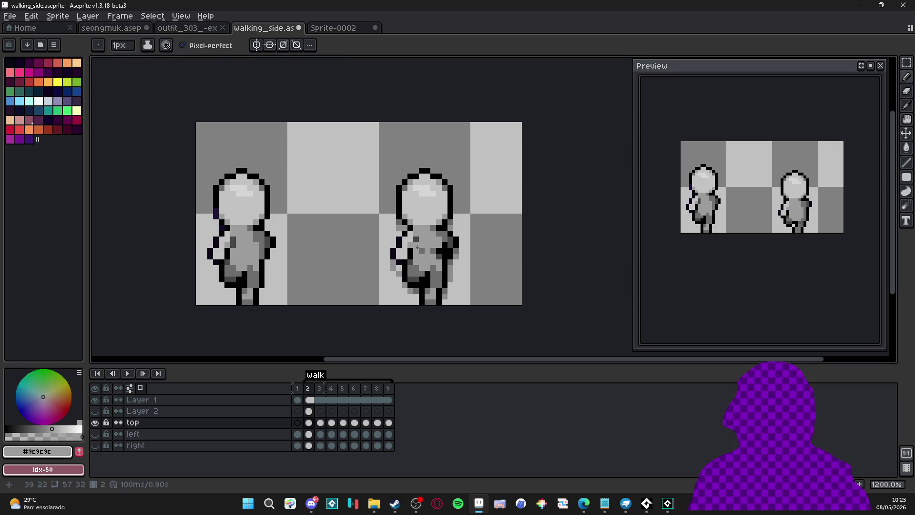
scroll(386, 258, "up", 1)
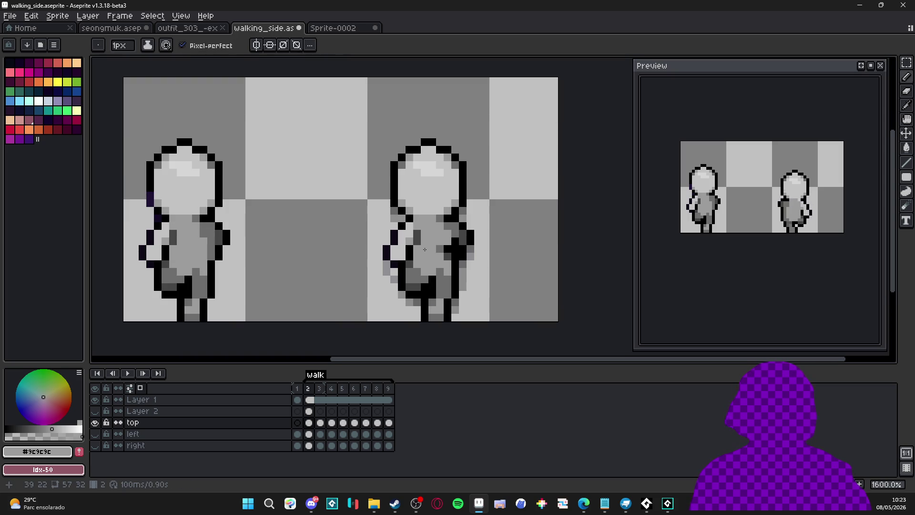
Keep sampling the highlight, dark shading and light torso greys while zooming in and out.
left_click(414, 265, "alt")
scroll(434, 269, "down", 3)
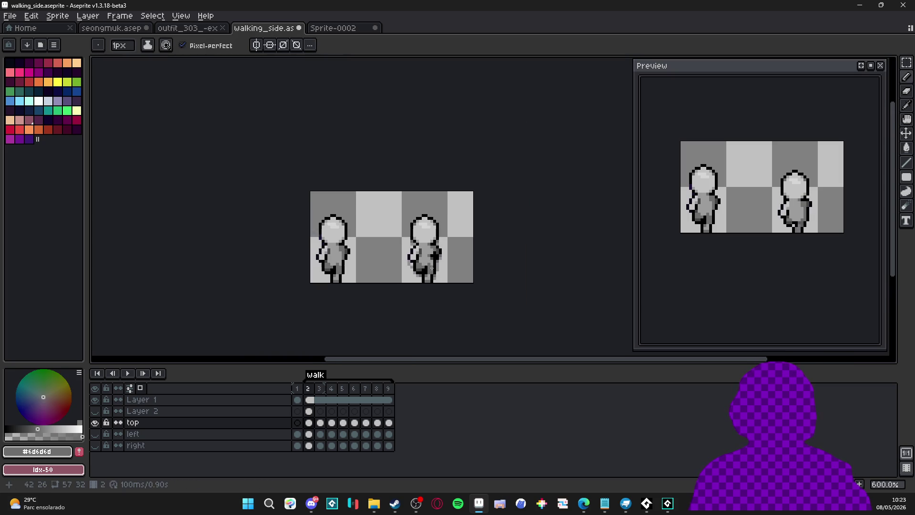
scroll(427, 268, "up", 1)
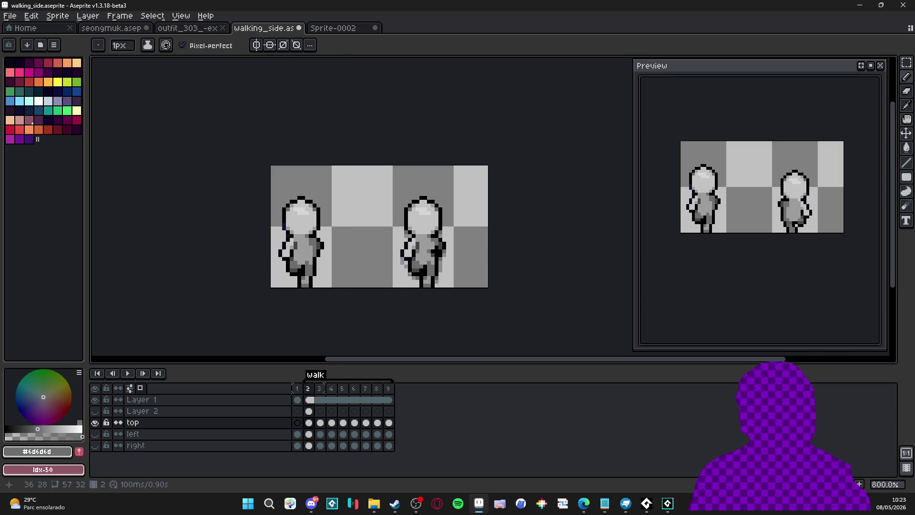
scroll(434, 283, "down", 2)
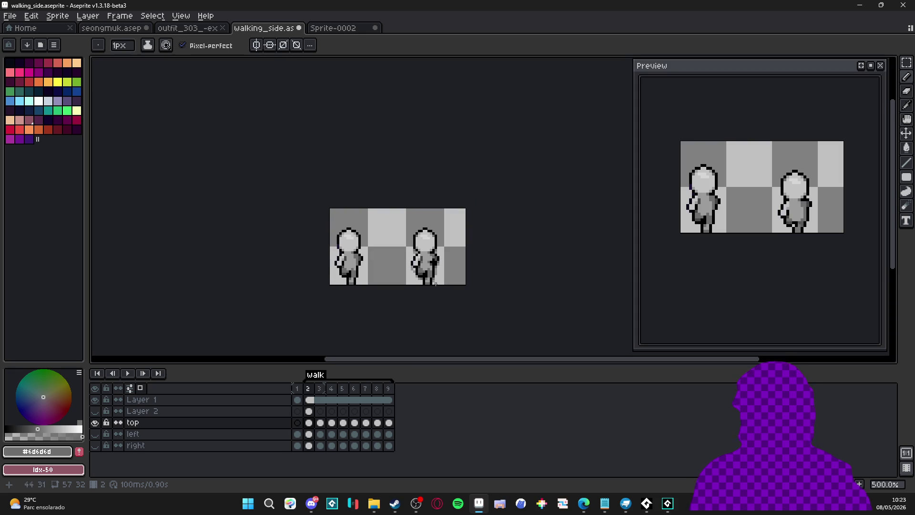
scroll(434, 281, "up", 4)
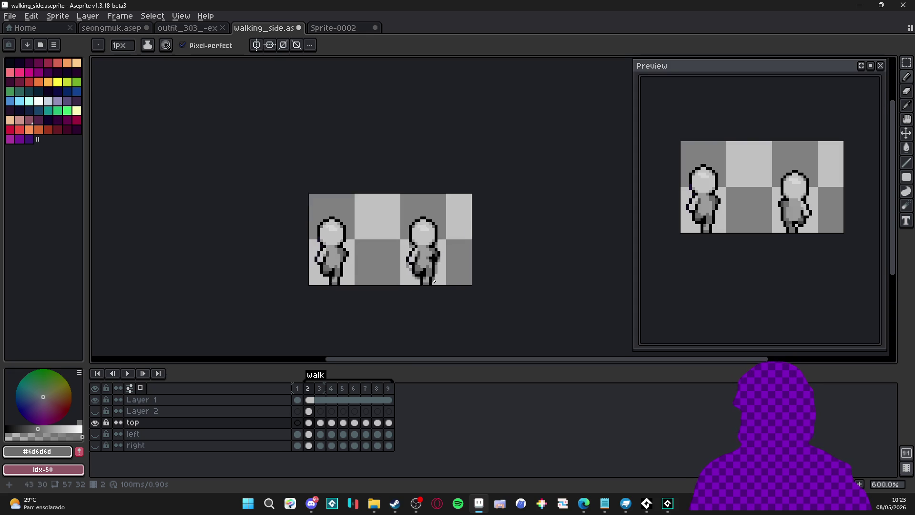
left_click(418, 259, "alt")
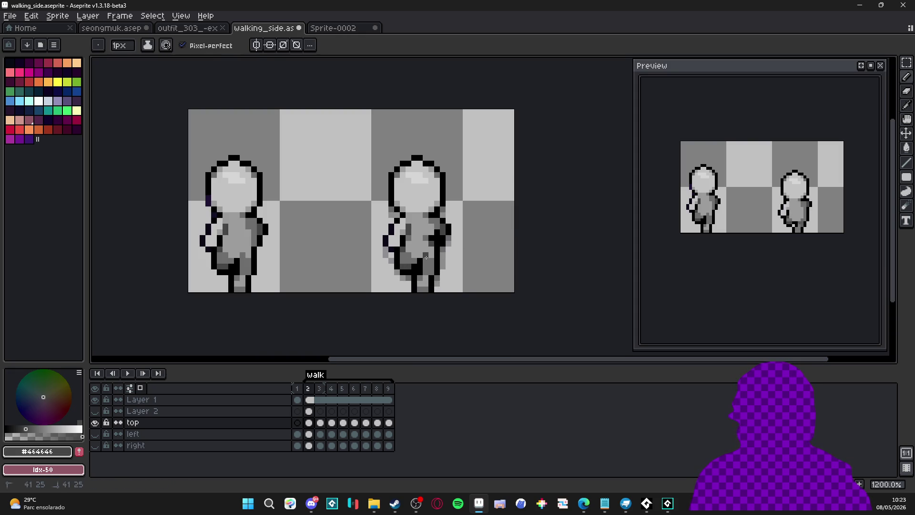
scroll(428, 269, "down", 3)
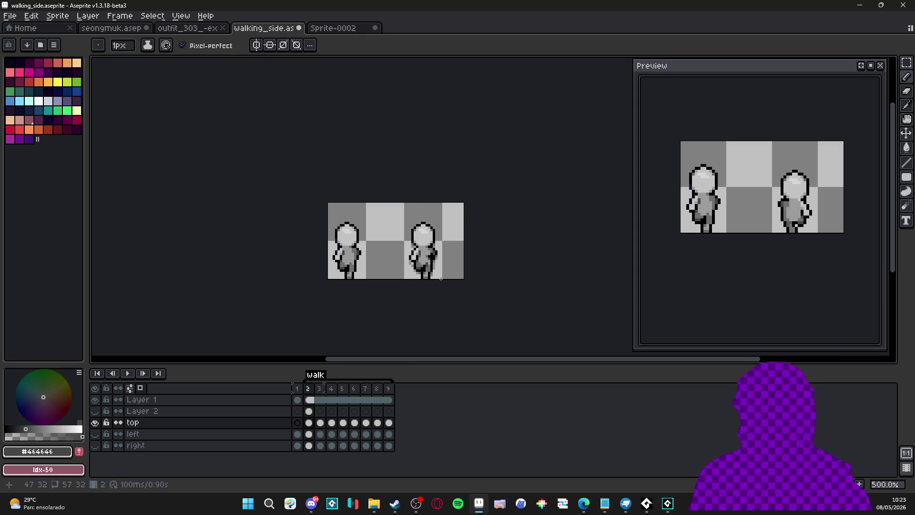
scroll(430, 269, "up", 4)
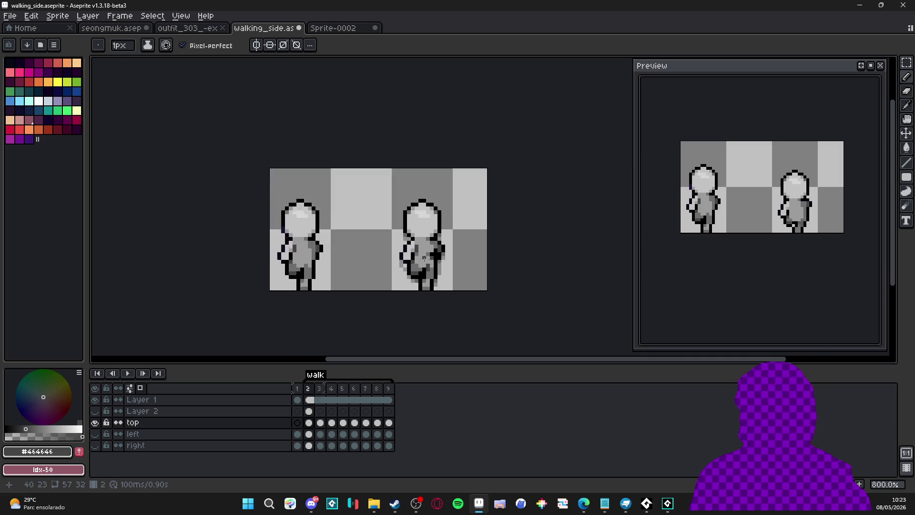
left_click(433, 257, "alt")
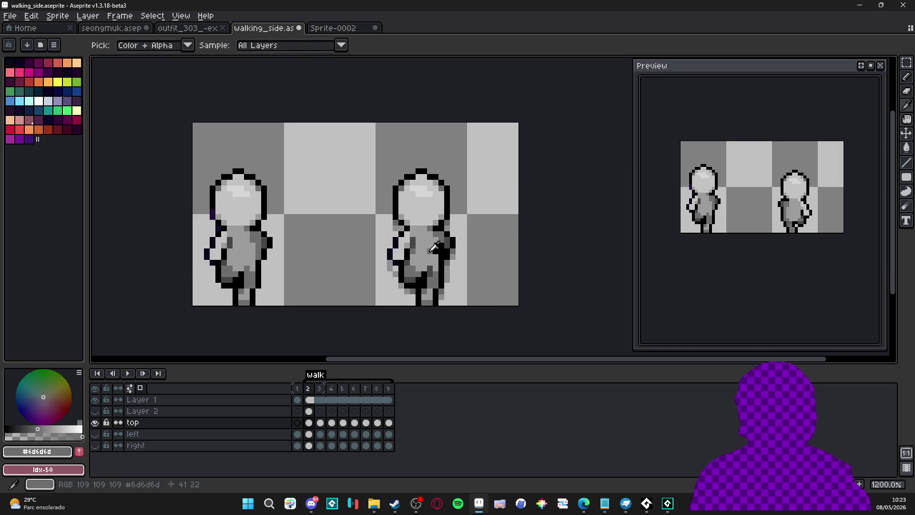
scroll(428, 249, "down", 2)
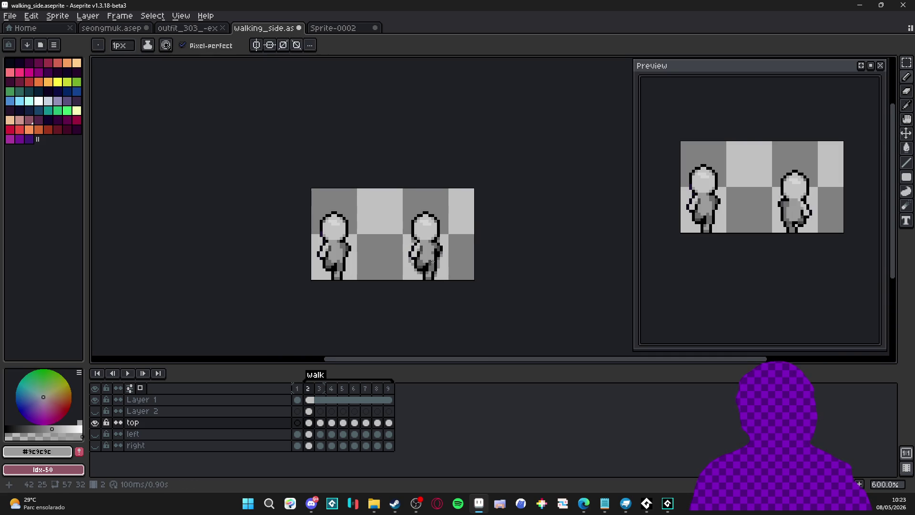
scroll(431, 253, "up", 2)
left_click(422, 253, "alt")
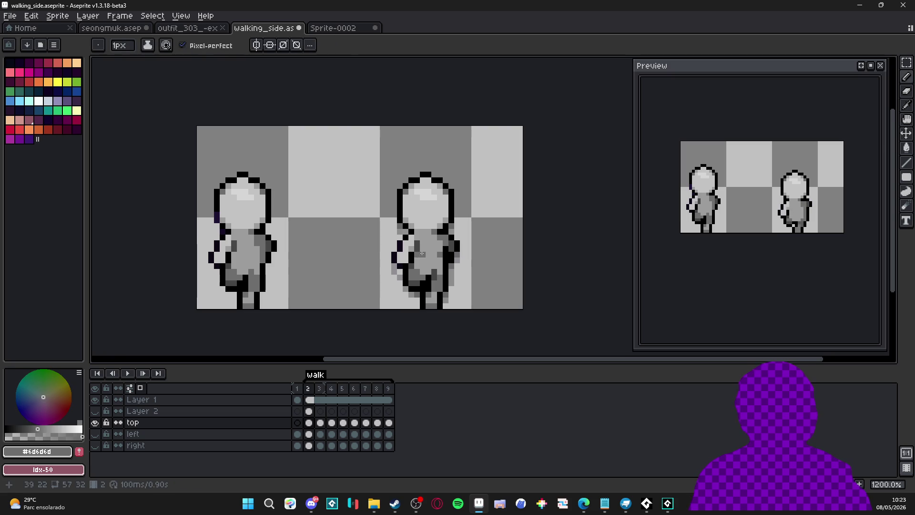
scroll(422, 253, "down", 3)
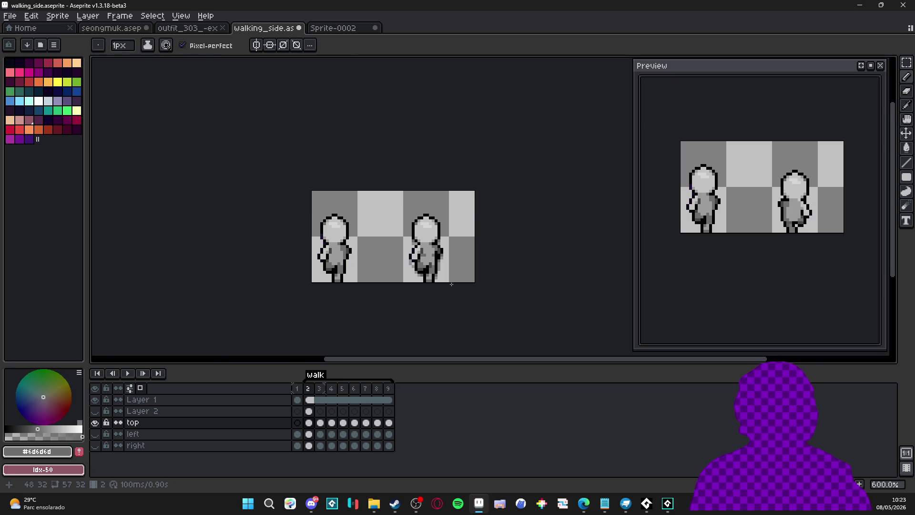
scroll(429, 267, "up", 4)
scroll(443, 248, "down", 4)
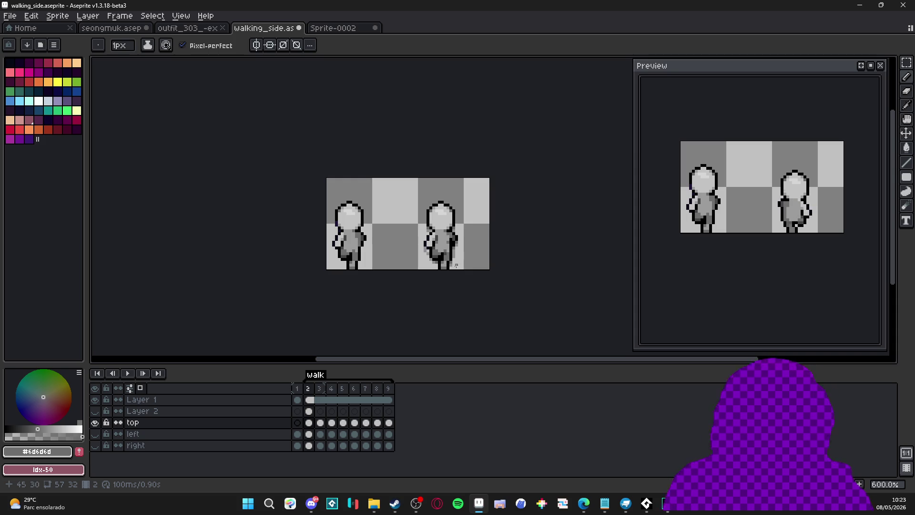
scroll(460, 258, "up", 3)
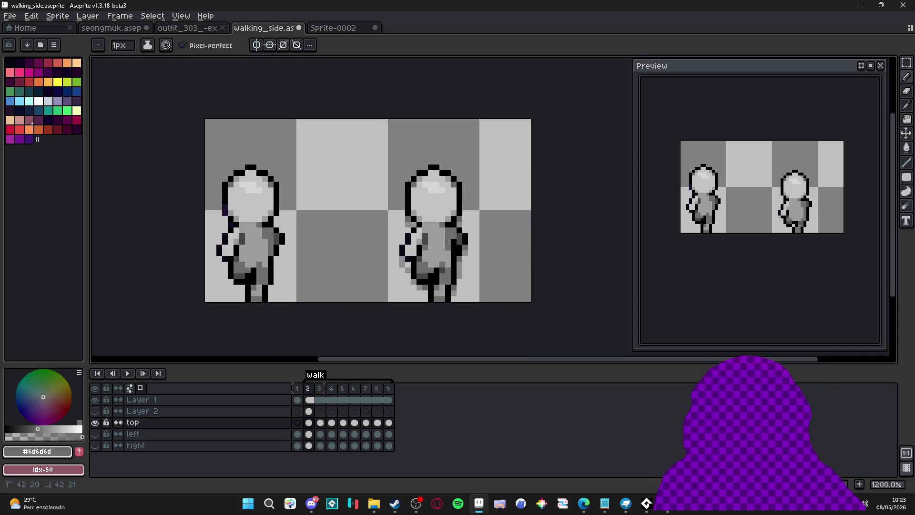
scroll(457, 241, "down", 2)
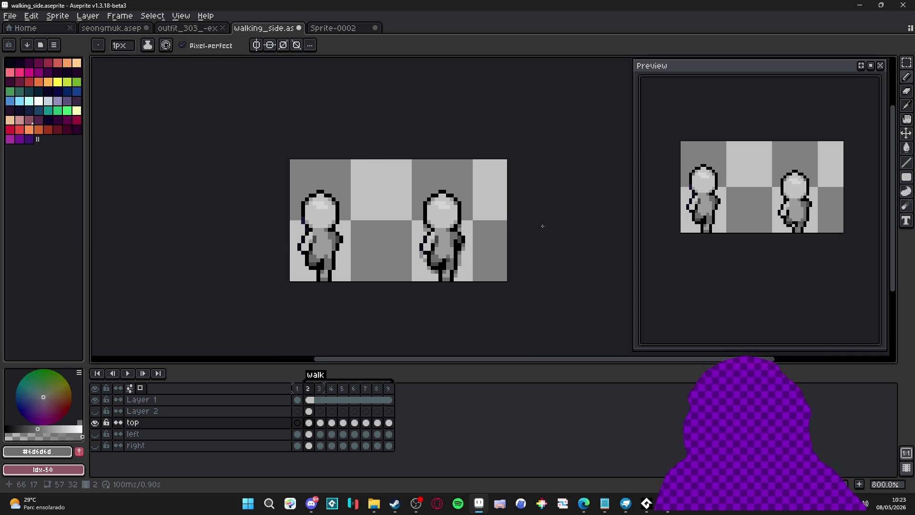
scroll(548, 227, "down", 1)
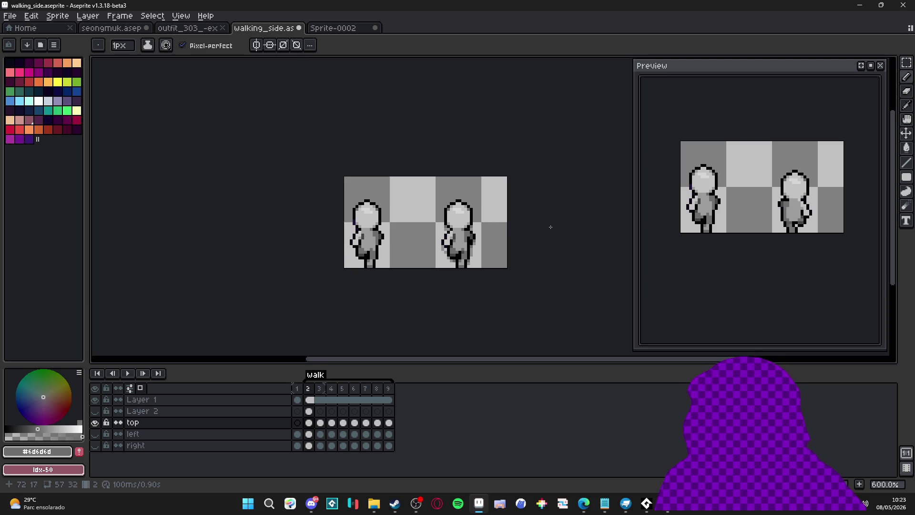
scroll(551, 227, "up", 1)
scroll(473, 253, "up", 2)
Eyedrop the mid-grey #6d6d6d shading tone from the torso and move to frame 3.
left_click(440, 248, "alt")
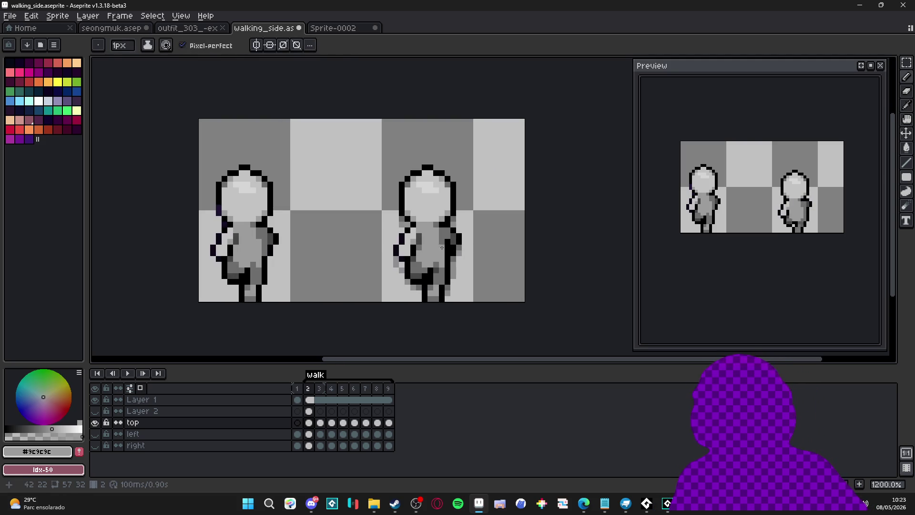
left_click(444, 246, "alt")
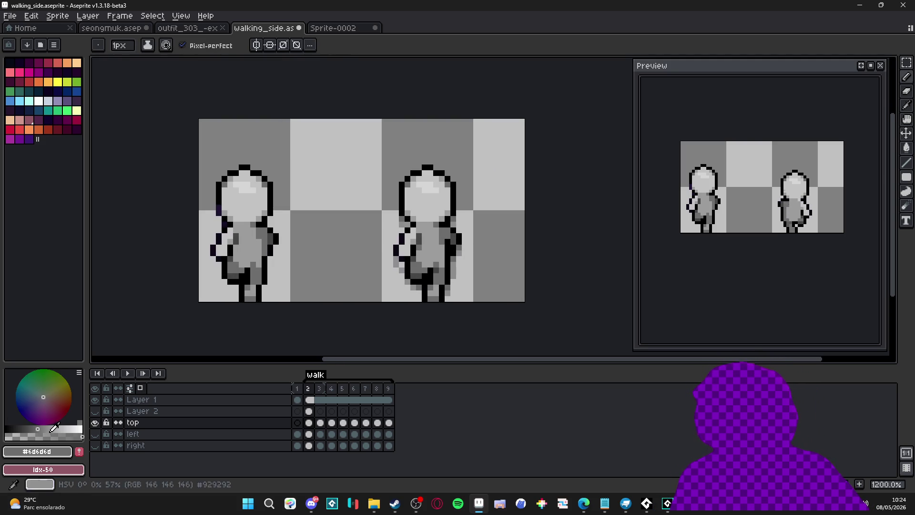
scroll(414, 249, "down", 4)
scroll(433, 267, "up", 4)
scroll(440, 272, "up", 1)
scroll(440, 272, "down", 1)
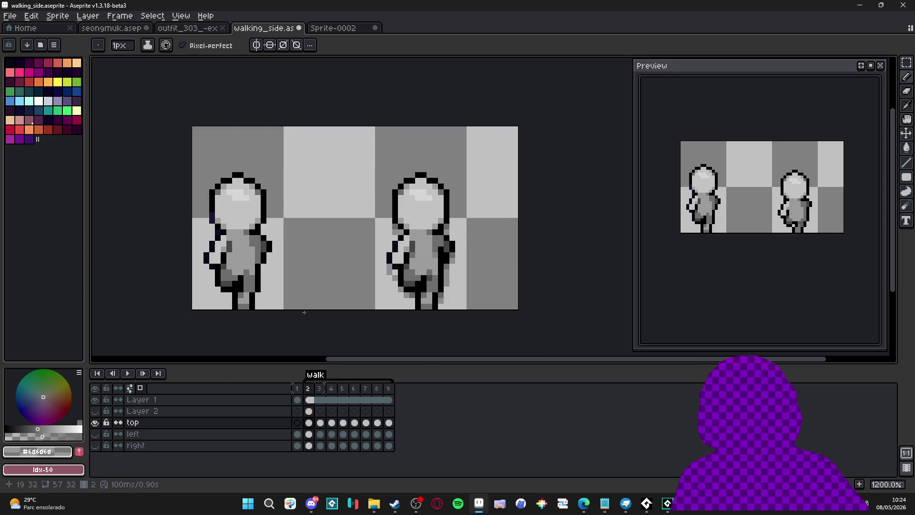
left_click(320, 389)
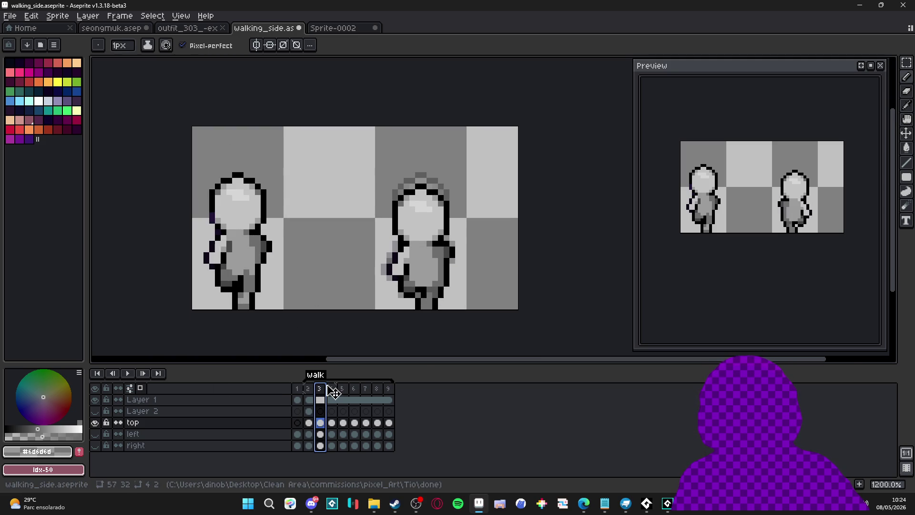
Compare frames 2 and 3, darken a trial pixel on frame 3, and sample dark grey #464646.
left_click(309, 389)
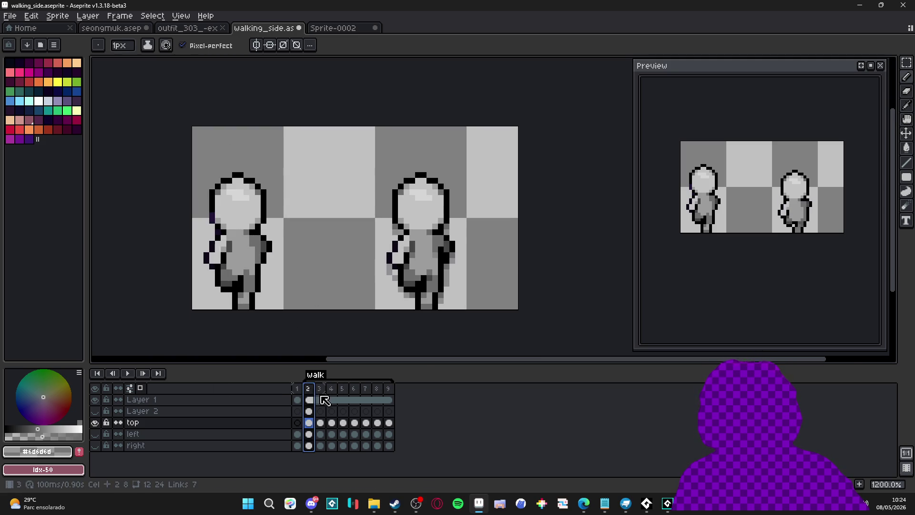
left_click(320, 389)
left_click(440, 262, "alt")
left_click(439, 262)
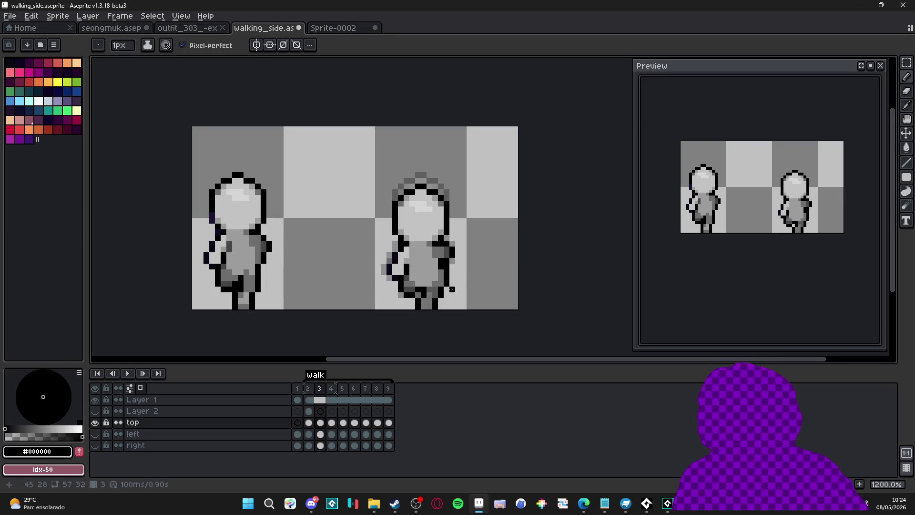
key("alt")
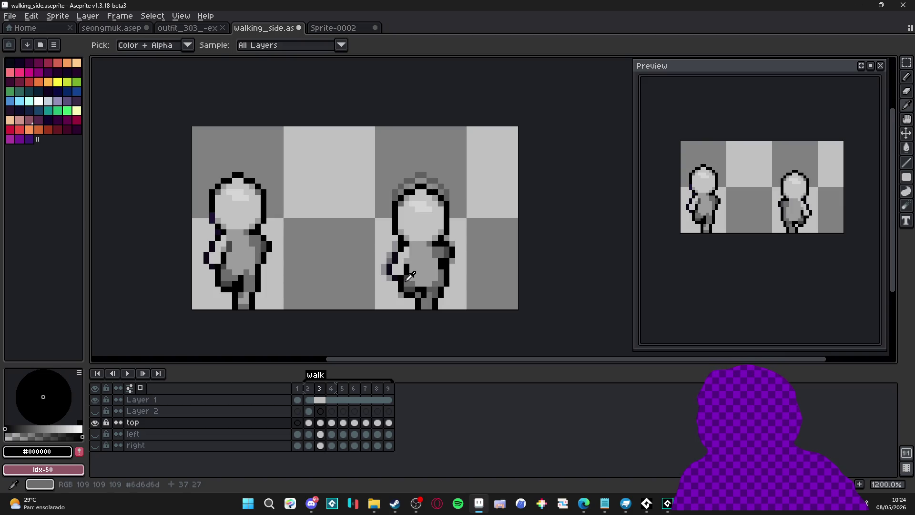
left_click(441, 266, "alt")
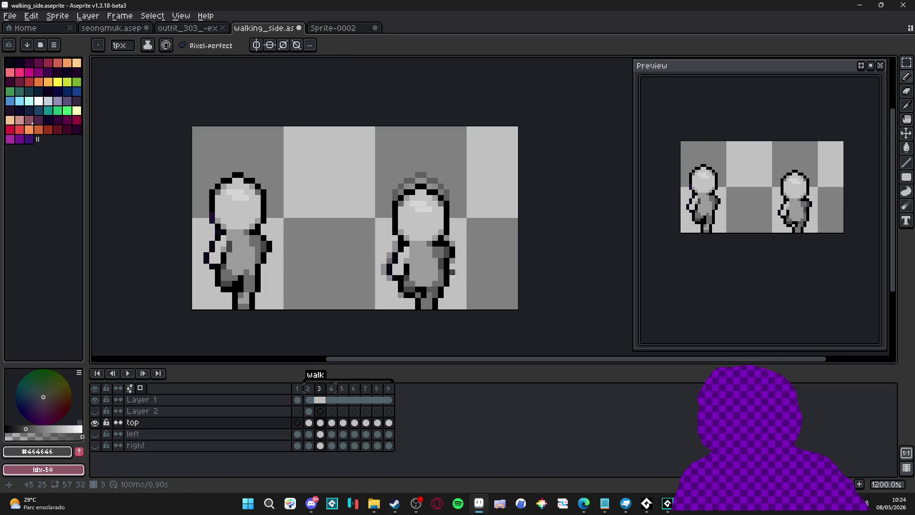
Undo the trial pixel, sample a light grey from the figure, and go back to frame 2.
scroll(442, 266, "down", 3)
key("ctrl+z")
scroll(457, 289, "up", 4)
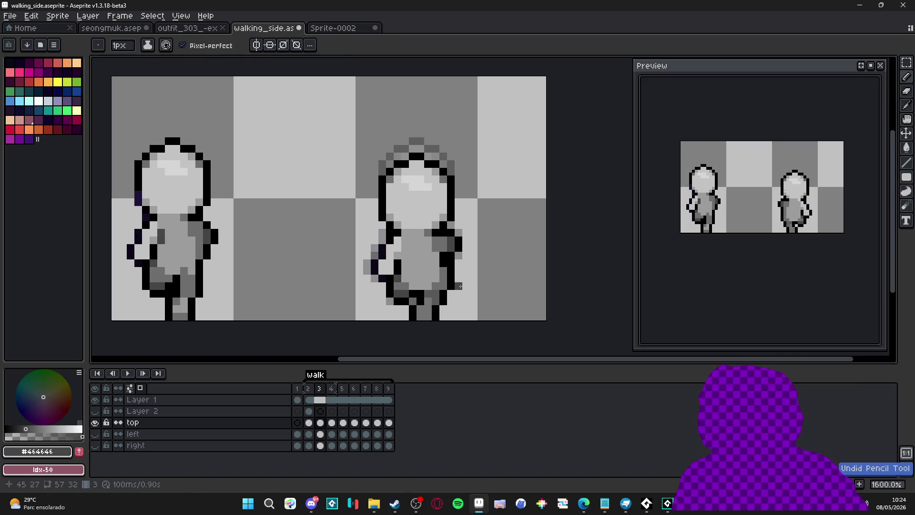
scroll(459, 293, "down", 3)
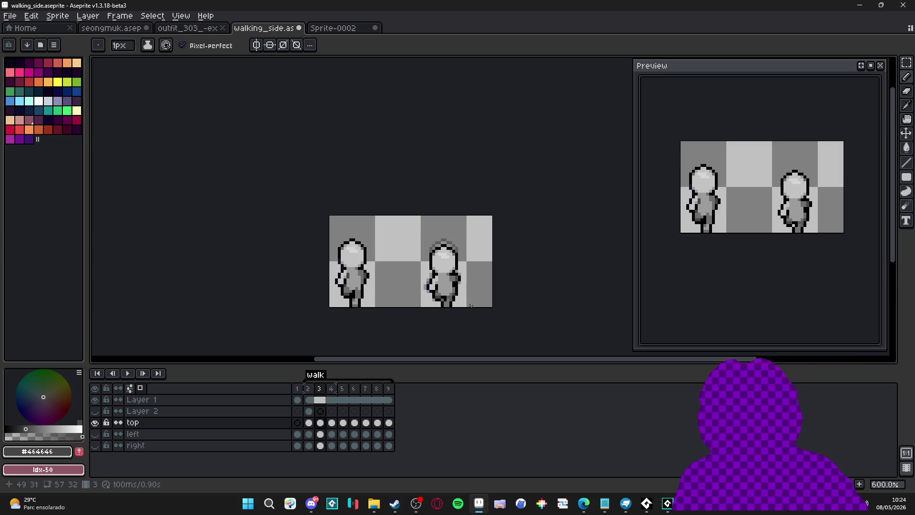
scroll(463, 295, "up", 3)
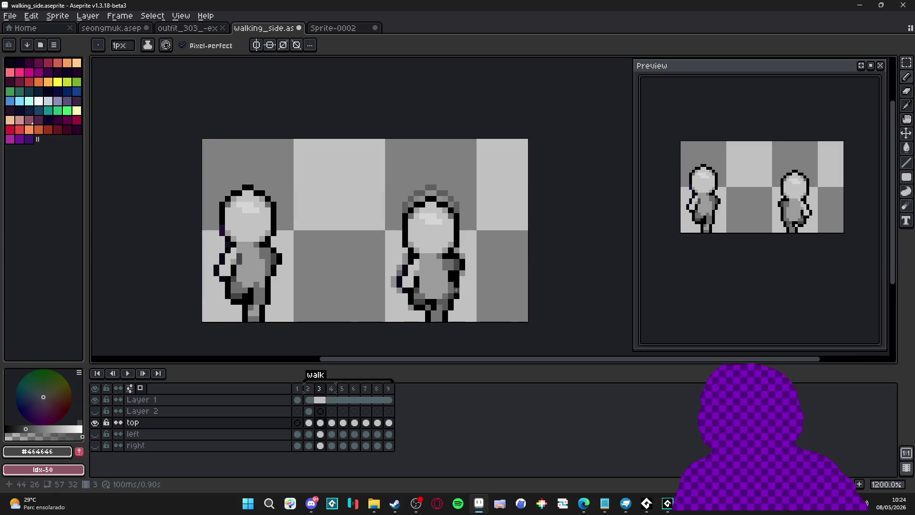
left_click(443, 280, "alt")
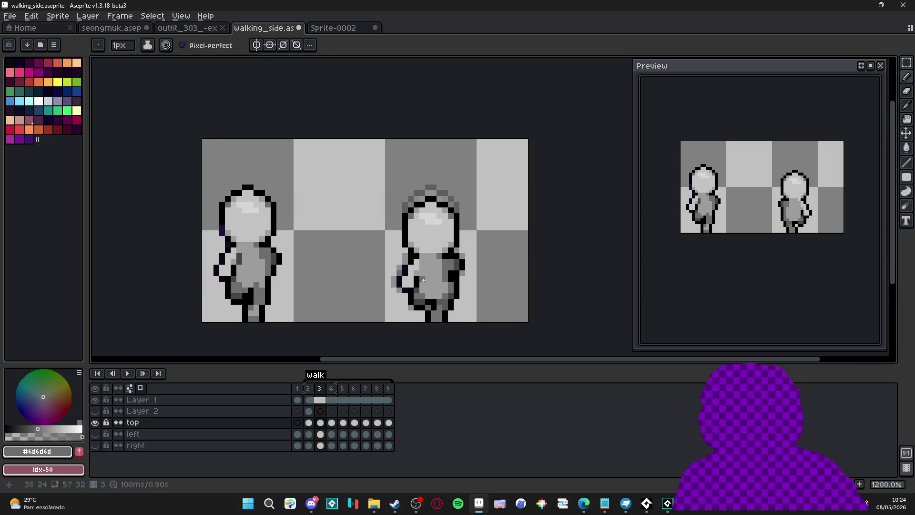
scroll(443, 296, "down", 4)
scroll(420, 291, "up", 6)
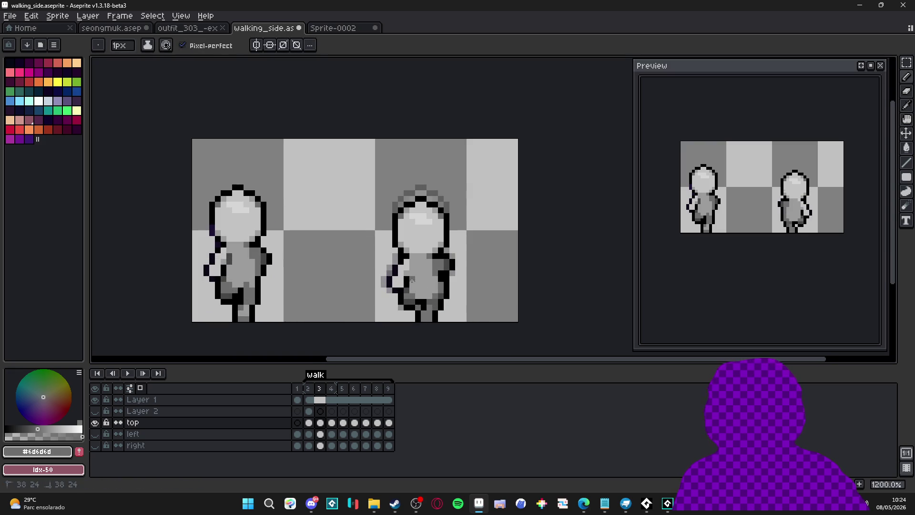
scroll(435, 314, "down", 3)
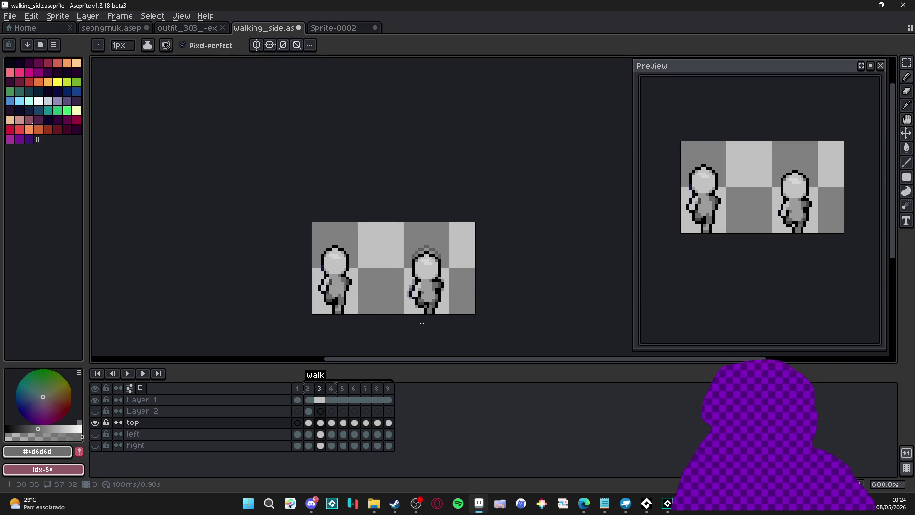
left_click(308, 389)
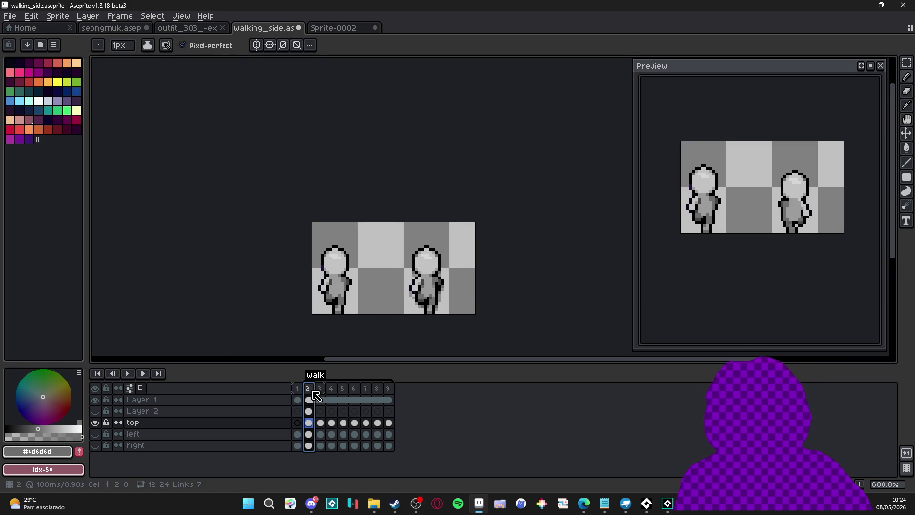
scroll(415, 297, "up", 1)
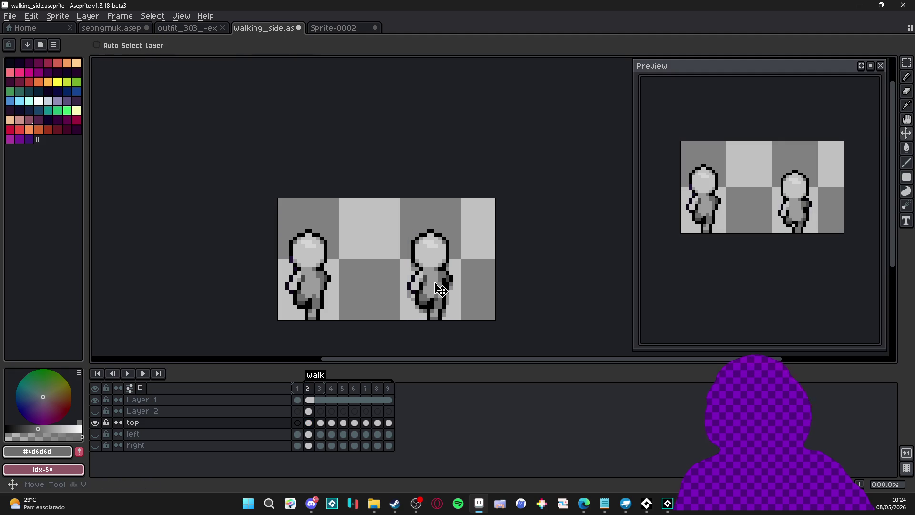
key("m")
left_click_drag(429, 242, 444, 321)
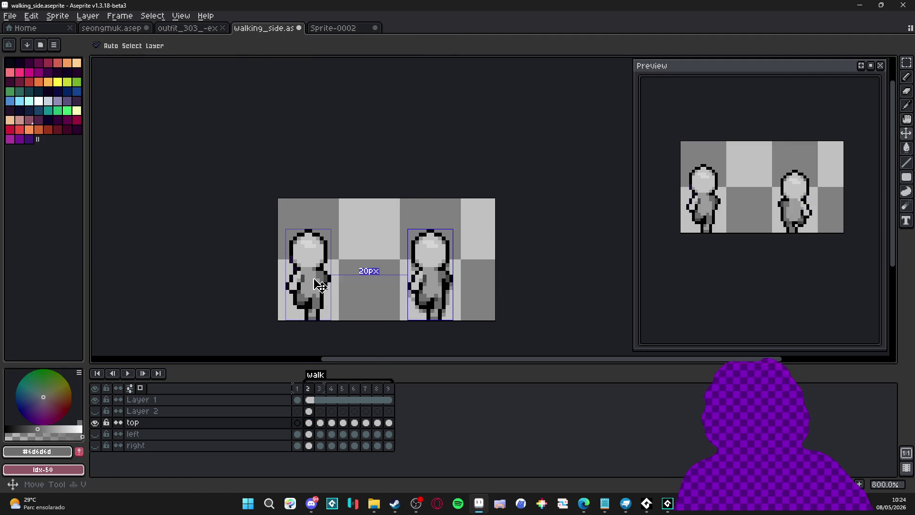
left_click(414, 277, "ctrl")
left_click(398, 277)
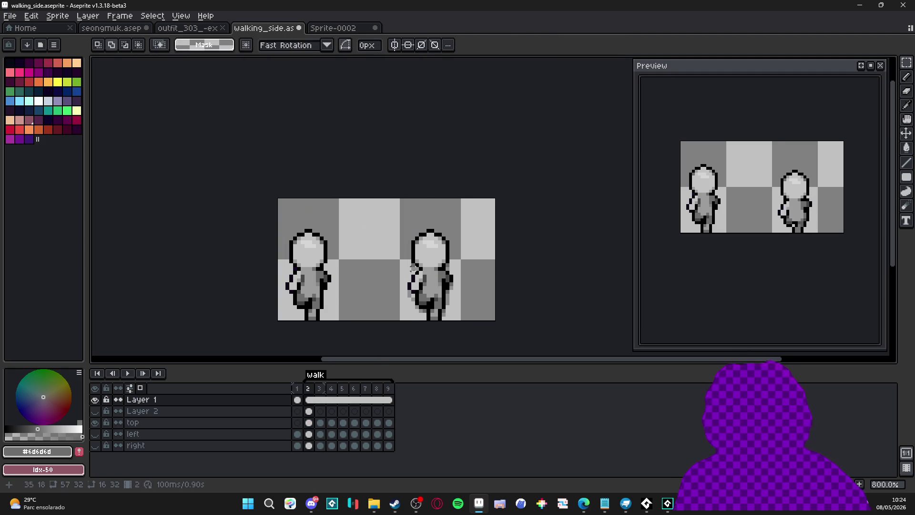
left_click(431, 287, "ctrl")
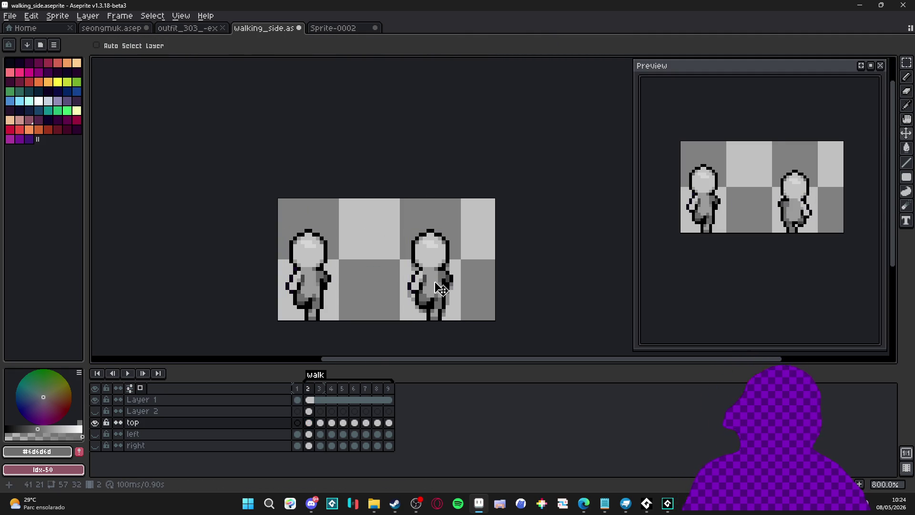
key("alt+Tab")
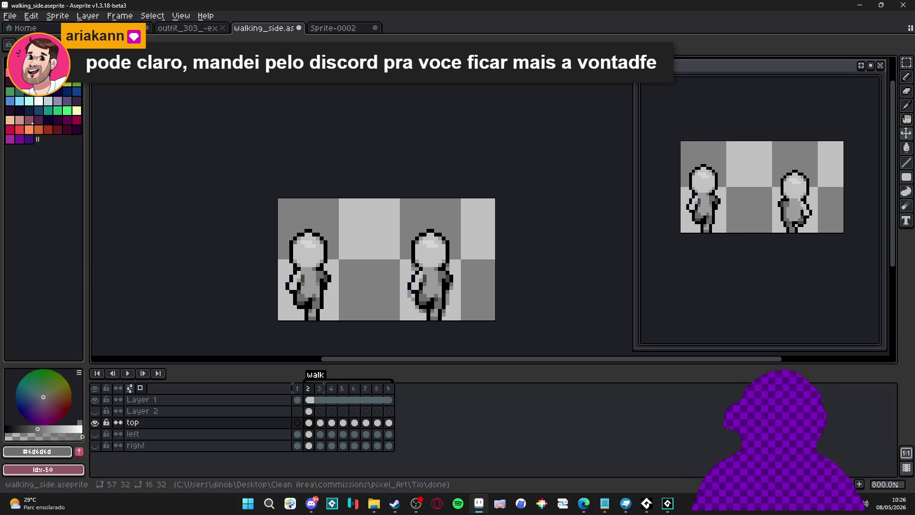
Sample the #595959 grey from the leg of the figure in frame 3.
left_click_drag(402, 269, 382, 251)
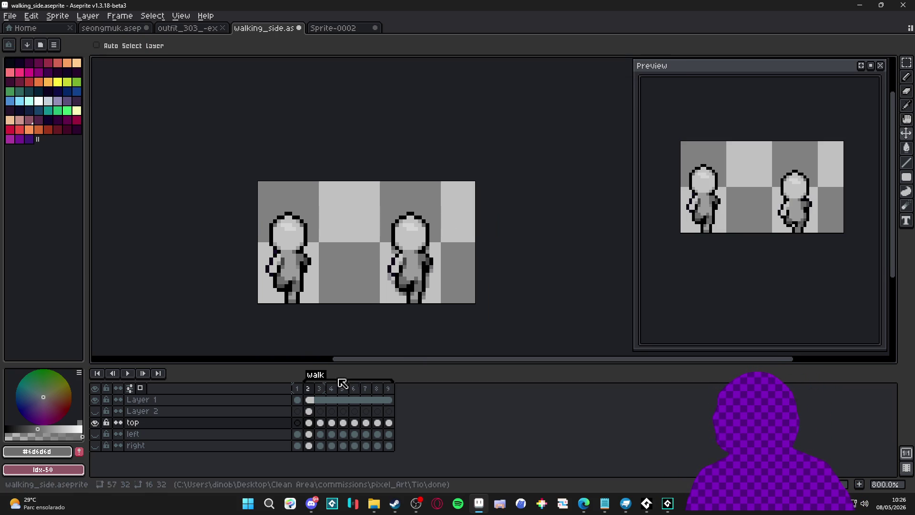
left_click(319, 389)
left_click(308, 390)
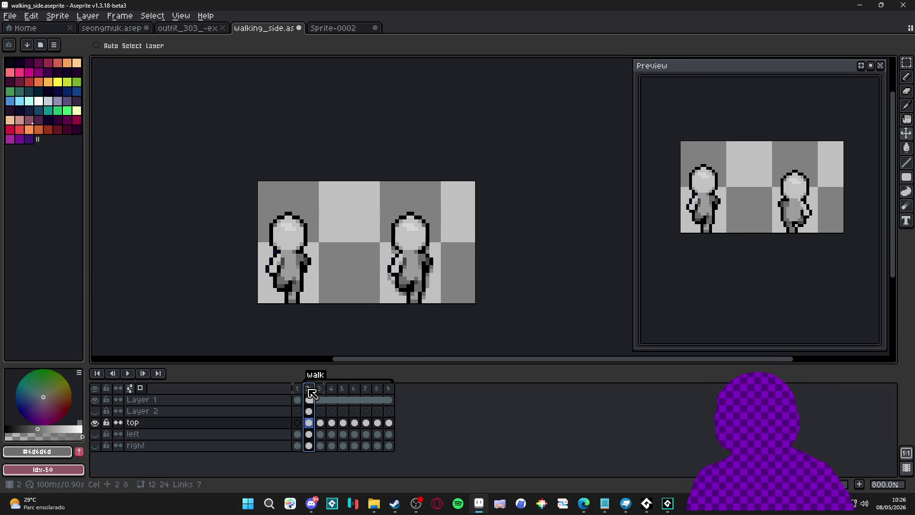
left_click(323, 390)
scroll(415, 292, "up", 1)
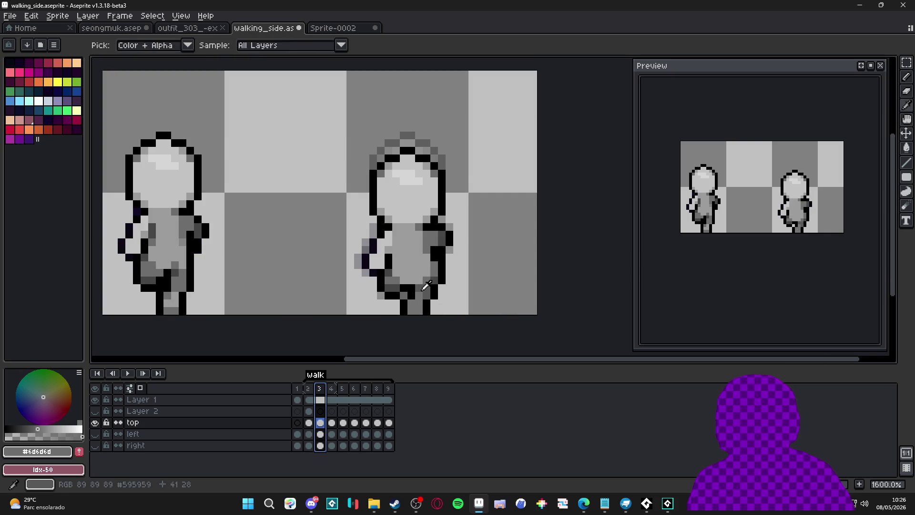
left_click(427, 296, "alt")
Return to frame 2 of the walk cycle, then switch over to Discord.
scroll(426, 297, "down", 1)
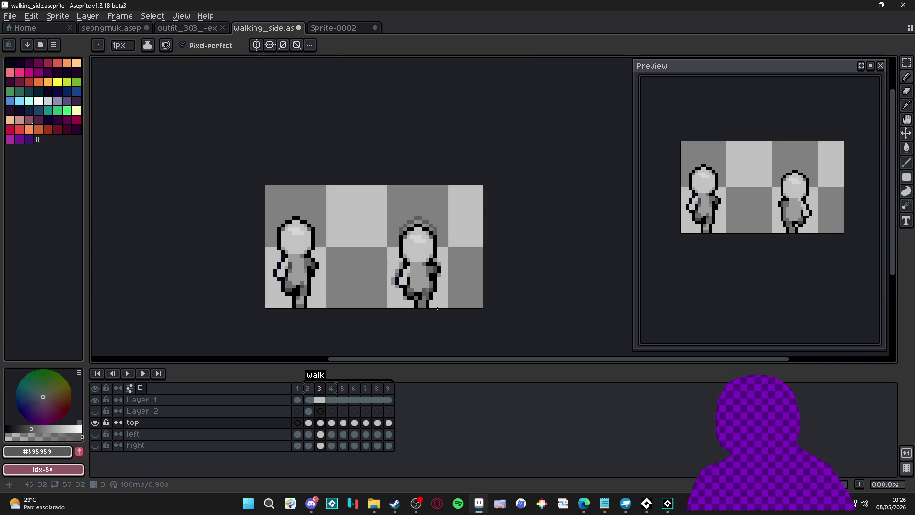
scroll(438, 309, "up", 1)
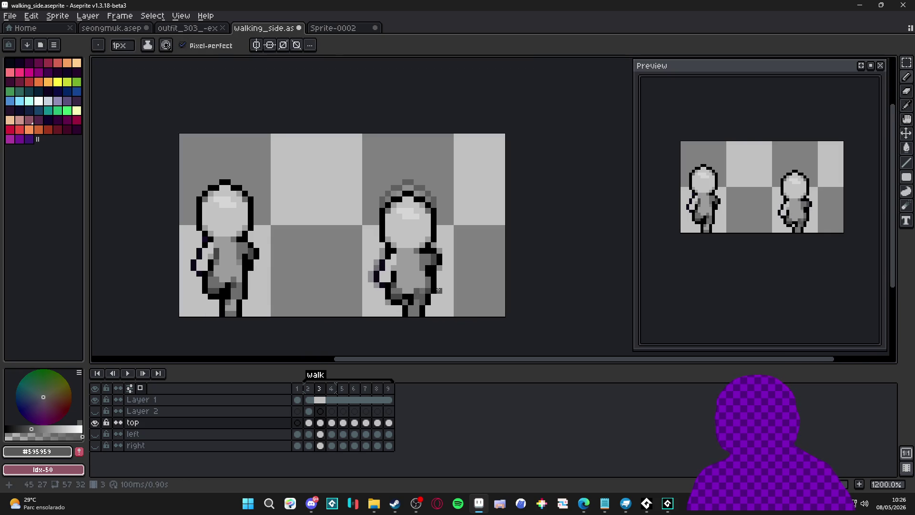
left_click(309, 388)
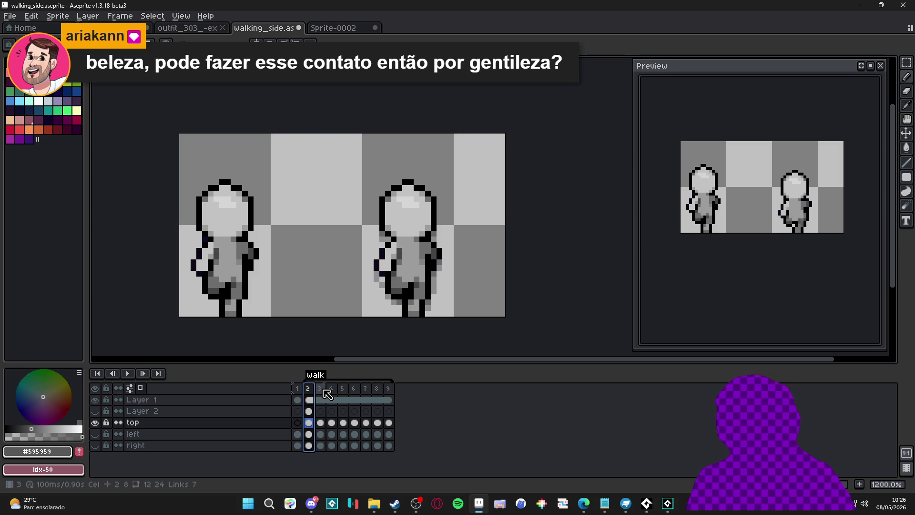
left_click(311, 503)
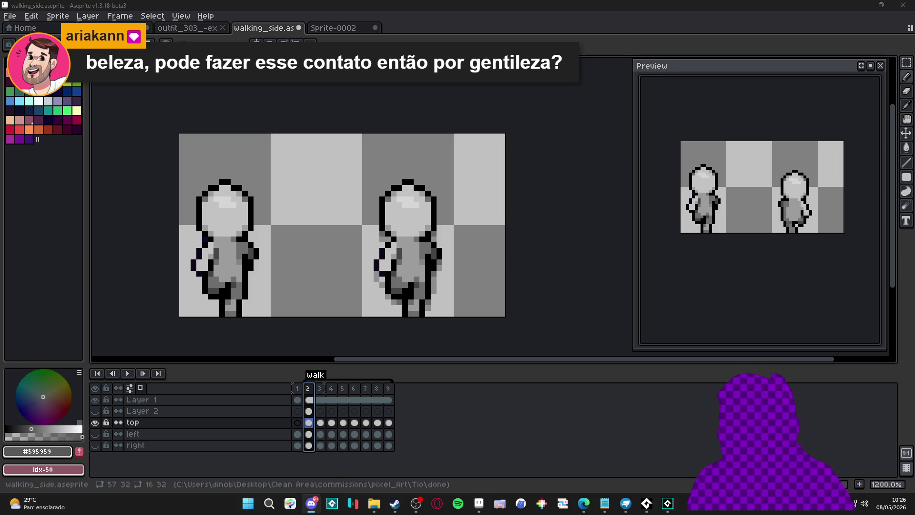
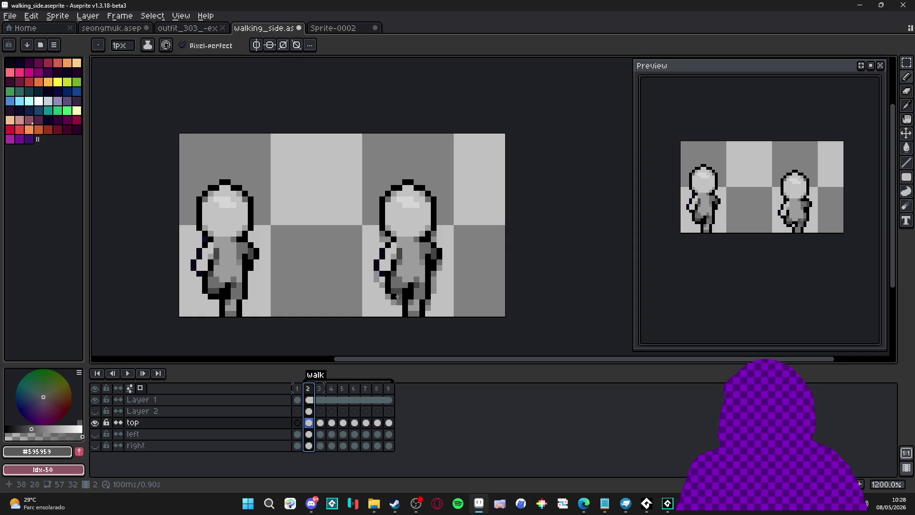
On frame 3, toggle the top, left and right layers to compare poses, leaving only top visible.
scroll(408, 286, "down", 3)
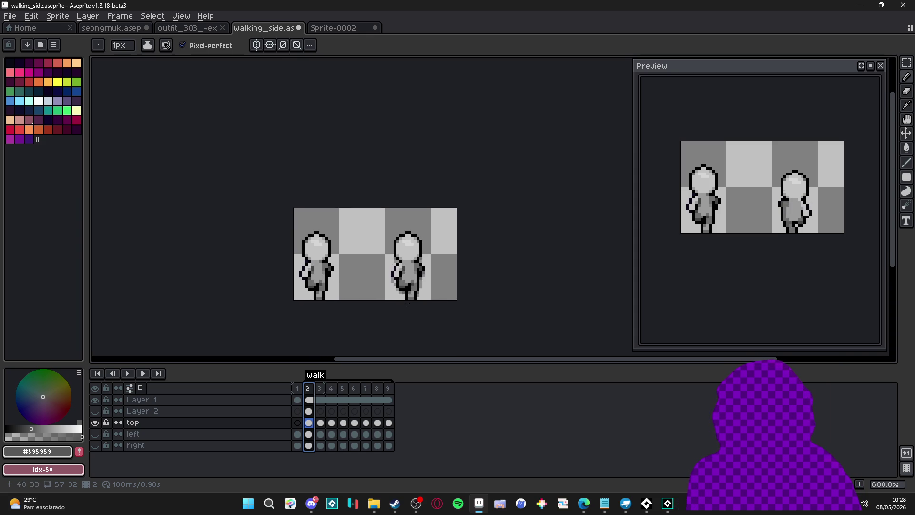
left_click(319, 389)
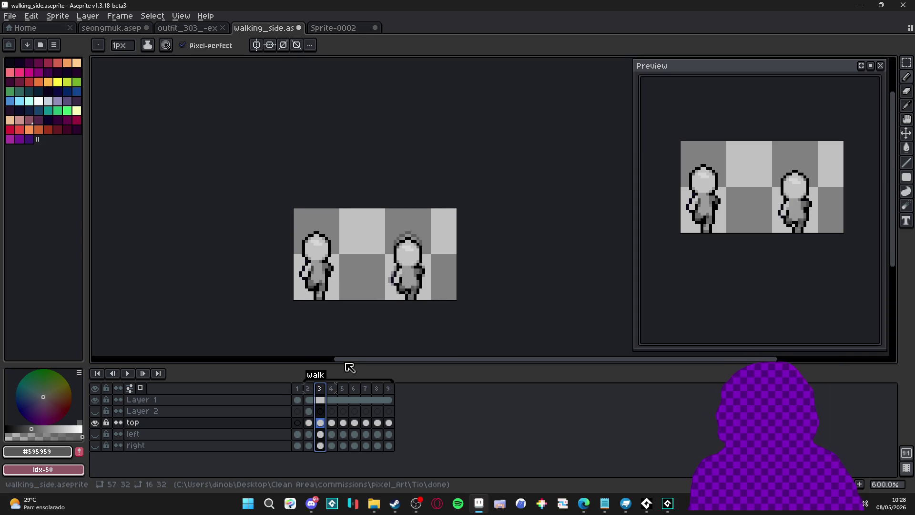
left_click(95, 422)
left_click(95, 434)
left_click(98, 433)
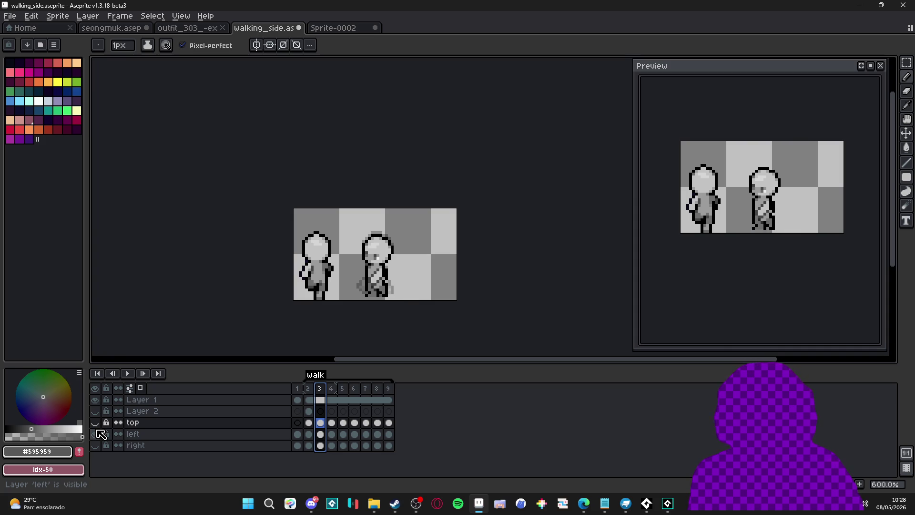
left_click(98, 433)
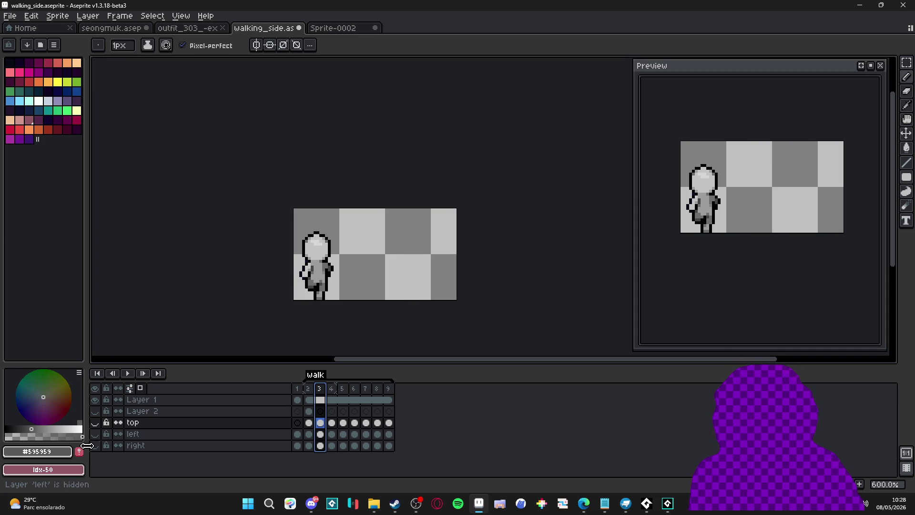
left_click(95, 445)
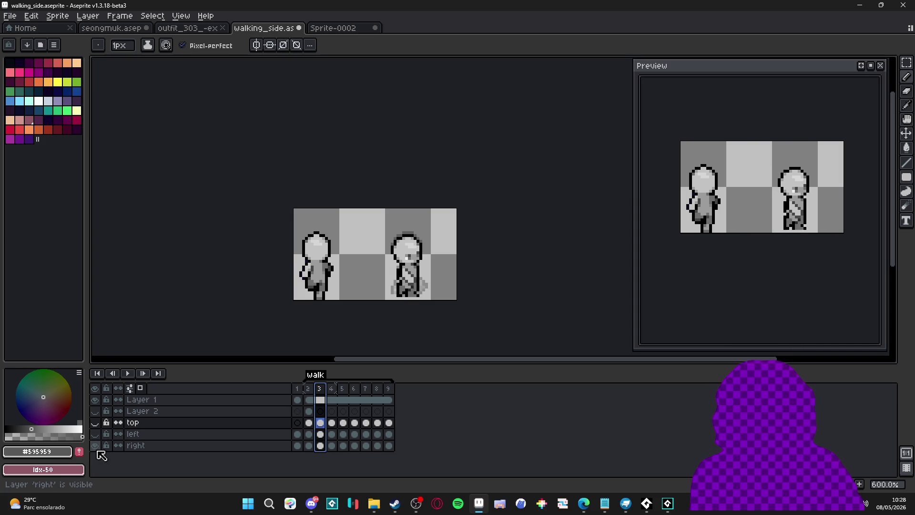
left_click(95, 445)
left_click(95, 422)
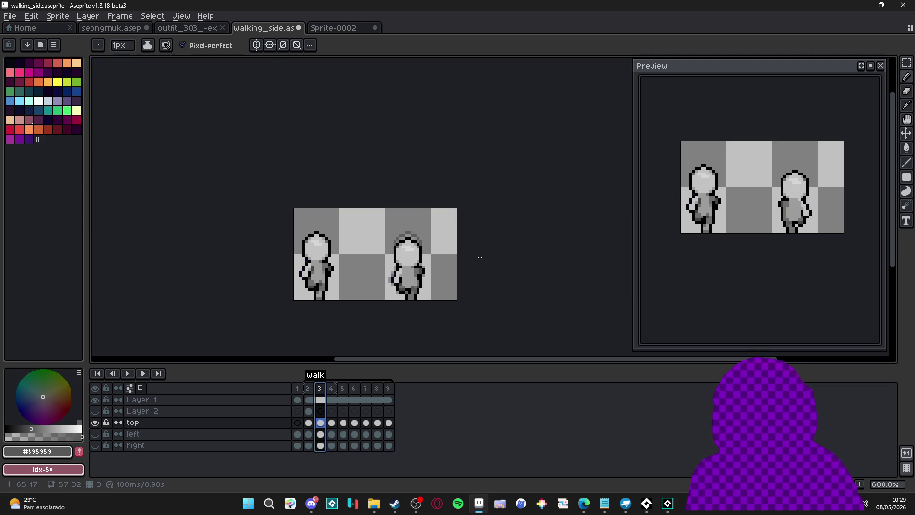
Marquee-select the 2×3 foot pixel block on frame 3, dismissing the accidental Canvas Size dialog.
scroll(418, 293, "up", 3)
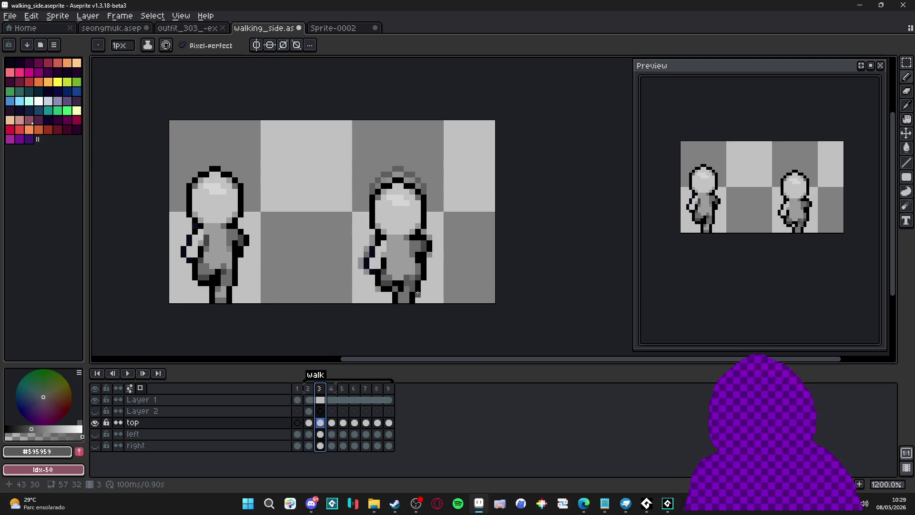
left_click(332, 389)
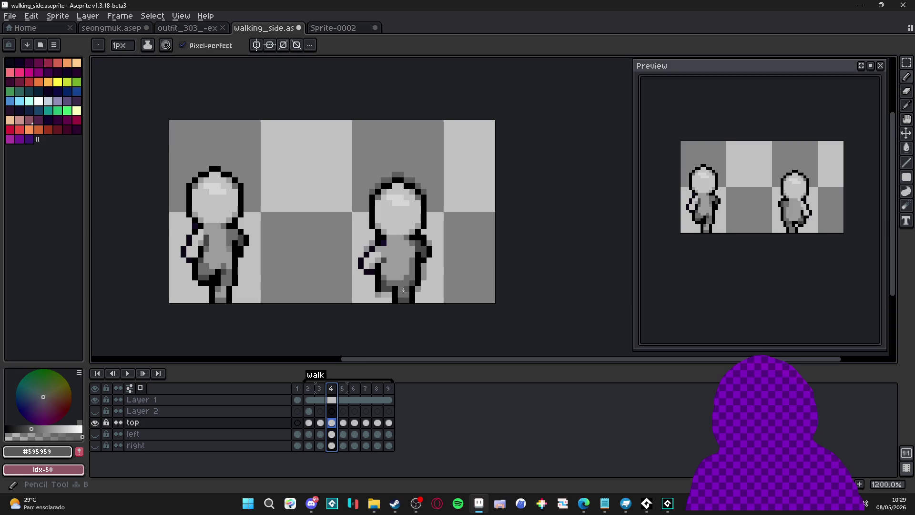
left_click(320, 389)
key("v")
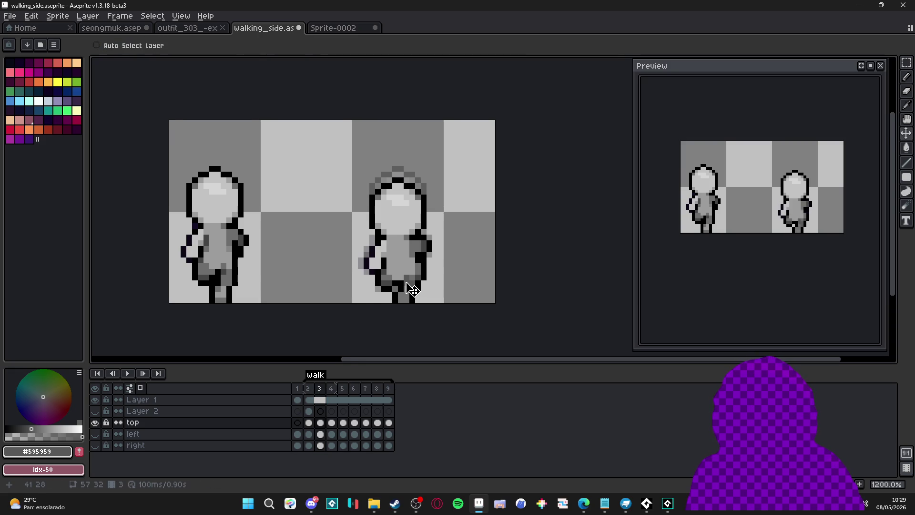
scroll(413, 290, "up", 1)
key("m")
left_click_drag(403, 272, 418, 294)
key("ctrl+alt+c")
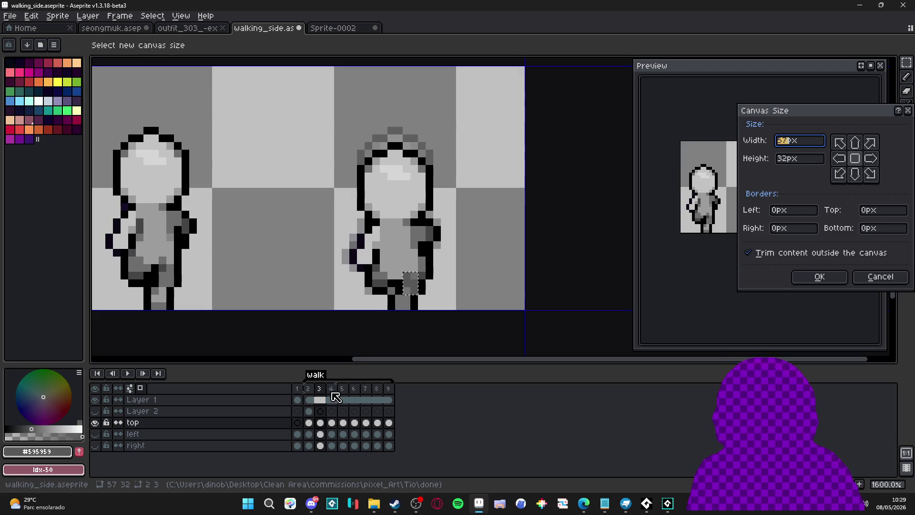
left_click(881, 277)
left_click(410, 282)
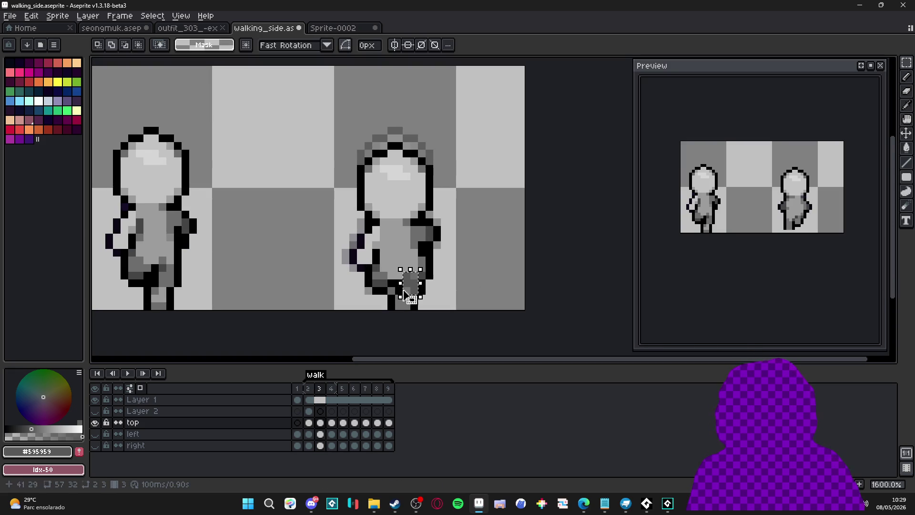
On frame 4, move the reselected foot pixels one pixel left and commit them.
left_click(332, 389)
key("ctrl+shift+d")
mouse_move(423, 304)
left_mouse_down()
mouse_move(414, 284)
mouse_move(408, 292)
left_mouse_up()
key("Right")
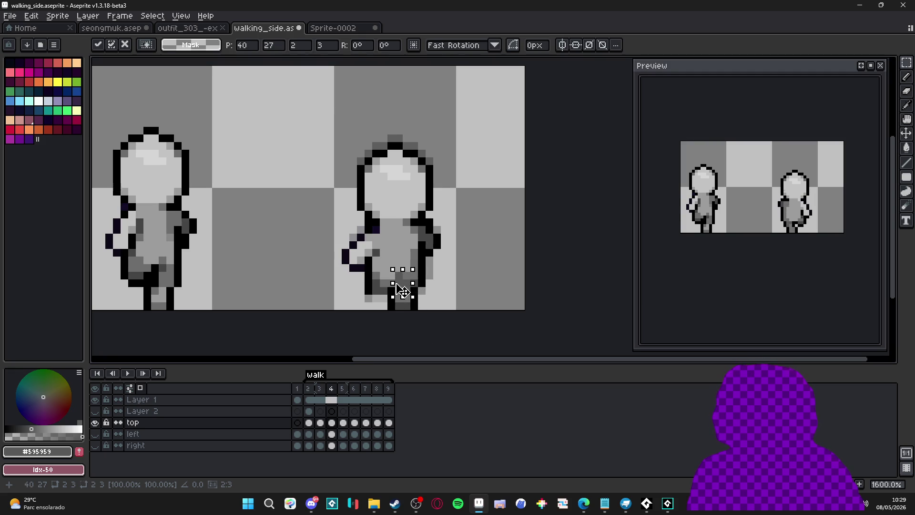
key("b")
key("x")
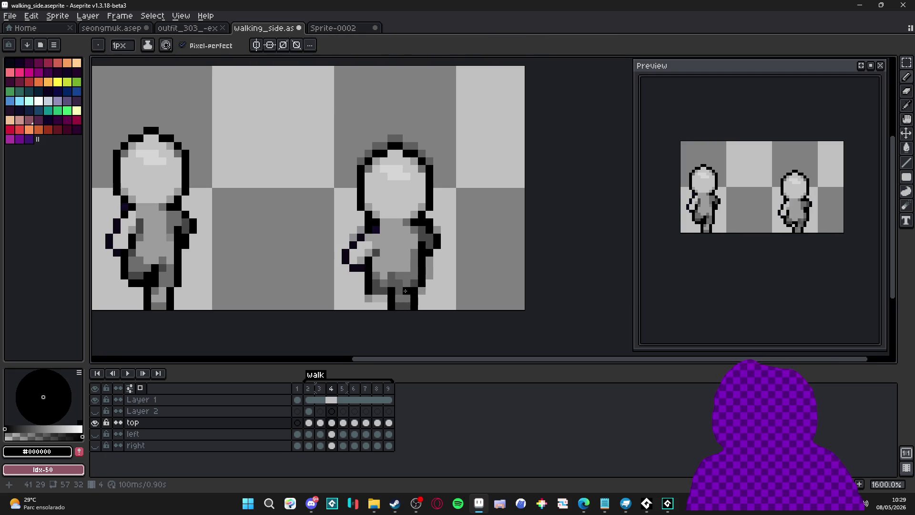
scroll(405, 291, "down", 3)
Flip between frames 3 and 4 to compare the two poses.
left_click(319, 389)
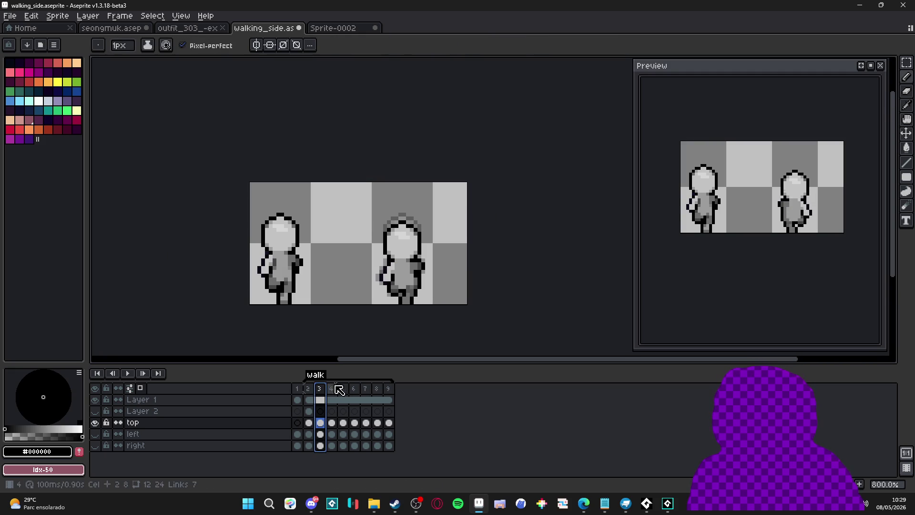
left_click(332, 387)
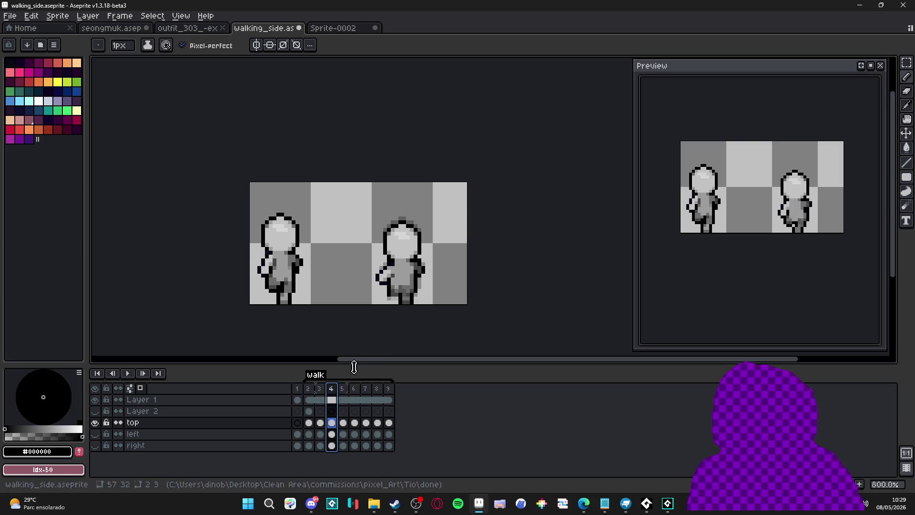
left_click(320, 388)
left_click(332, 389)
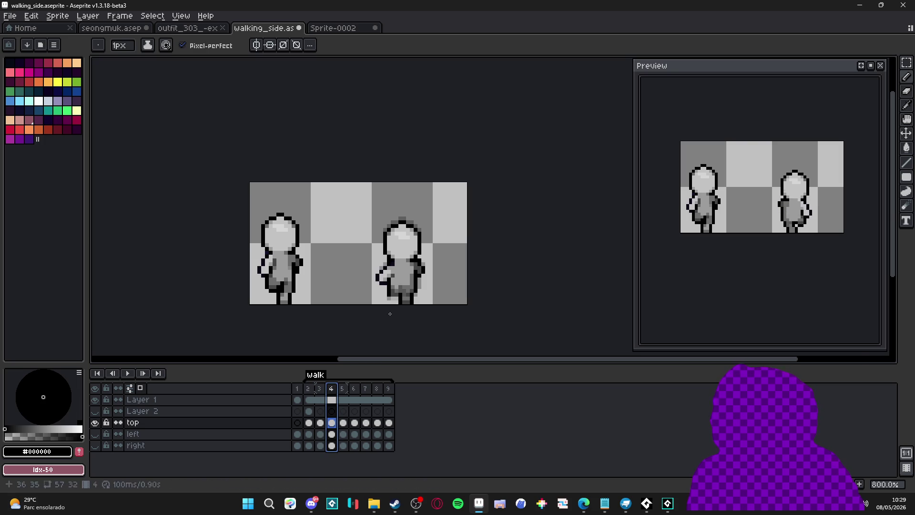
scroll(401, 291, "up", 3)
scroll(408, 310, "down", 4)
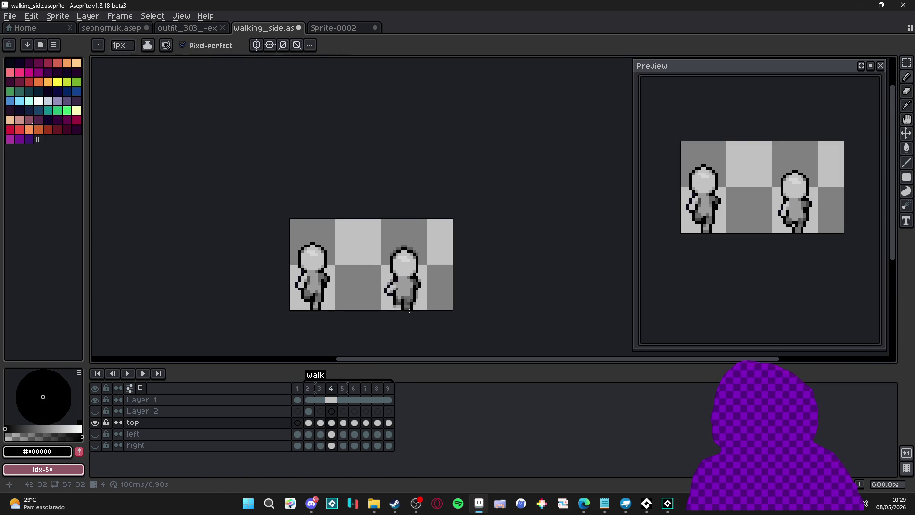
scroll(410, 313, "up", 4)
Eyedrop the dark grey #464646 from the sprite and recheck frames 3 and 4.
left_click(397, 286, "alt")
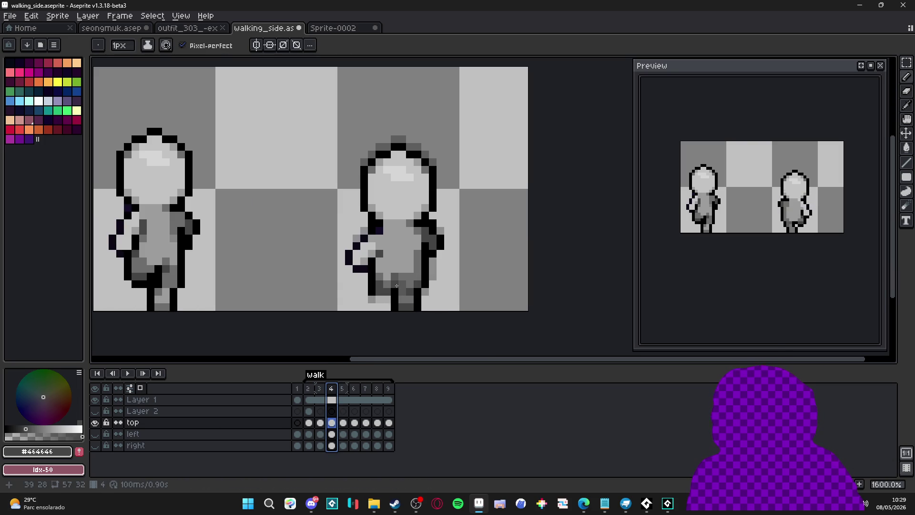
scroll(420, 302, "down", 3)
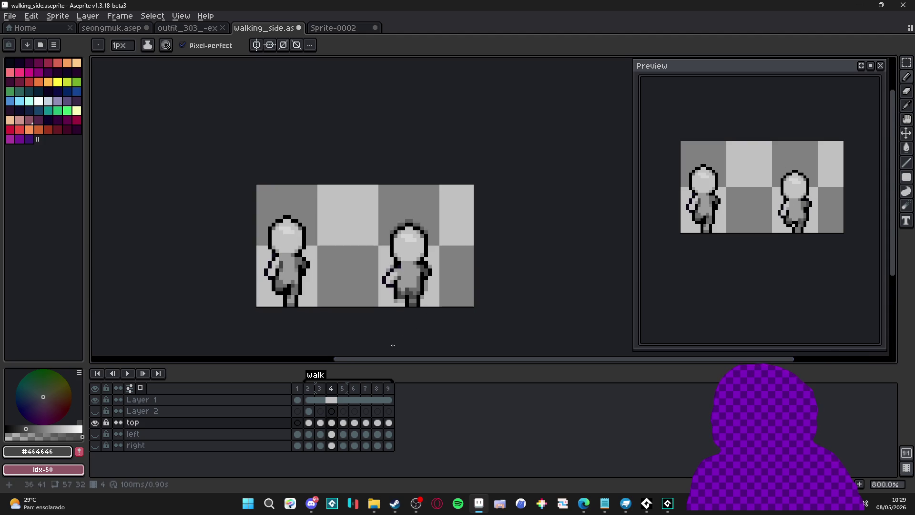
left_click(320, 389)
left_click(333, 390)
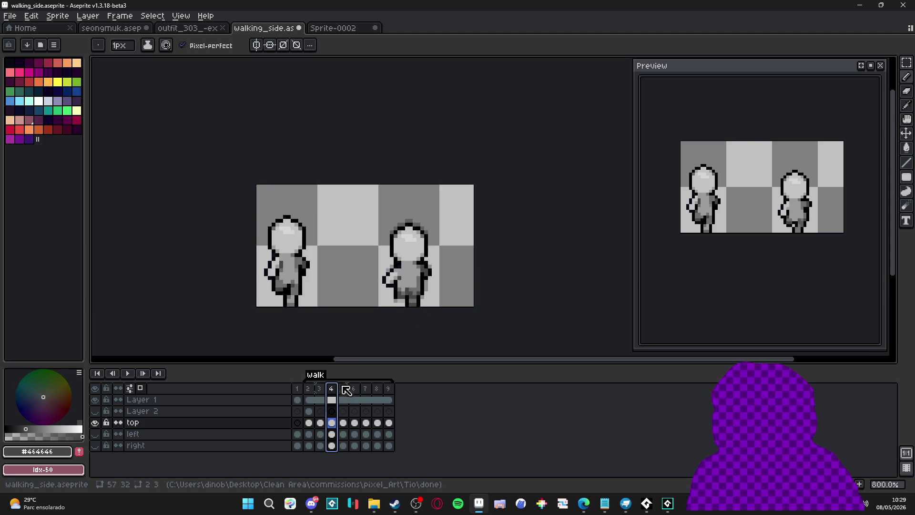
scroll(399, 308, "up", 2)
key("ctrl")
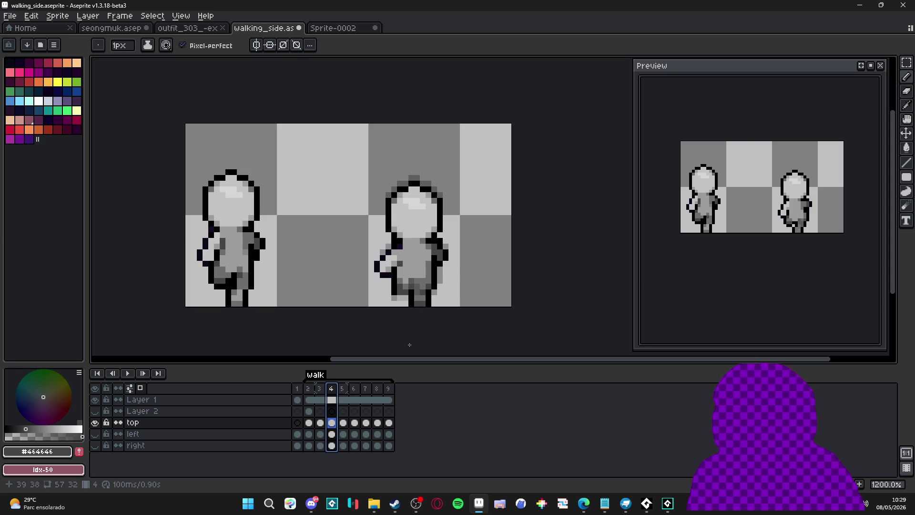
Step between frames 4 and 5 to see how the stride continues.
left_click(345, 389)
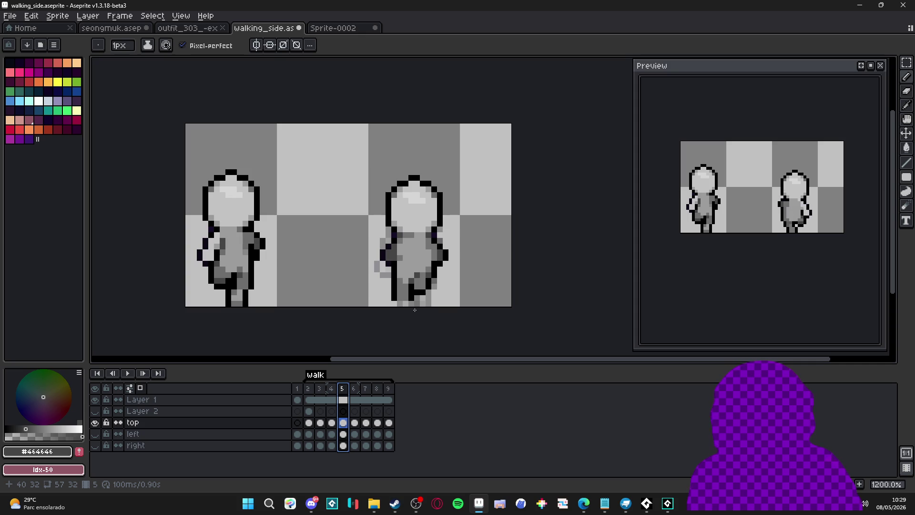
left_click(333, 390)
left_click(347, 390)
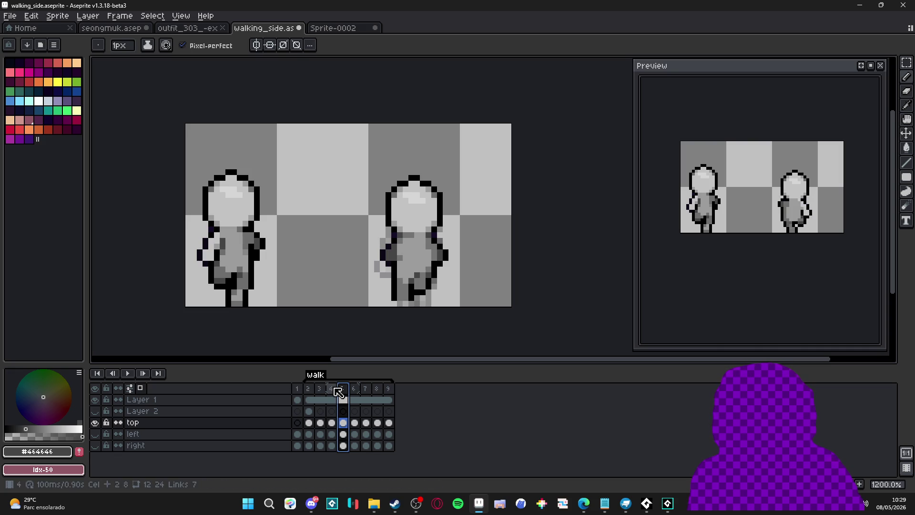
scroll(429, 269, "down", 1)
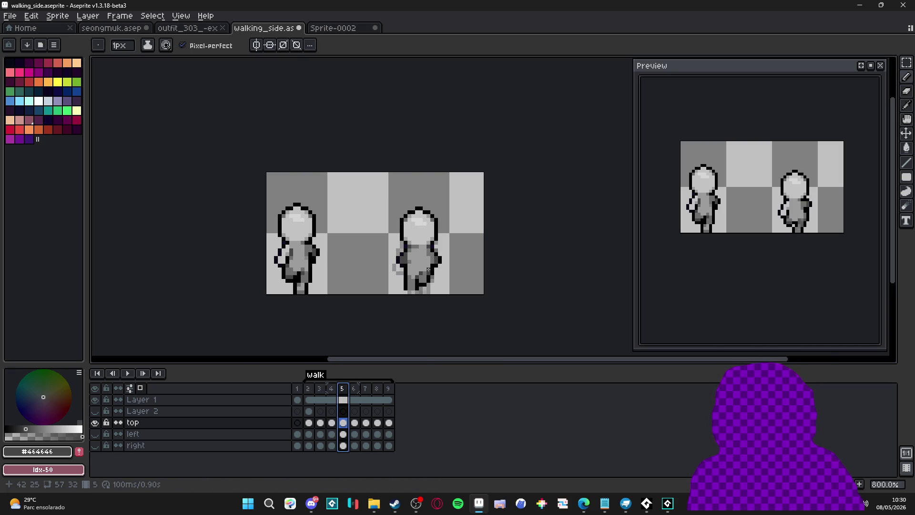
scroll(429, 270, "up", 1)
Return to frame 4 and briefly bring up and hide the AudioTitan music player.
left_click(332, 389)
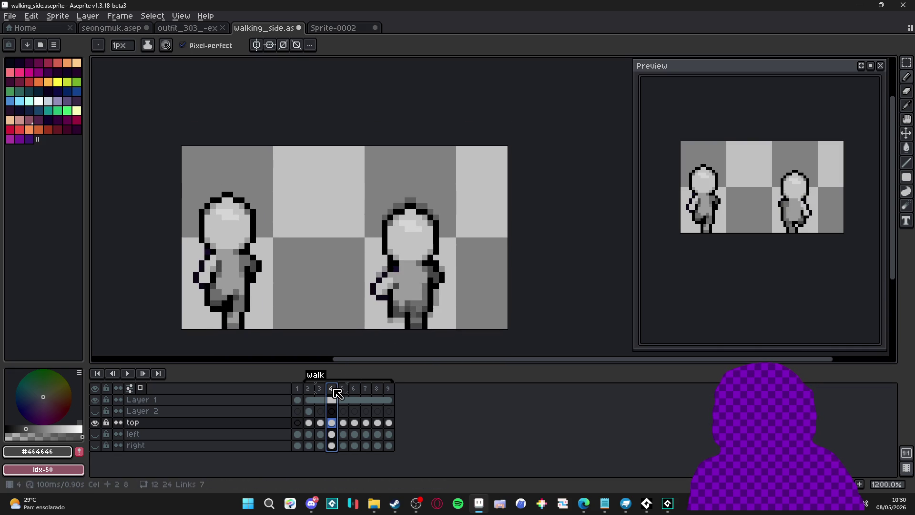
scroll(414, 314, "up", 1)
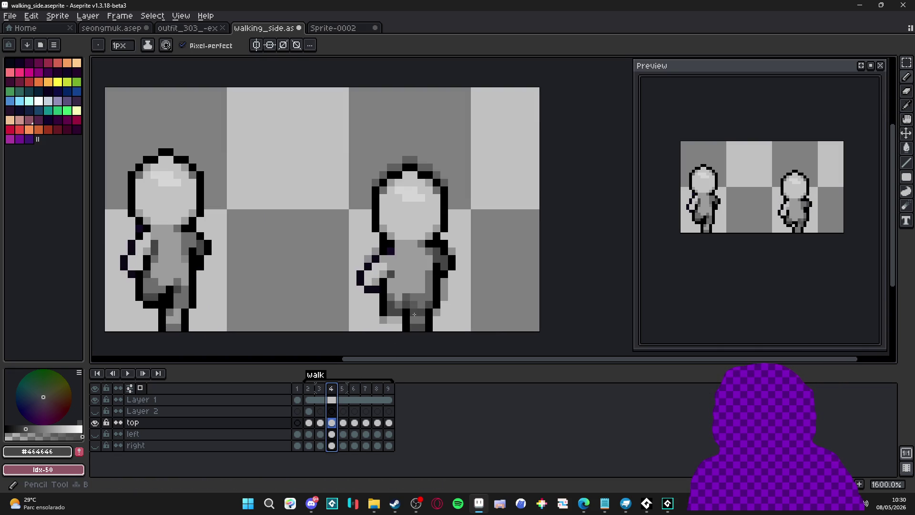
scroll(415, 315, "down", 2)
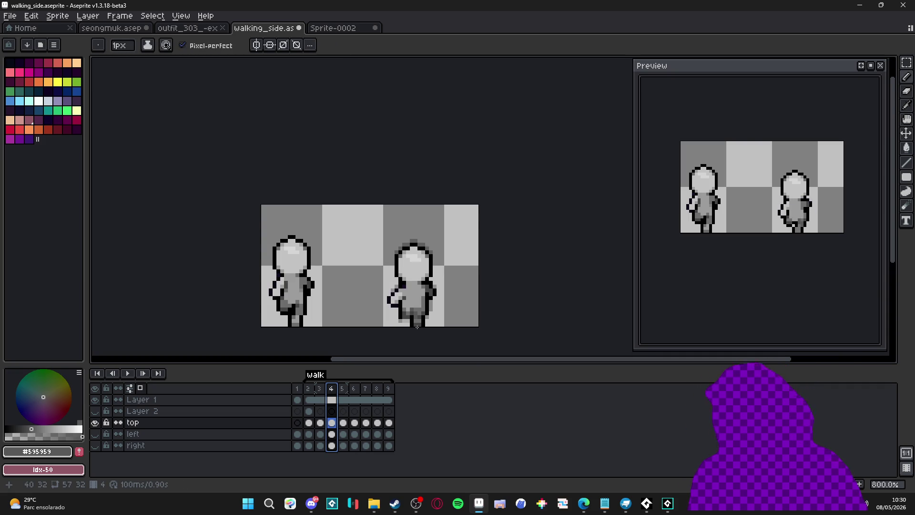
left_click(645, 503)
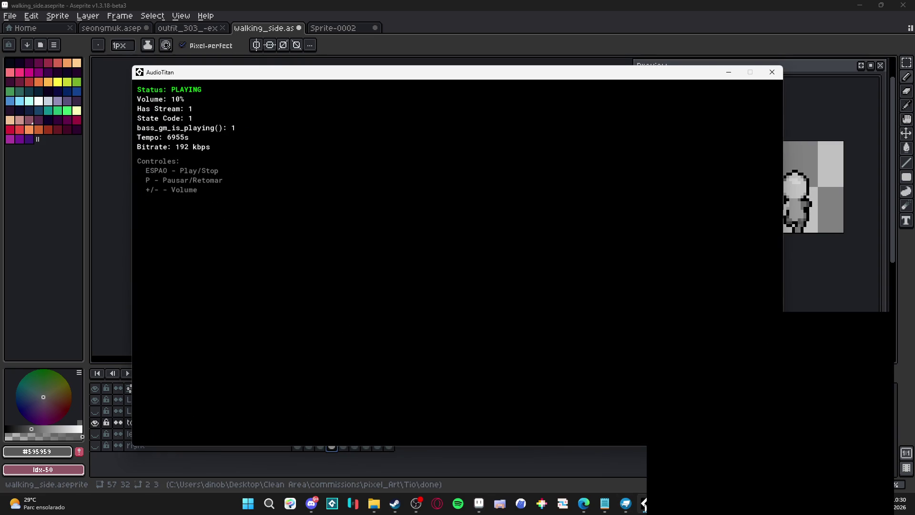
left_click(487, 313)
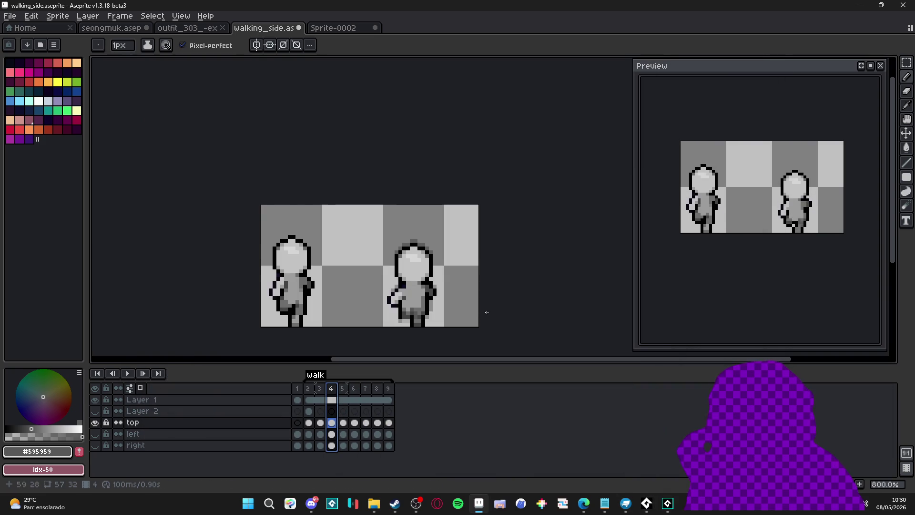
Compare frames 4 and 5 and sample the greys #464646 and #737373 from the figure.
left_click(348, 387)
left_click(333, 392)
left_click(347, 388)
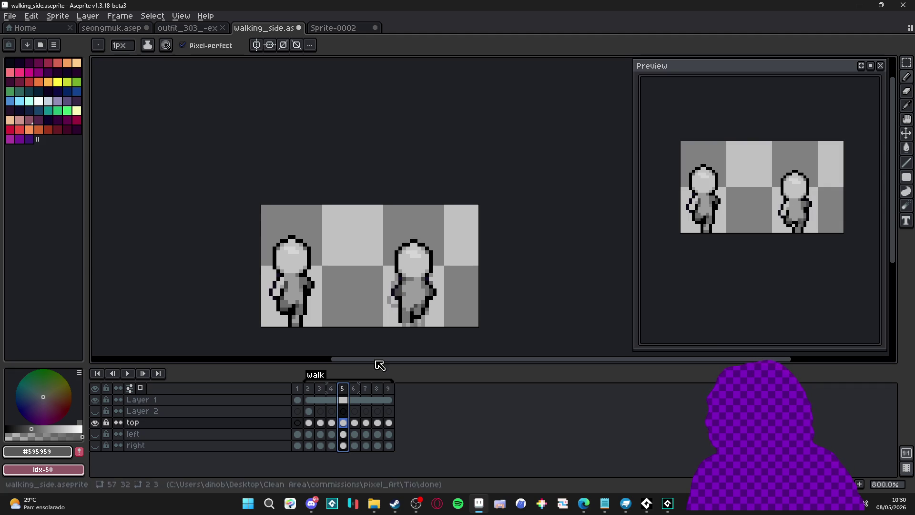
scroll(413, 316, "up", 3)
left_click(411, 314, "alt")
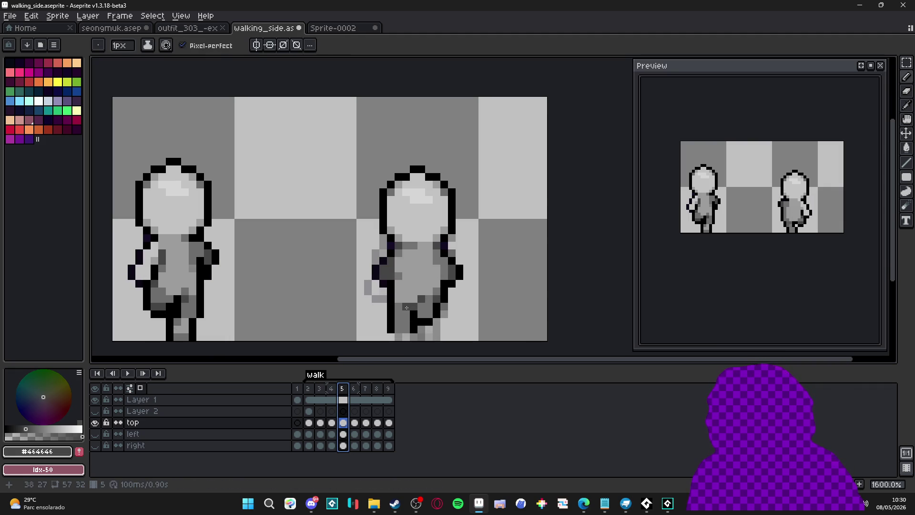
scroll(410, 312, "down", 4)
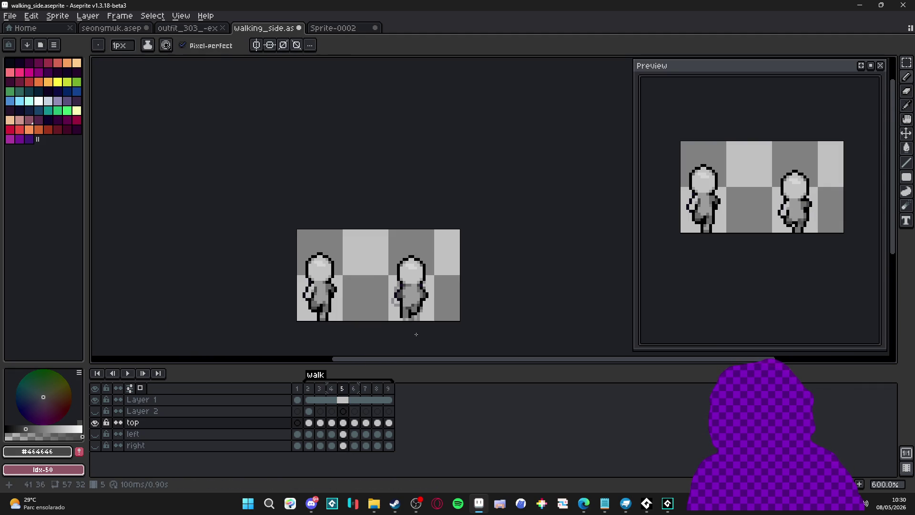
scroll(419, 309, "up", 2)
left_click(414, 311, "alt")
scroll(425, 324, "down", 2)
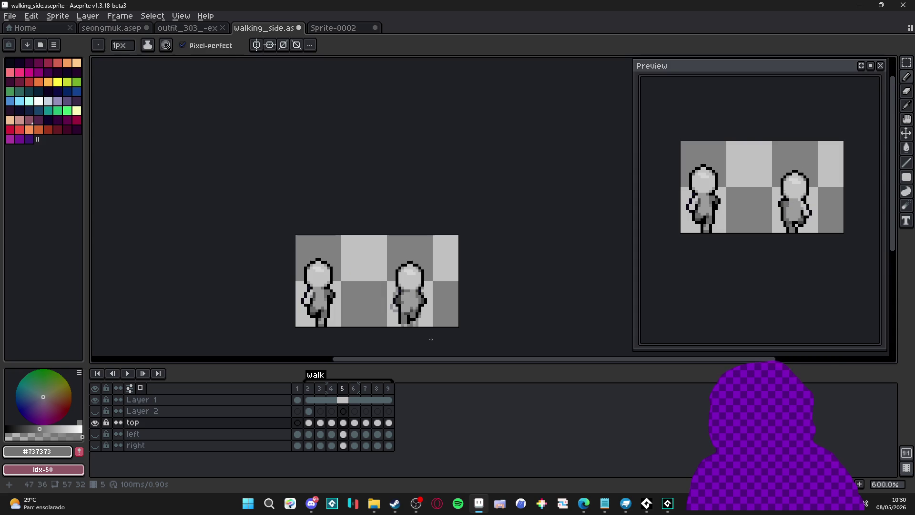
Step through frames 5 and 6 and back to frame 4.
left_click(331, 388)
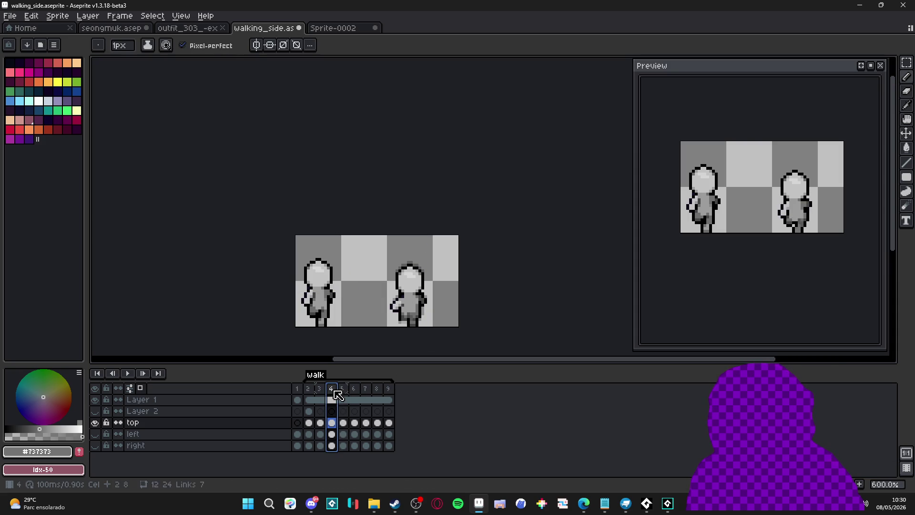
left_click(343, 390)
left_click(355, 388)
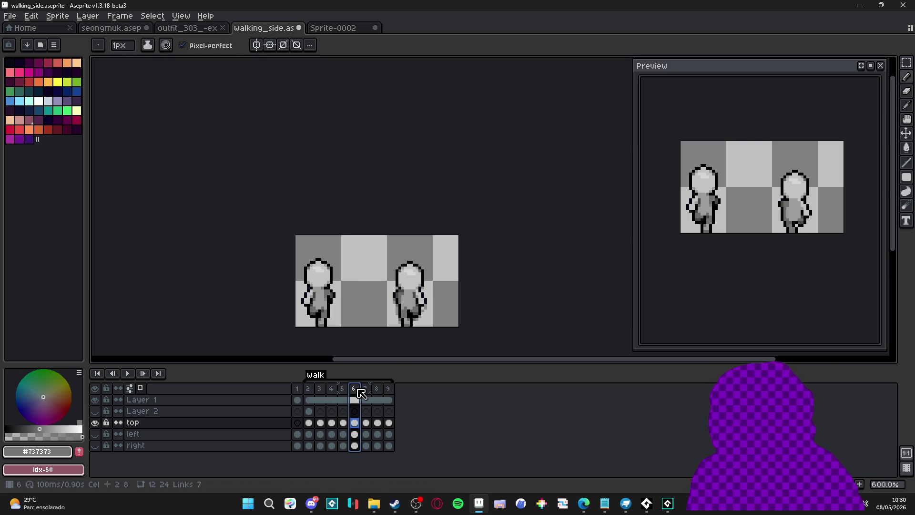
left_click(344, 390)
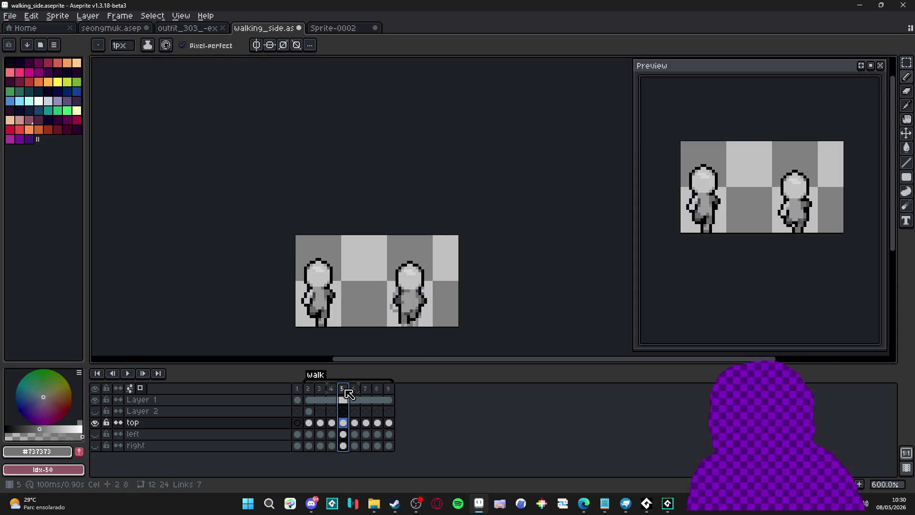
left_click(335, 392)
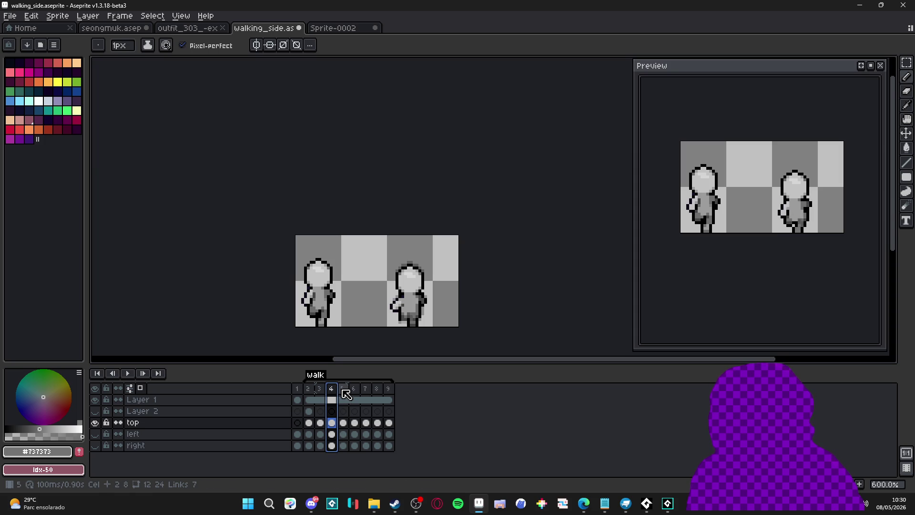
On frame 4, sample greys #6d6d6d and #464646, then undo the last pencil stroke.
scroll(416, 314, "up", 3)
left_click(417, 311, "alt")
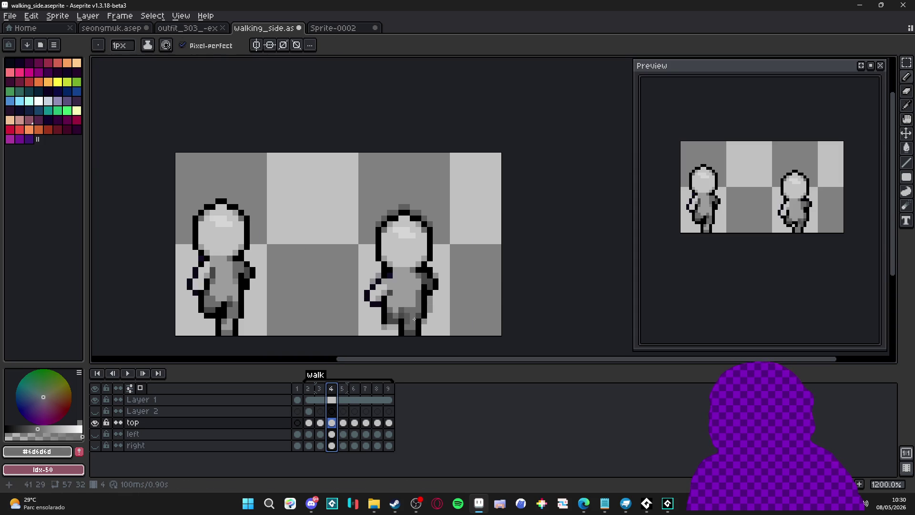
left_click(419, 309, "alt")
left_click(418, 298)
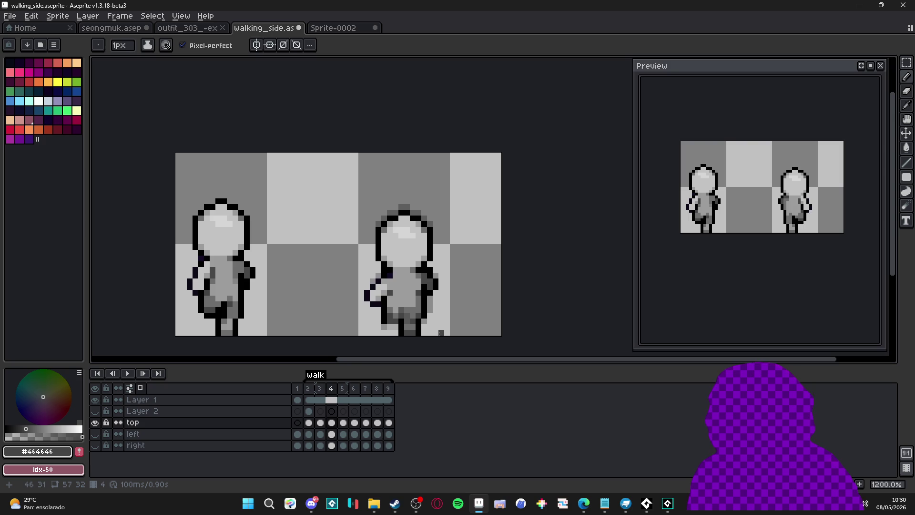
scroll(440, 333, "down", 3)
scroll(424, 318, "up", 1)
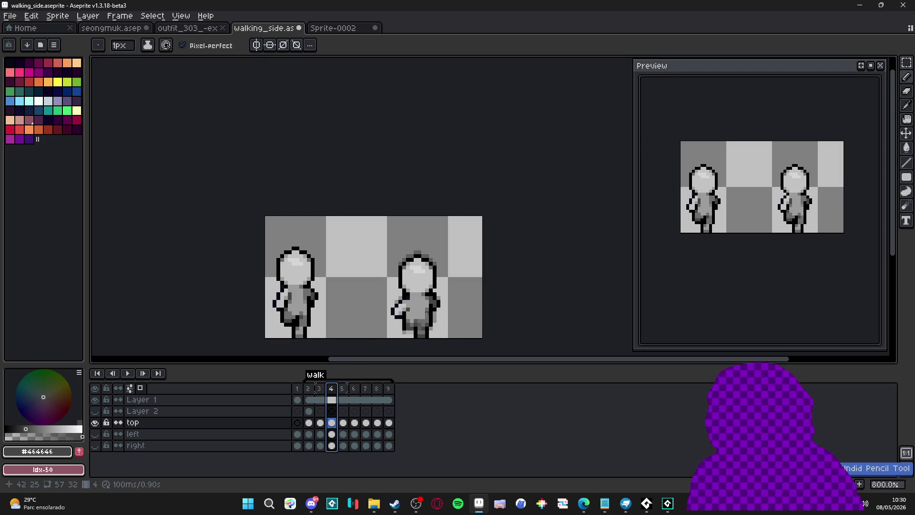
key("Left")
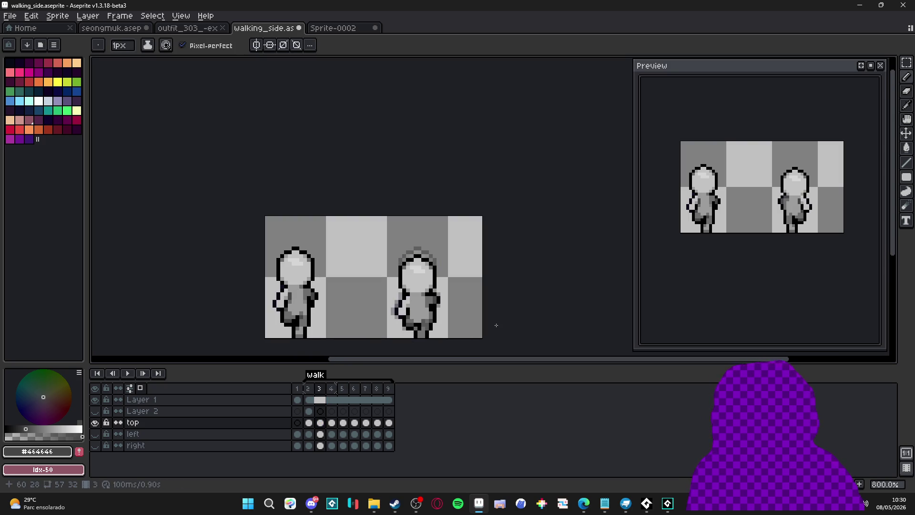
key("Right")
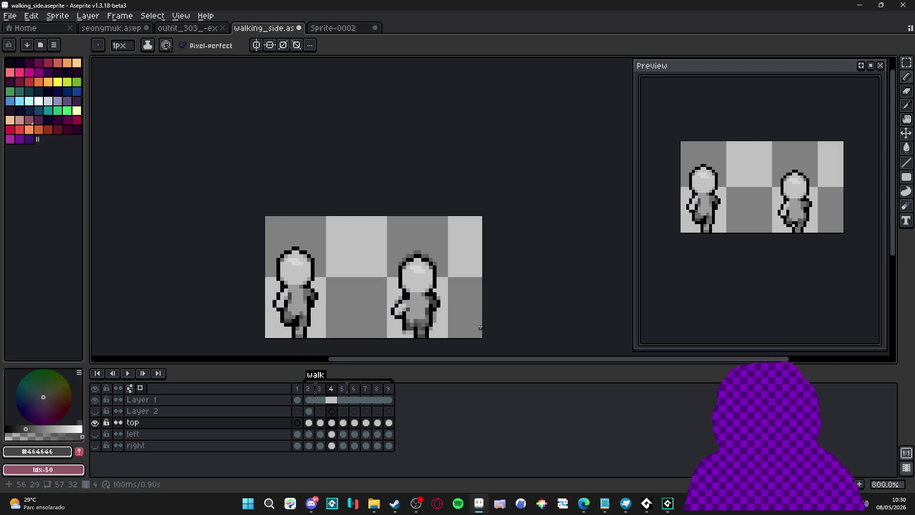
key("ctrl+z")
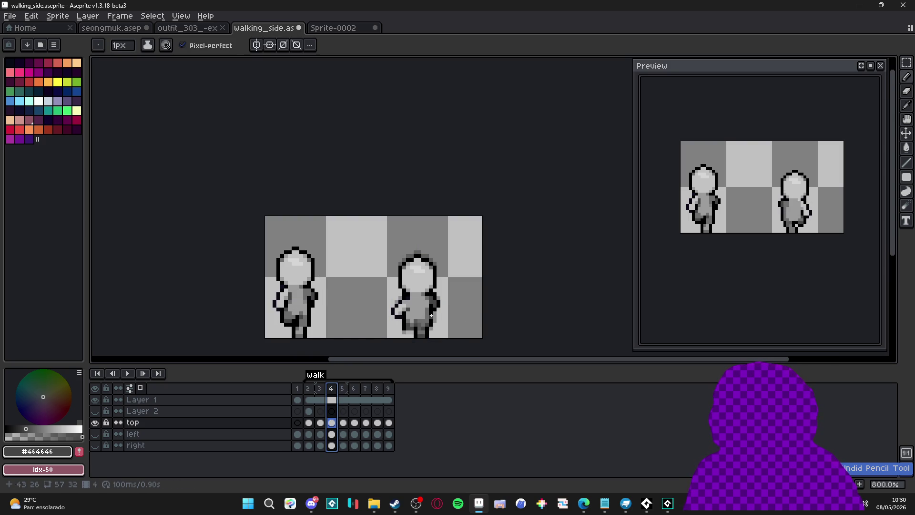
Sample the body grey #6d6d6d and recheck frame 4 against frame 3.
scroll(433, 316, "up", 2)
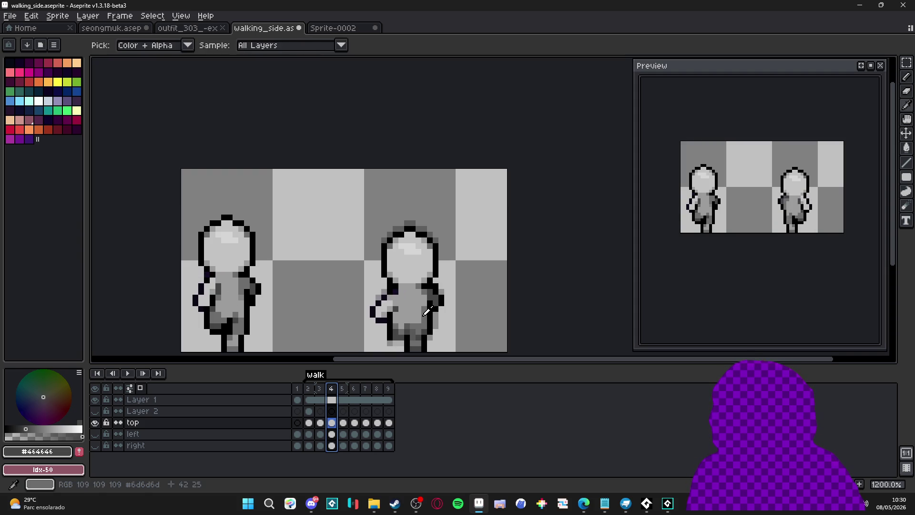
left_click(423, 317, "alt")
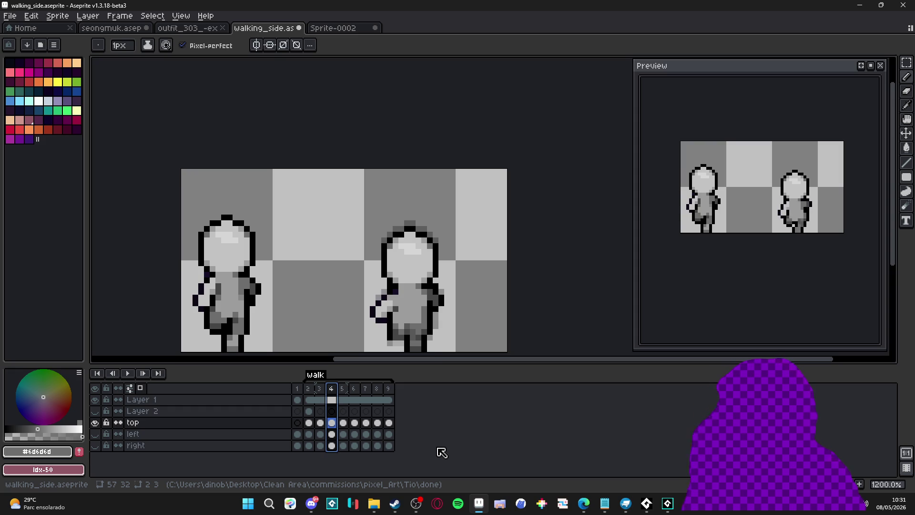
left_click(416, 503)
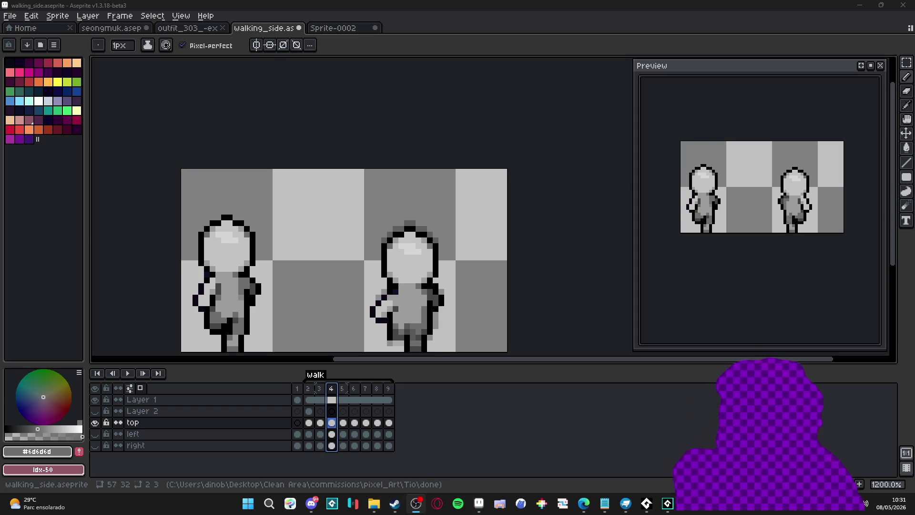
key("alt+Tab")
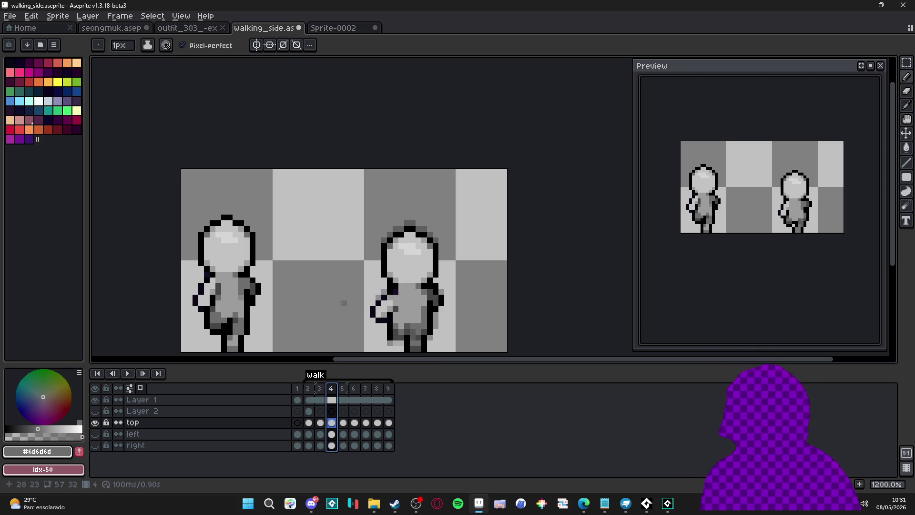
left_click_drag(386, 314, 376, 275)
key("Left")
key("Right")
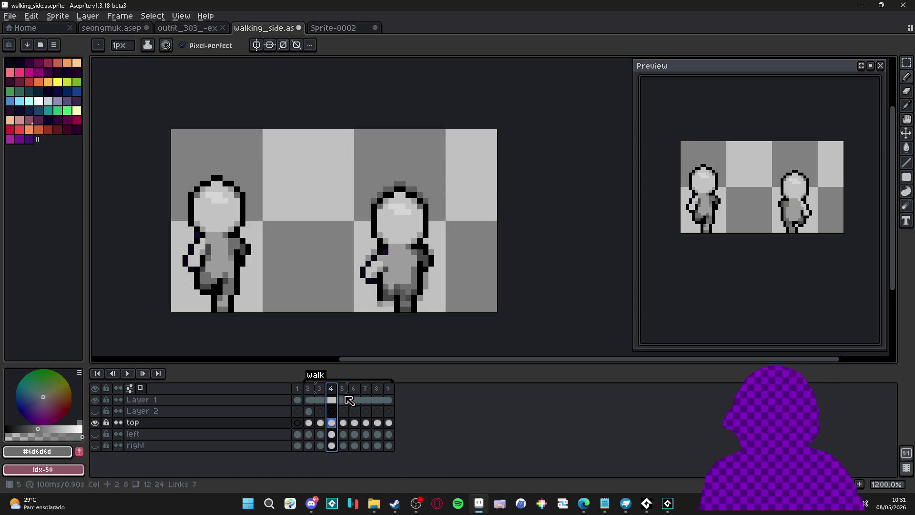
Flip between frames 3, 4 and 5 to compare the stride.
left_click(320, 389)
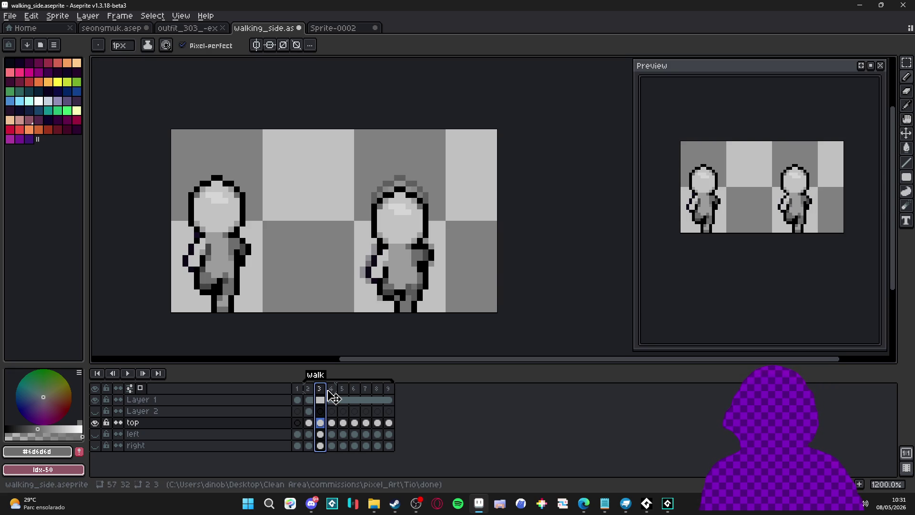
left_click(337, 390)
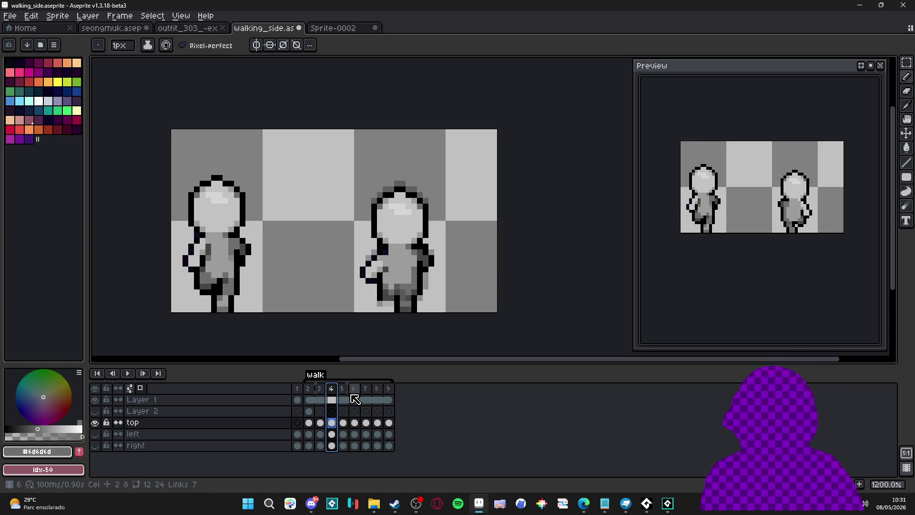
left_click(320, 399)
left_click(333, 394)
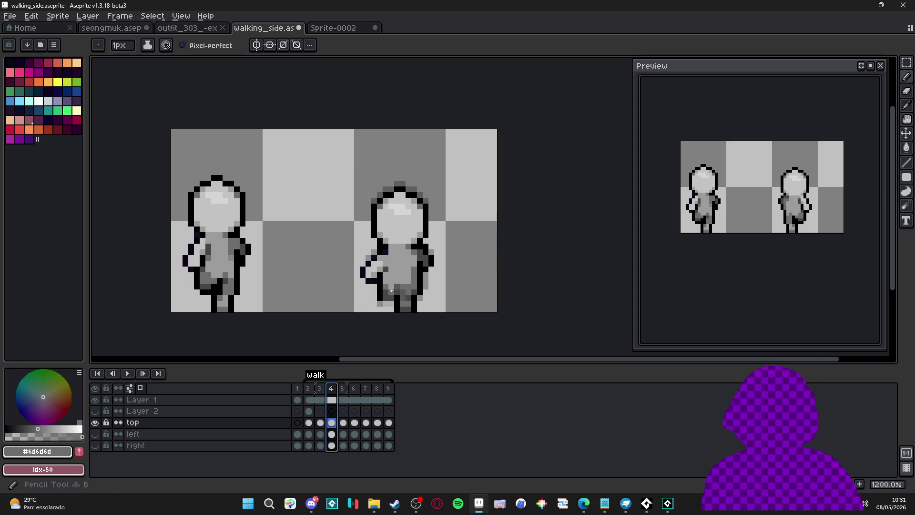
left_click(343, 389)
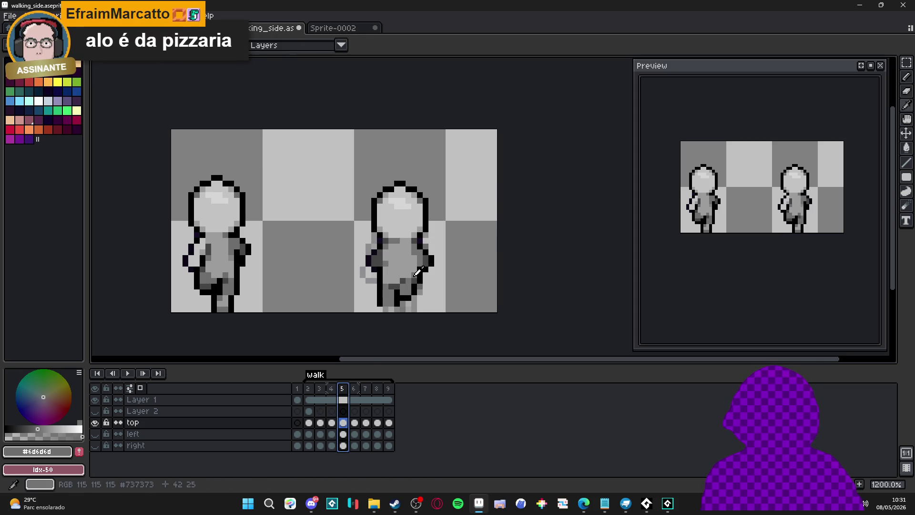
key("Left")
key("Left")
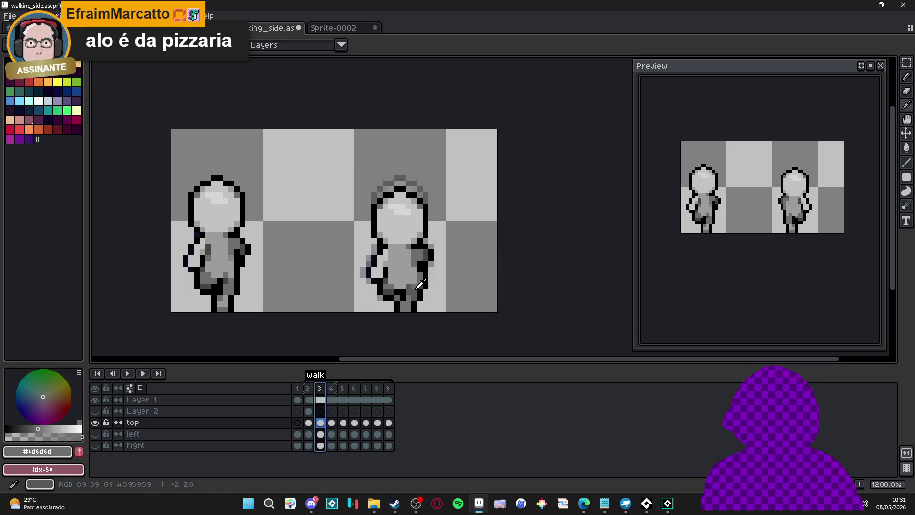
left_click(333, 389)
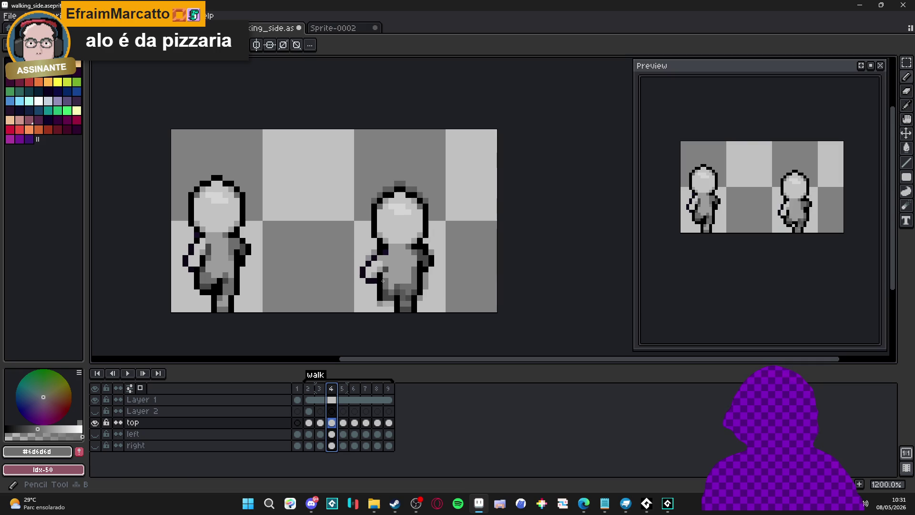
Sample the light grey #9c9c9c from the second figure on frame 4.
left_click(385, 274)
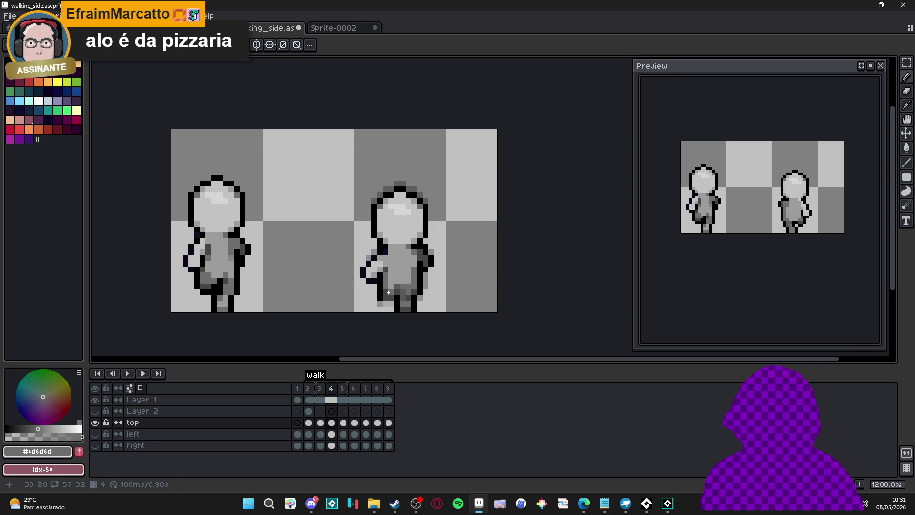
left_click(386, 285, "alt")
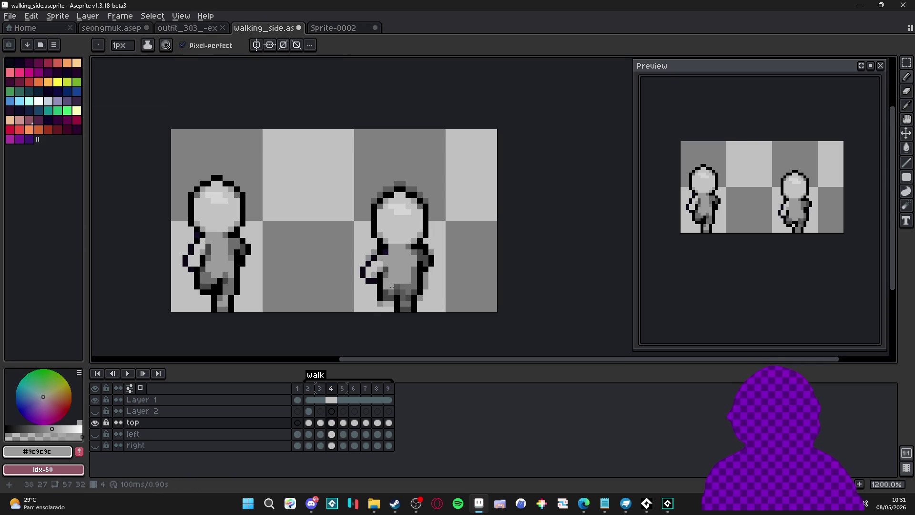
scroll(415, 298, "down", 3)
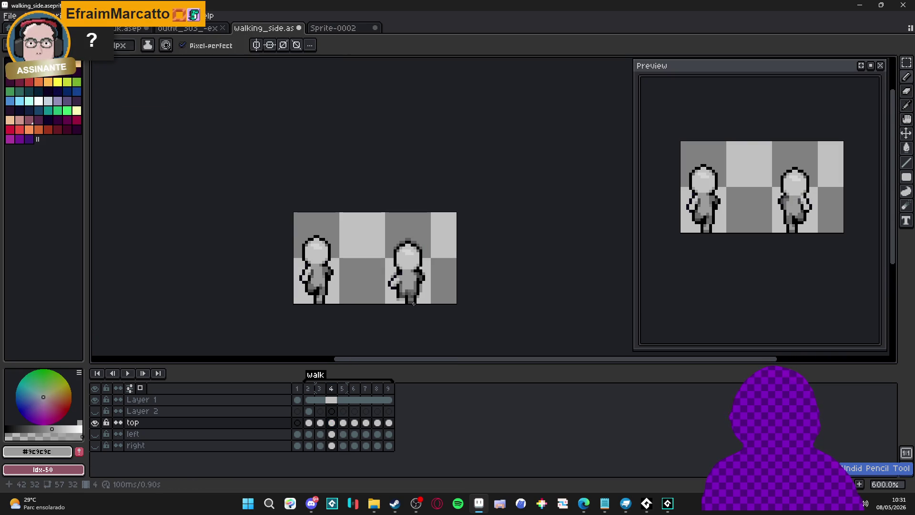
key("ctrl")
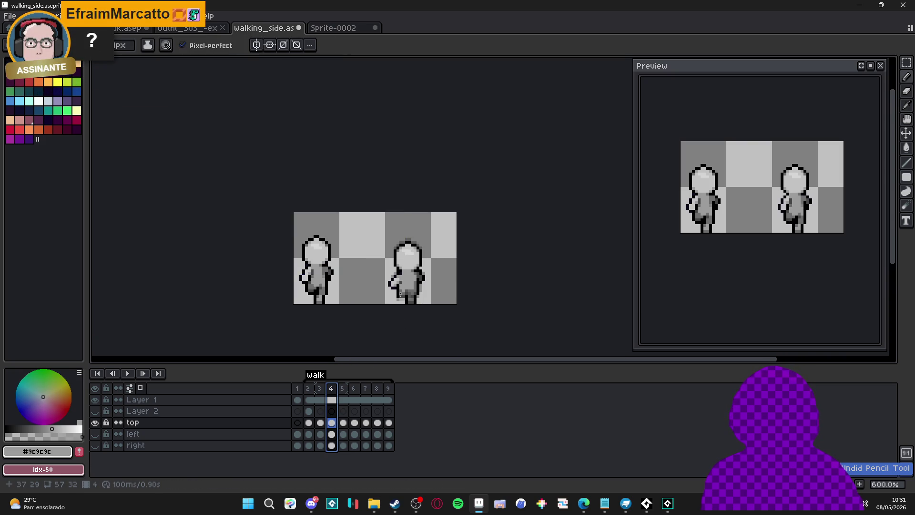
scroll(402, 295, "up", 4)
left_click(399, 278, "alt")
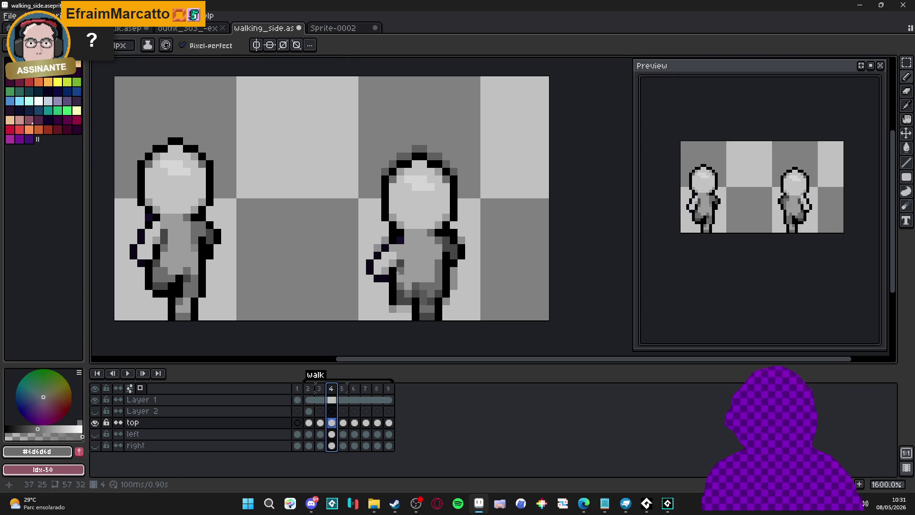
left_click(401, 267, "alt")
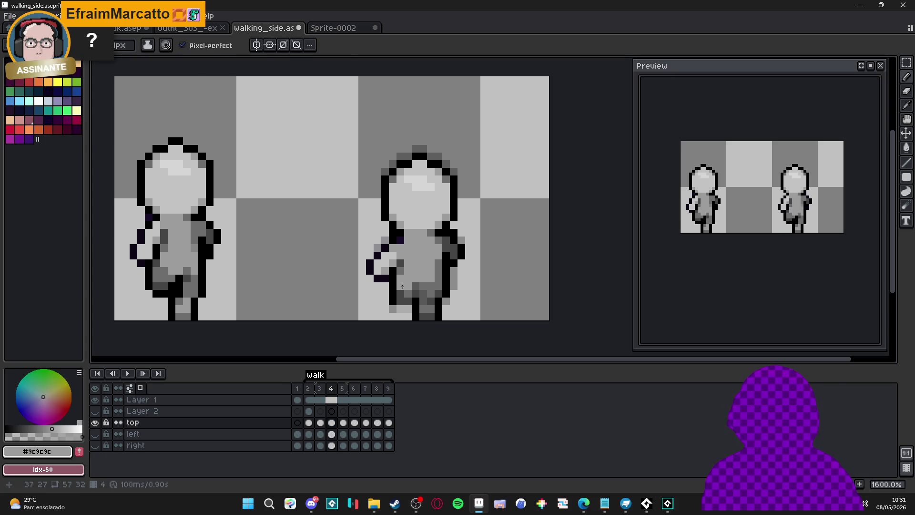
scroll(405, 279, "down", 1)
scroll(411, 287, "up", 1)
Step to frame 5, pan the canvas, then go back to frame 2.
left_click(320, 389)
left_click(334, 389)
left_click(343, 390)
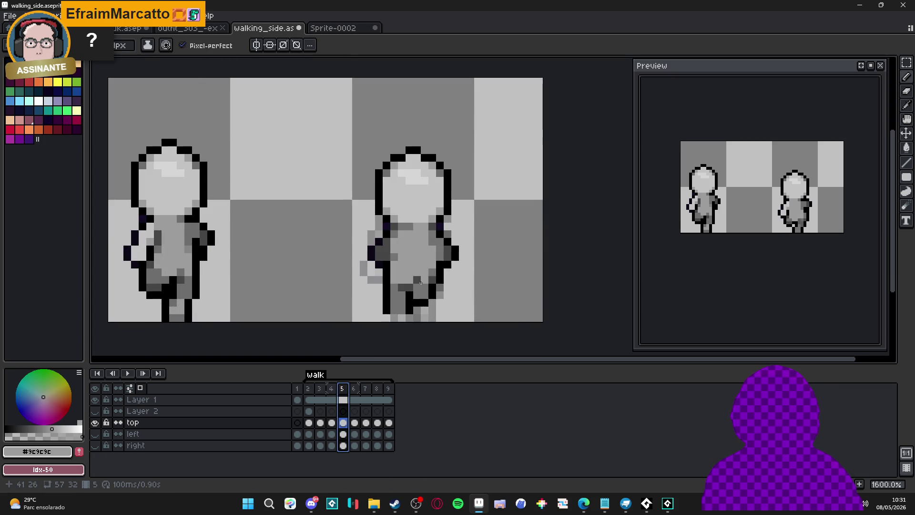
scroll(414, 308, "down", 1)
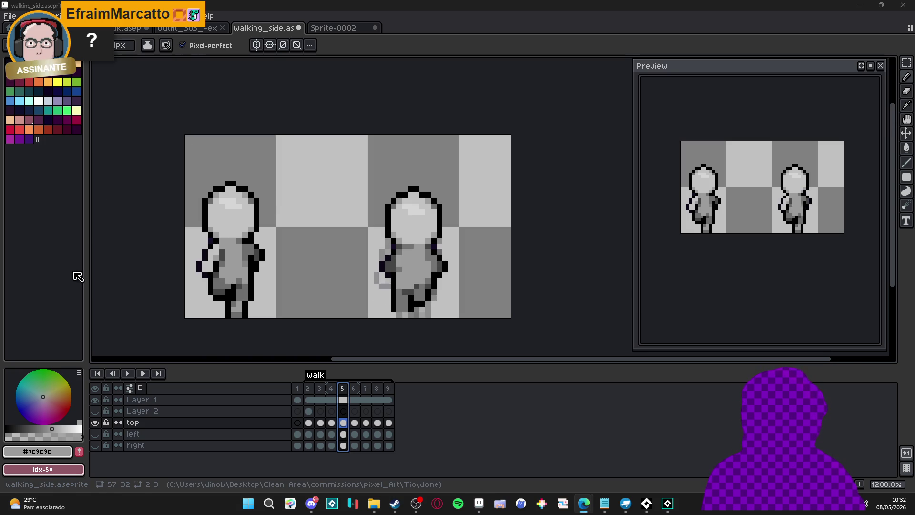
left_click_drag(364, 267, 376, 252)
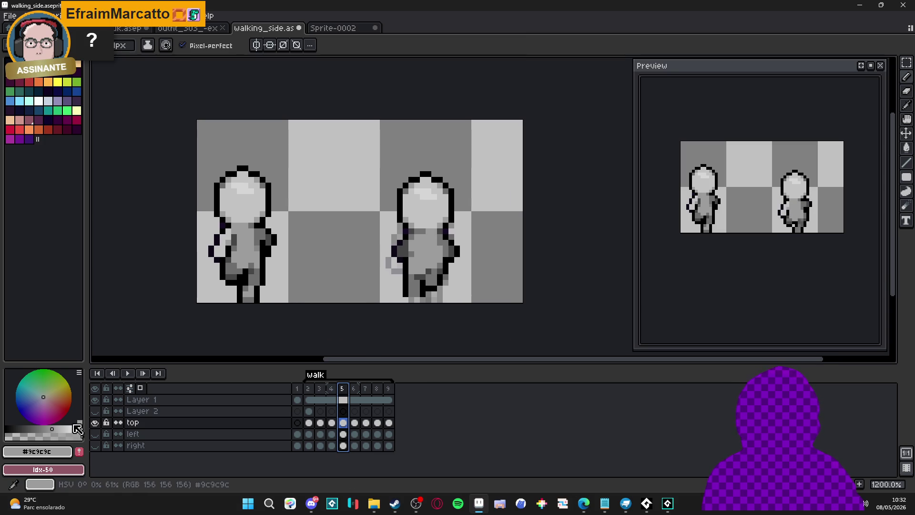
left_click_drag(362, 255, 360, 255)
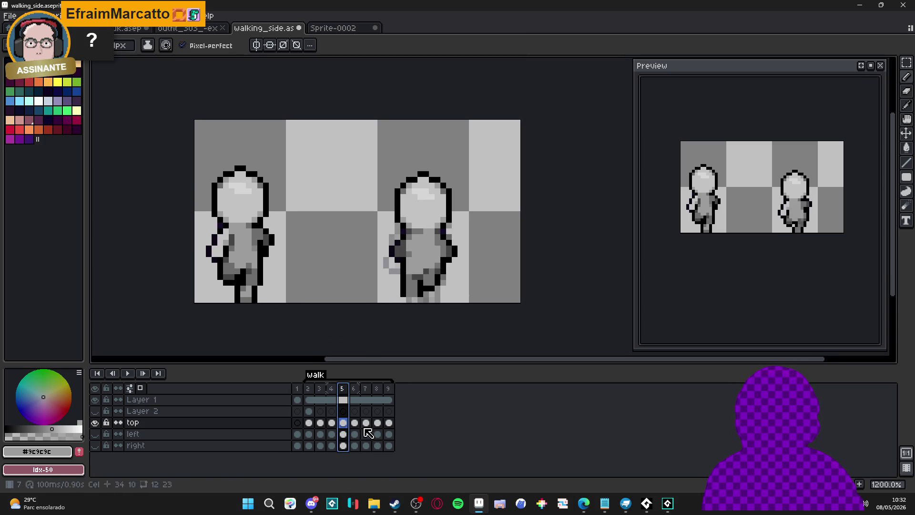
left_click(310, 434)
Replace frame 6's second figure with a copy of the frame 2 pose.
key("v")
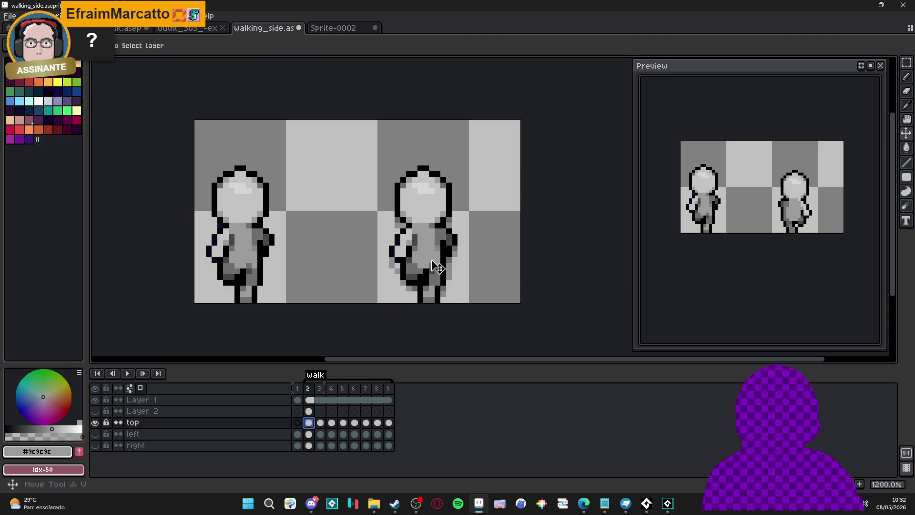
key("m")
left_click_drag(420, 158, 429, 296)
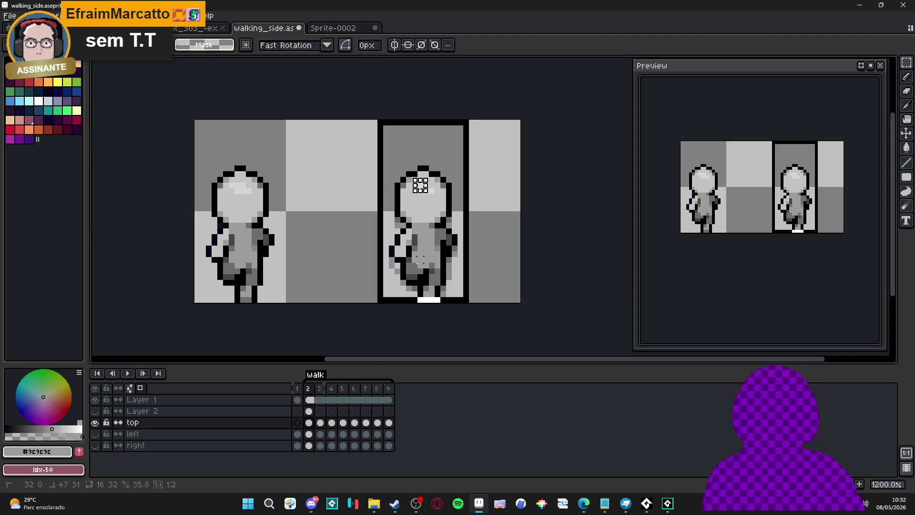
key("ctrl+d")
key("v")
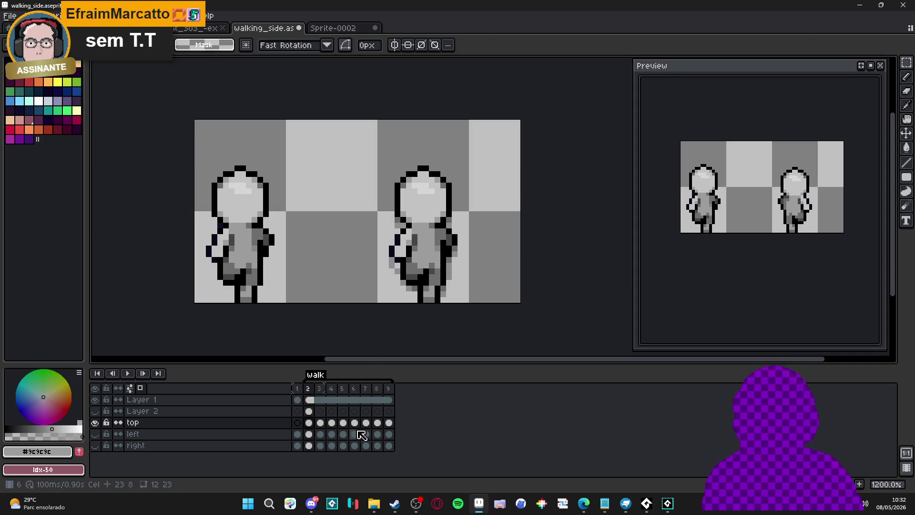
left_click(355, 423)
key("m")
left_click_drag(429, 265, 423, 245)
key("Delete")
key("ctrl+z")
key("ctrl+z")
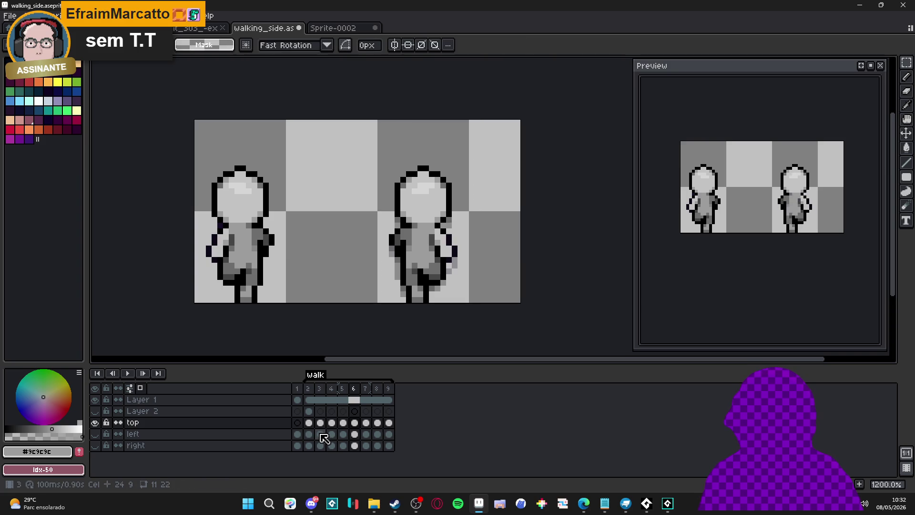
Replace frame 7's second figure with a copy of the frame 3 pose.
left_click(320, 435)
key("F3")
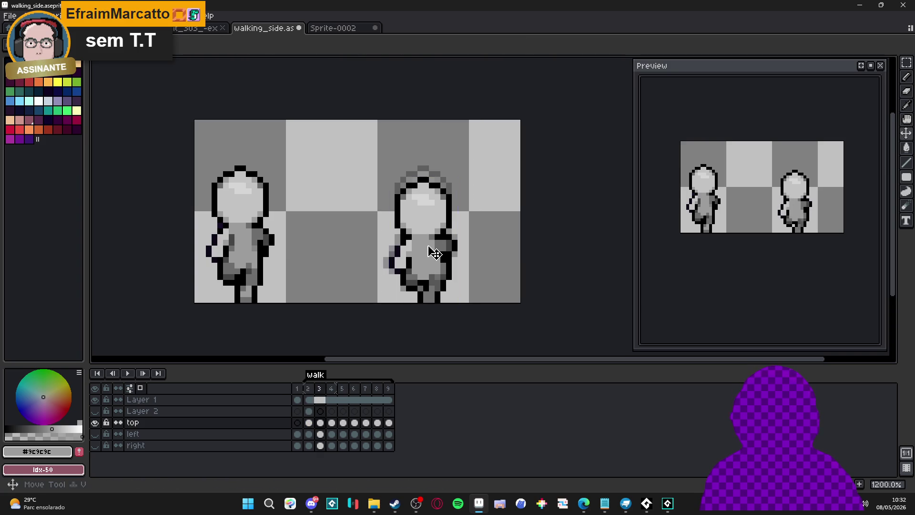
left_click(366, 423)
key("Delete")
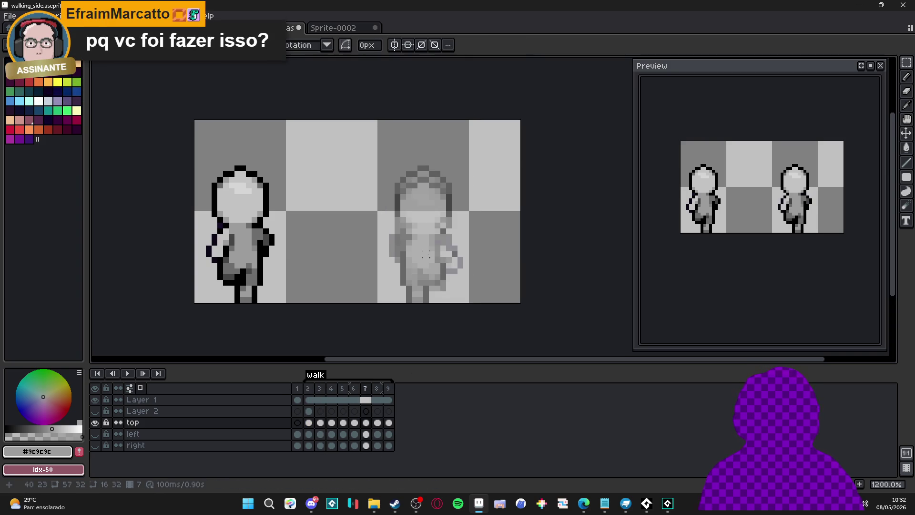
key("ctrl+z")
key("ctrl+d")
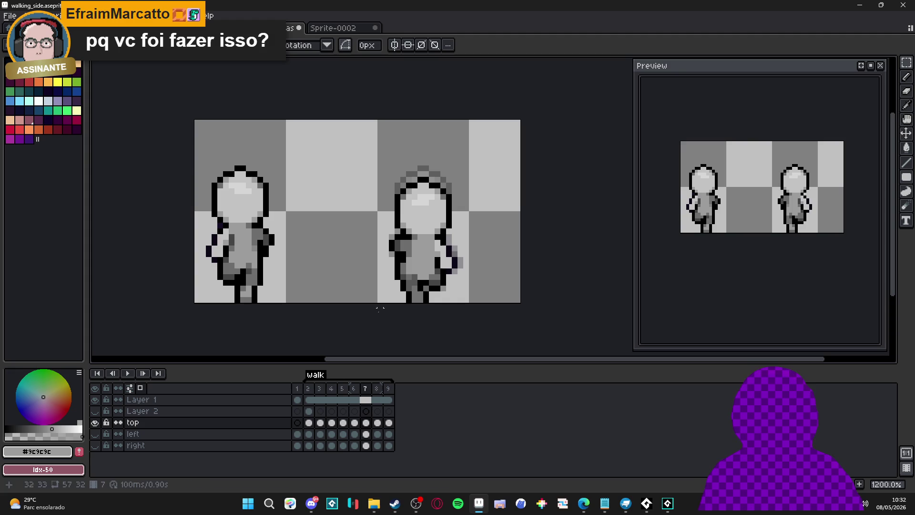
Replace frame 8's second figure with a copy of the frame 4 pose.
left_click(331, 434)
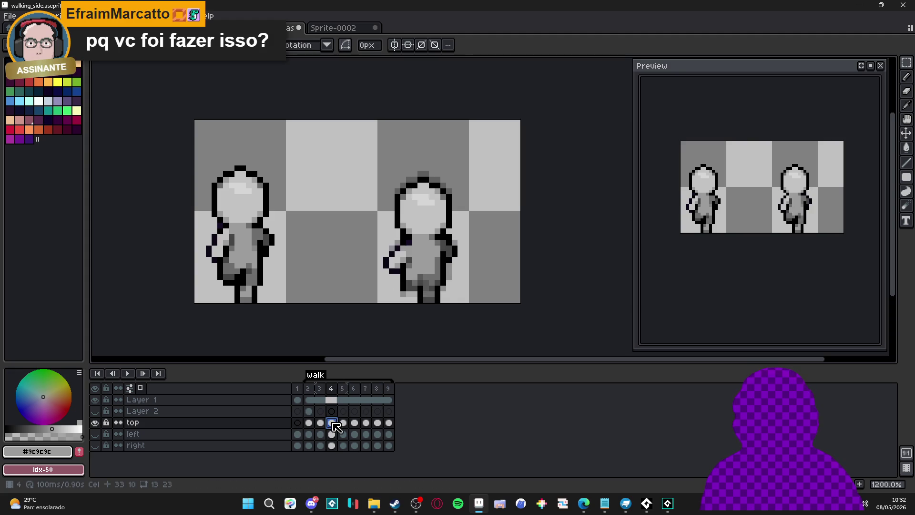
key("v")
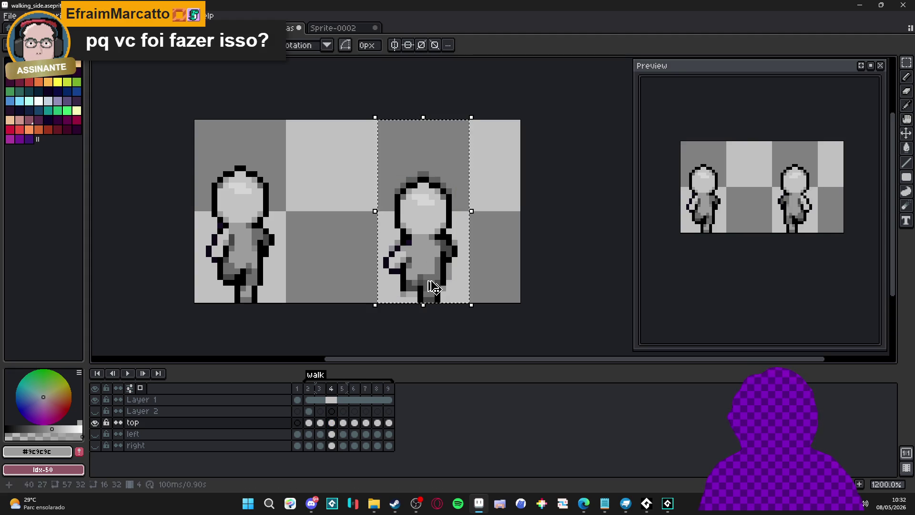
left_click(377, 423)
key("m")
mouse_move(432, 181)
left_mouse_down()
mouse_move(426, 267)
mouse_move(436, 266)
left_mouse_up()
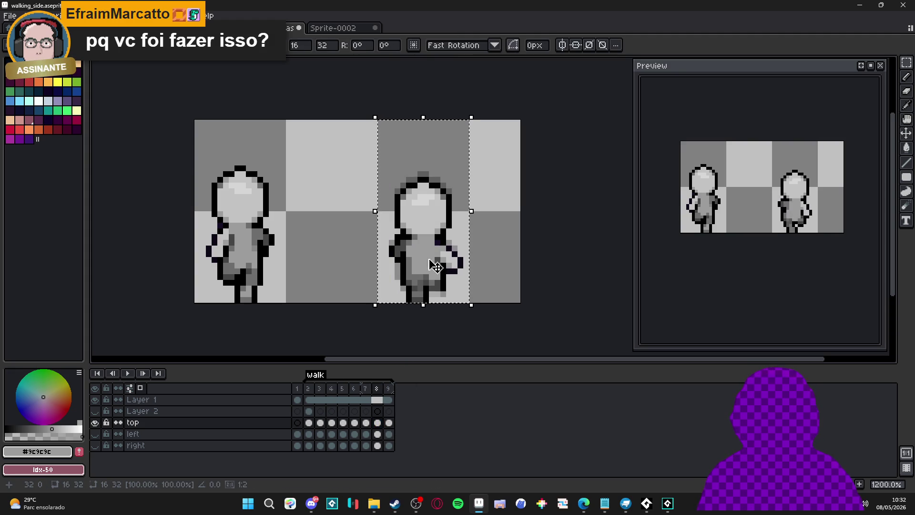
key("ctrl+d")
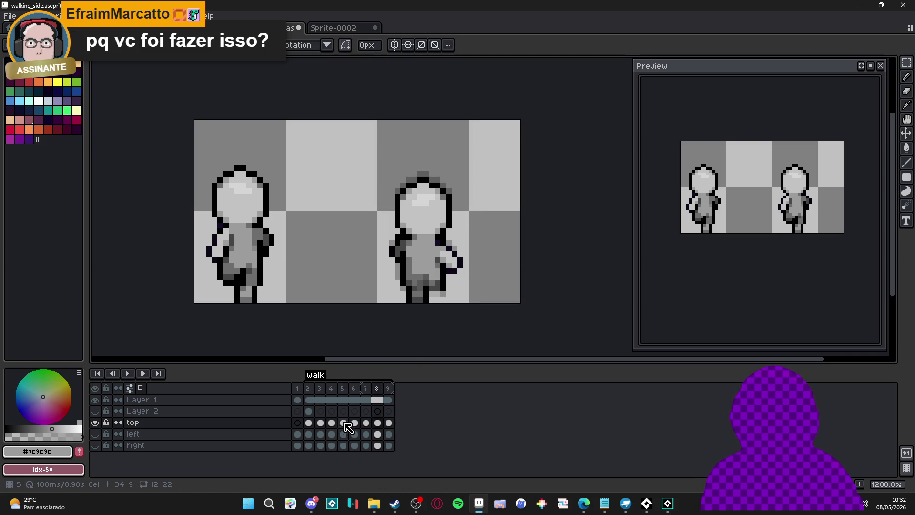
Replace frame 9's second figure with a copy of the frame 5 pose.
left_click(345, 424)
key("ctrl+shift+d")
left_click(389, 422)
key("ctrl+d")
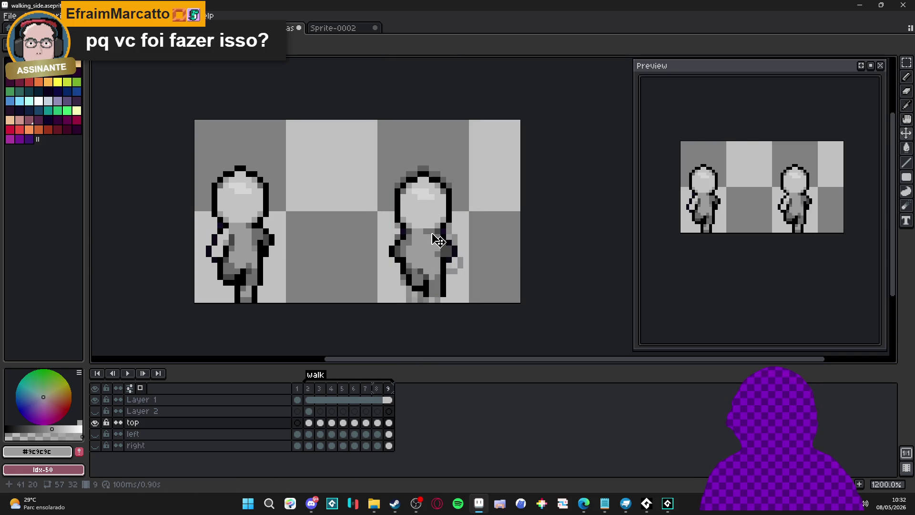
key("ctrl+shift+d")
key("Delete")
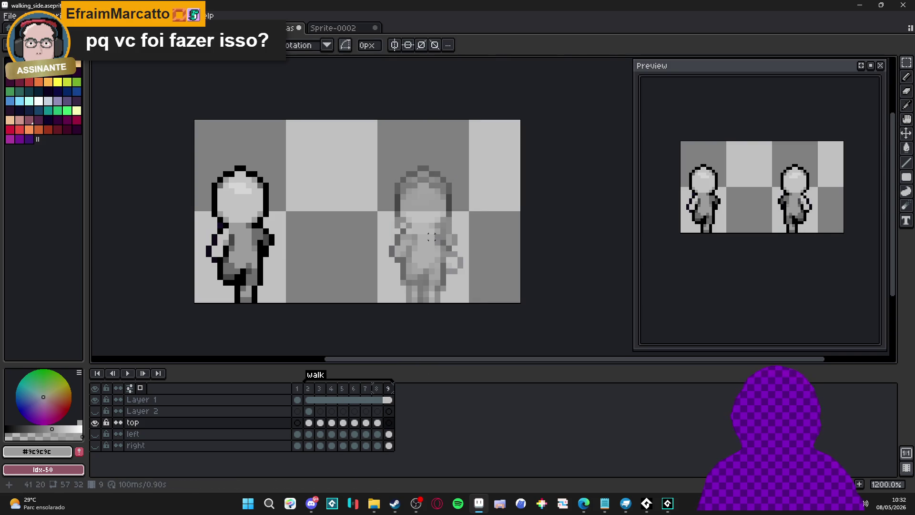
key("ctrl+v")
key("Return")
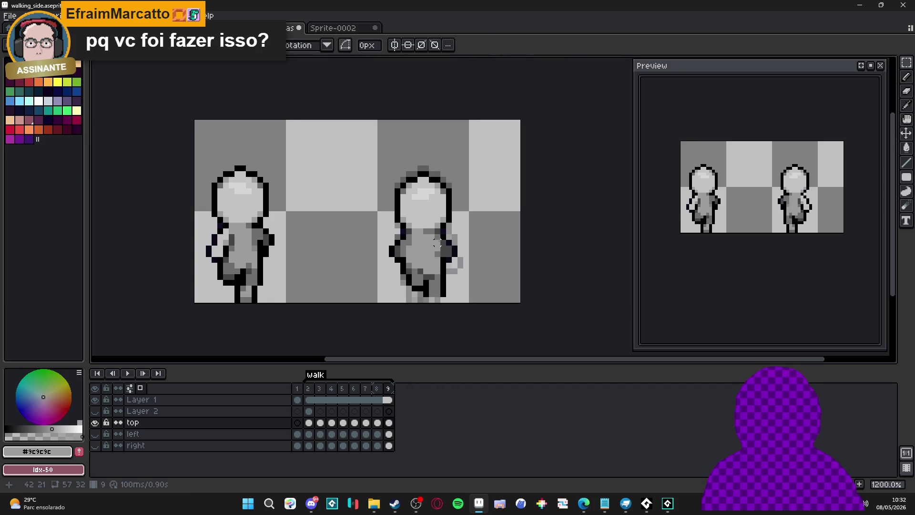
Review frames 2 through 5 to check the copied walk poses.
left_click(311, 388)
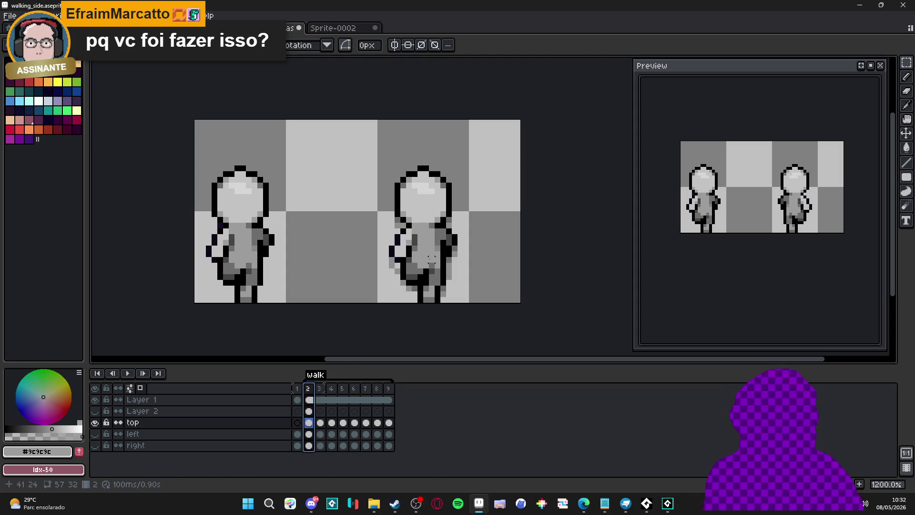
scroll(434, 262, "up", 3)
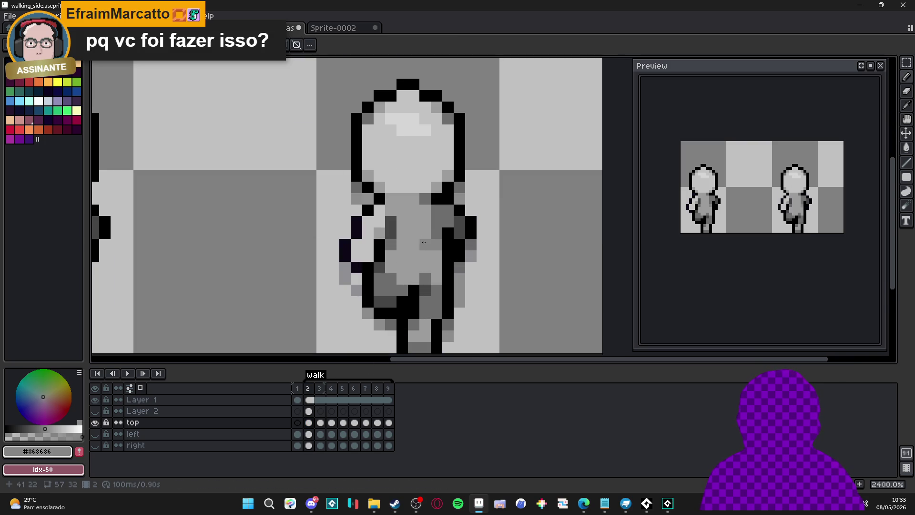
scroll(427, 295, "down", 3)
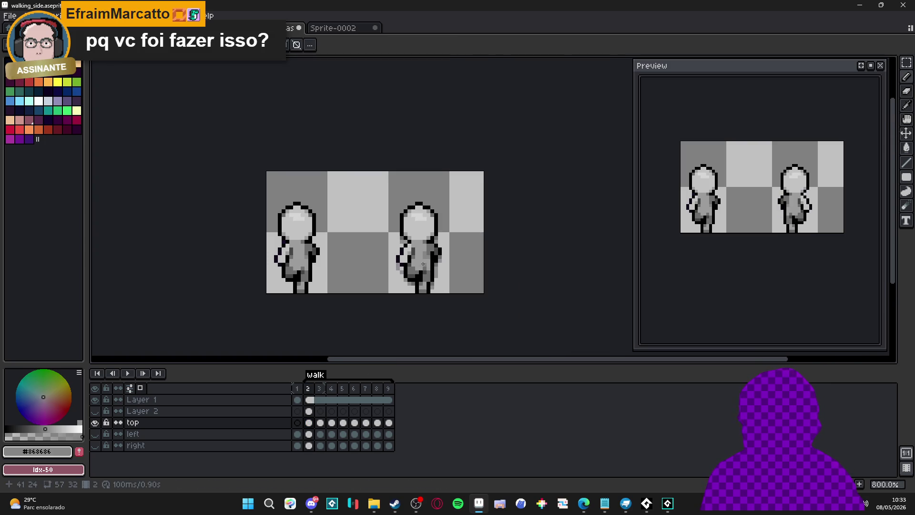
scroll(423, 268, "up", 1)
key("Right")
left_click(426, 270)
scroll(425, 274, "down", 1)
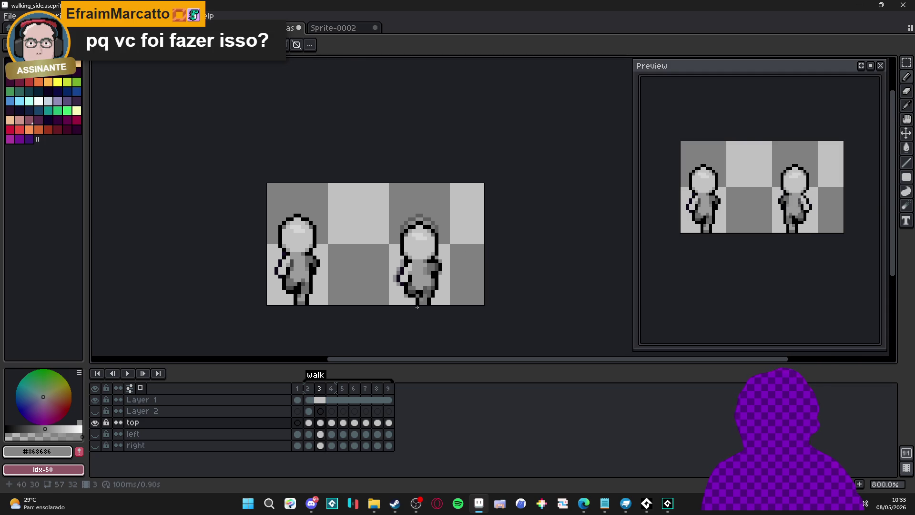
left_click(332, 388)
scroll(425, 278, "up", 1)
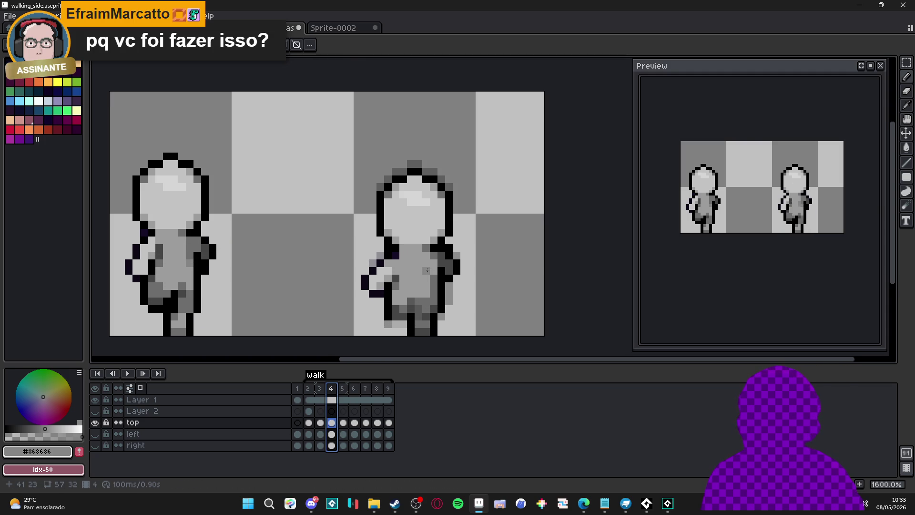
left_click(425, 278)
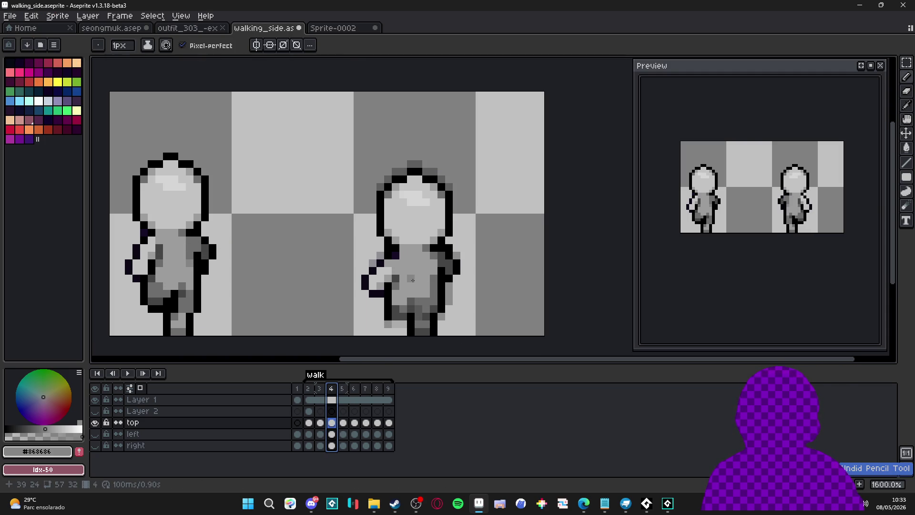
scroll(425, 274, "down", 1)
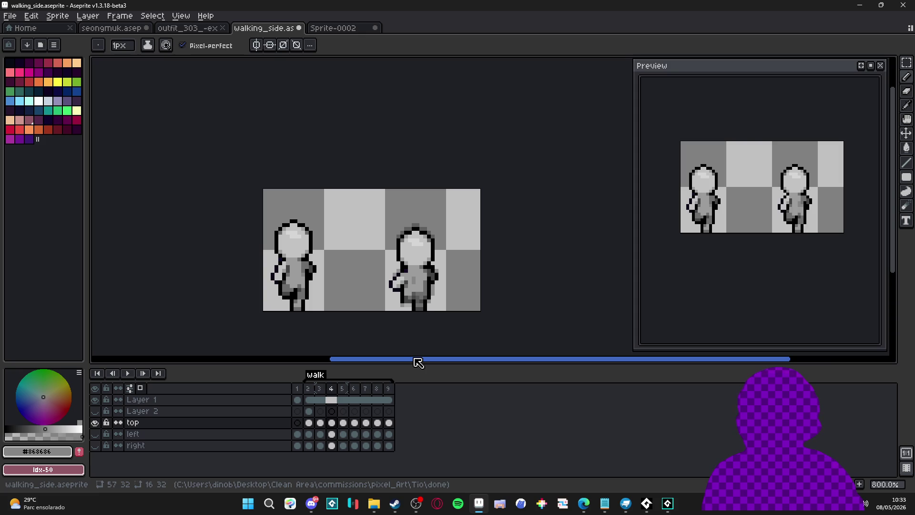
left_click(342, 388)
scroll(419, 277, "up", 1)
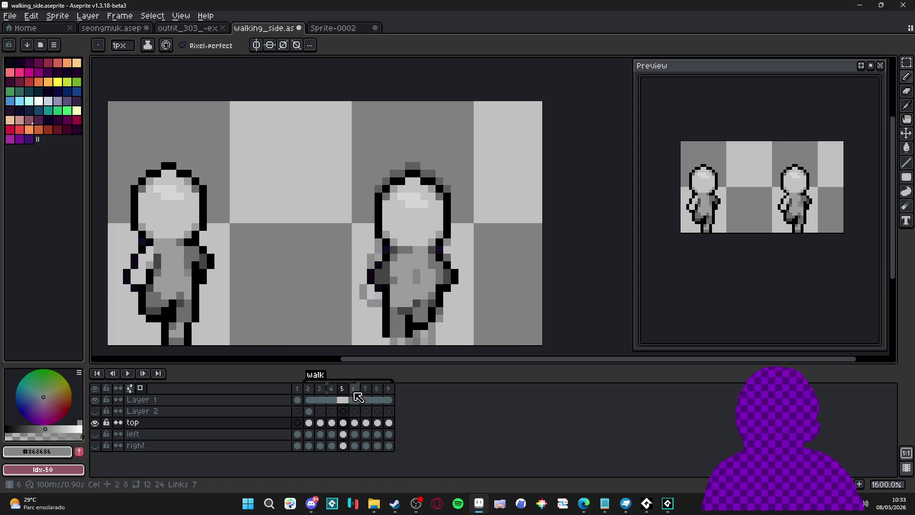
Add darker grey shading to the figure's body in frame 8 and sample #9c9c9c.
left_click(355, 398)
left_click(367, 401)
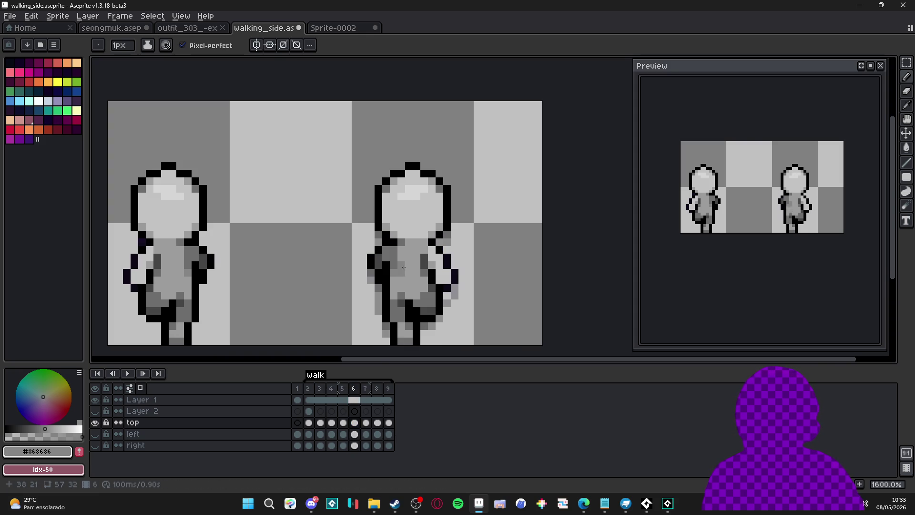
left_click(367, 390)
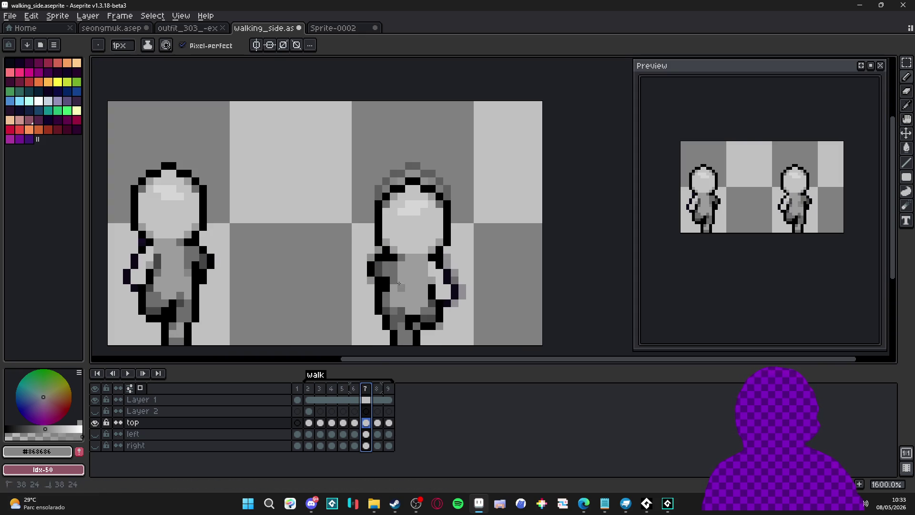
left_click(377, 388)
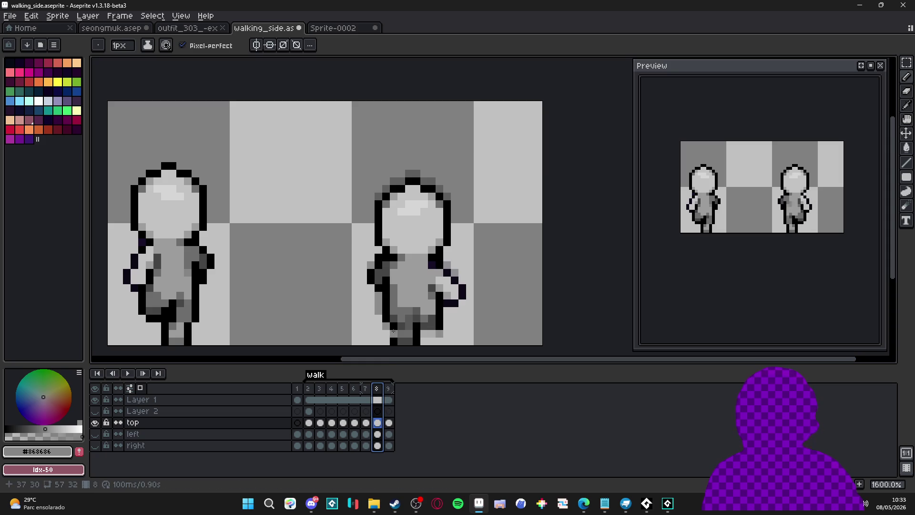
left_click(416, 290)
left_click_drag(416, 293, 418, 300)
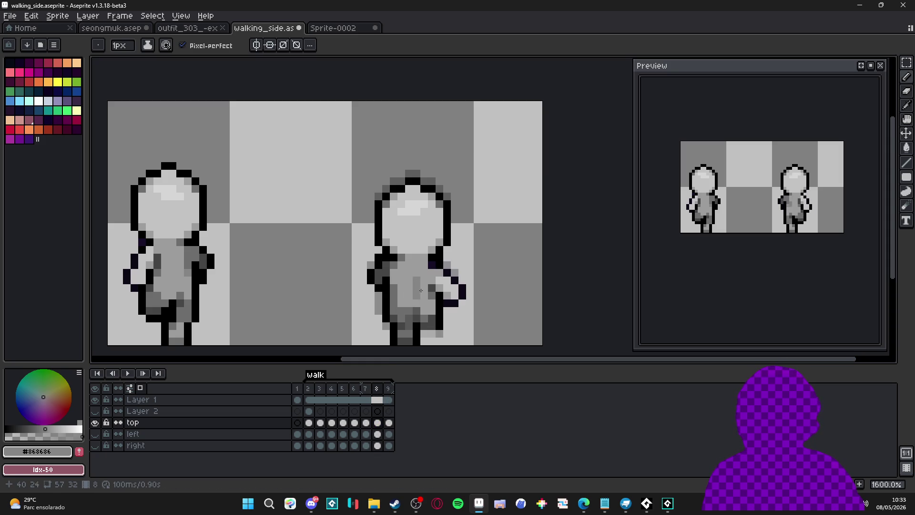
left_click(429, 302, "alt")
Paint a darker grey pixel on frame 9's chest, comparing against frame 8.
left_click(390, 390)
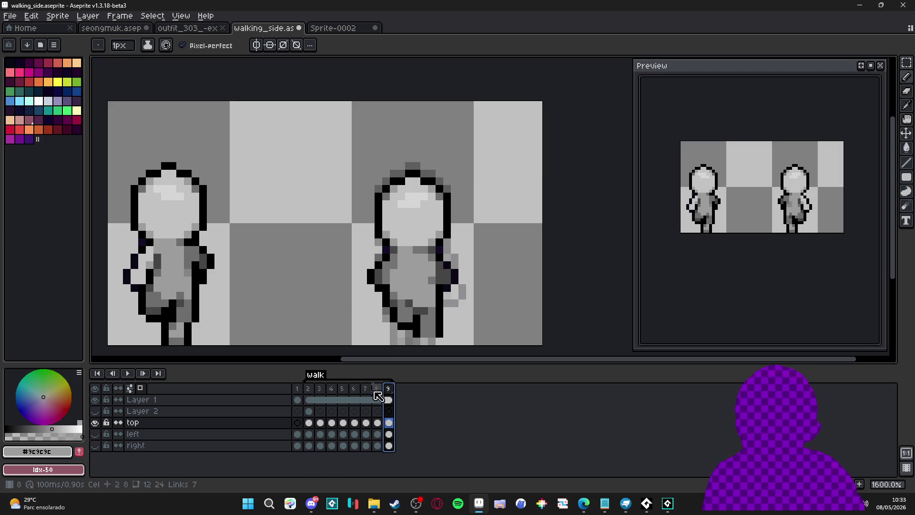
key("Left")
left_click(419, 285, "alt")
left_click(390, 389)
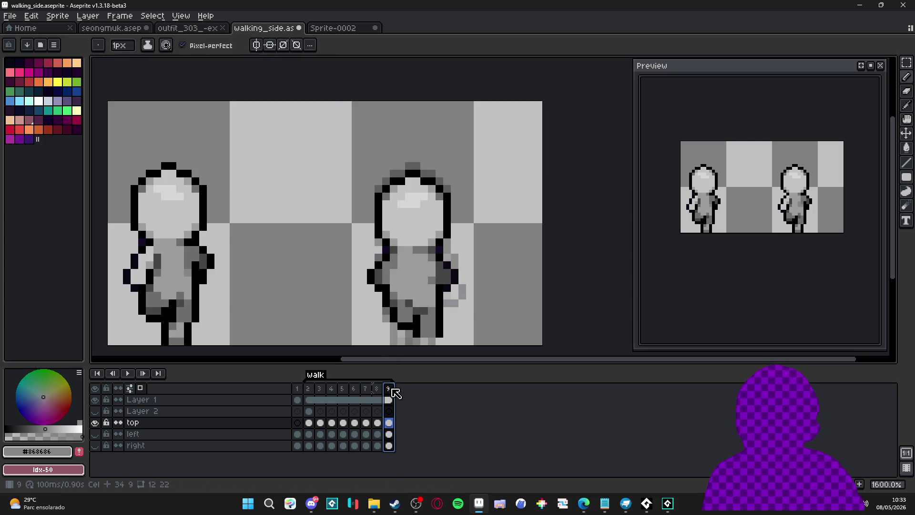
left_click(409, 274)
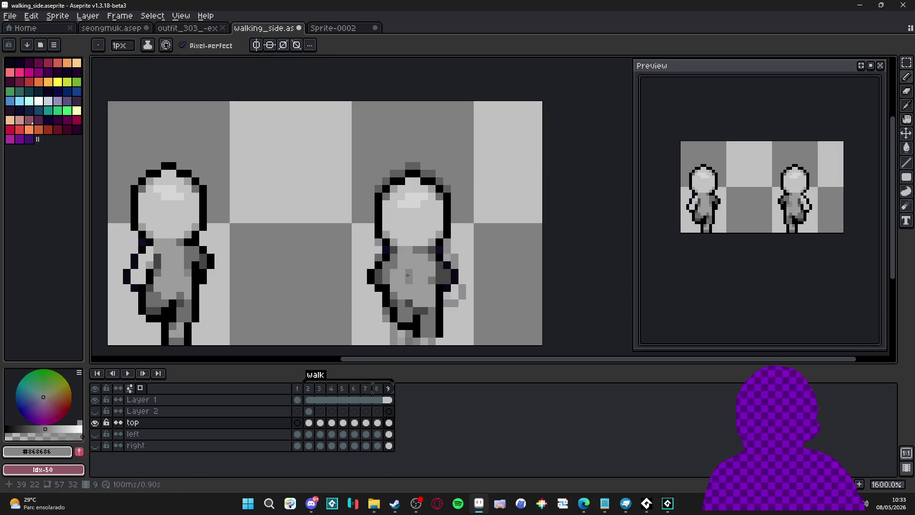
left_click(377, 389)
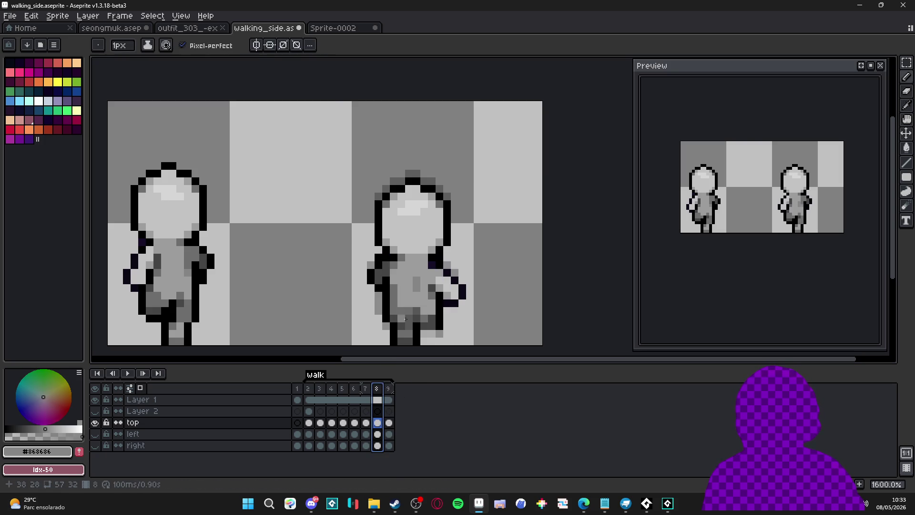
left_click(385, 392)
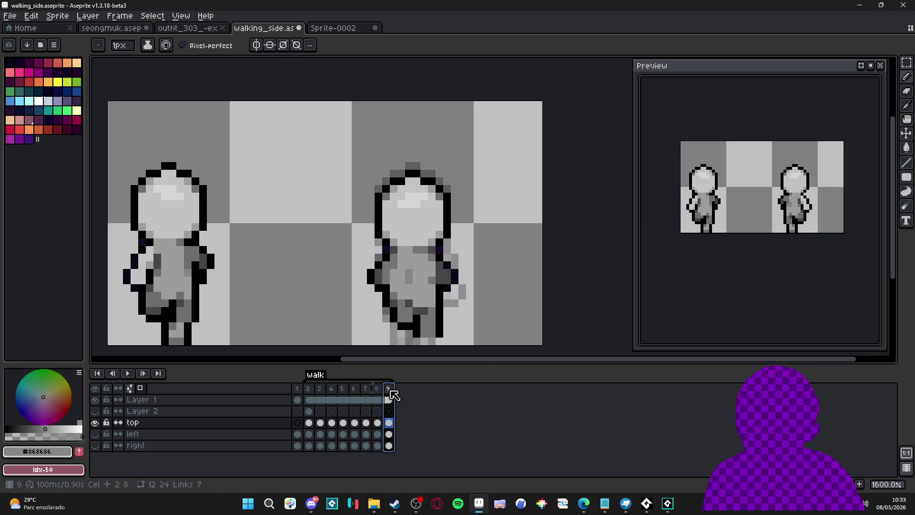
left_click(377, 388)
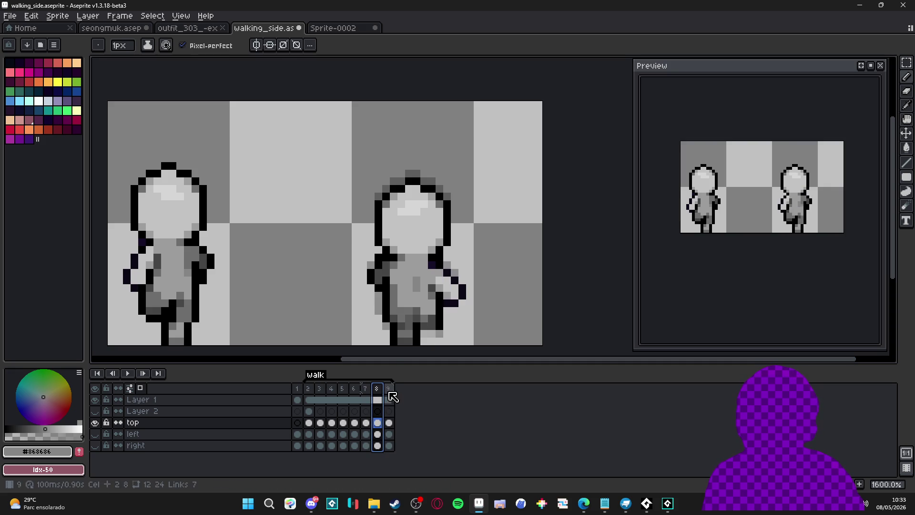
left_click(388, 392)
Step back through the walk cycle from frame 8 to frame 3.
key("Left")
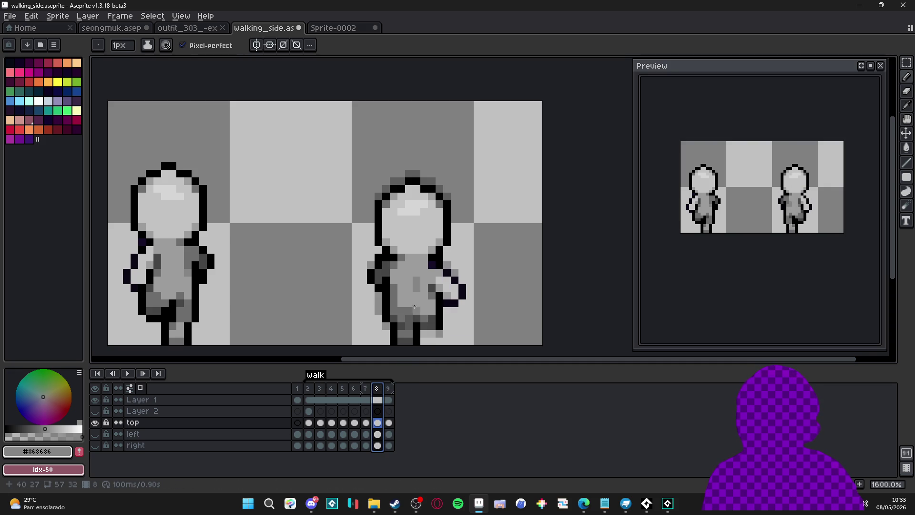
key("Left")
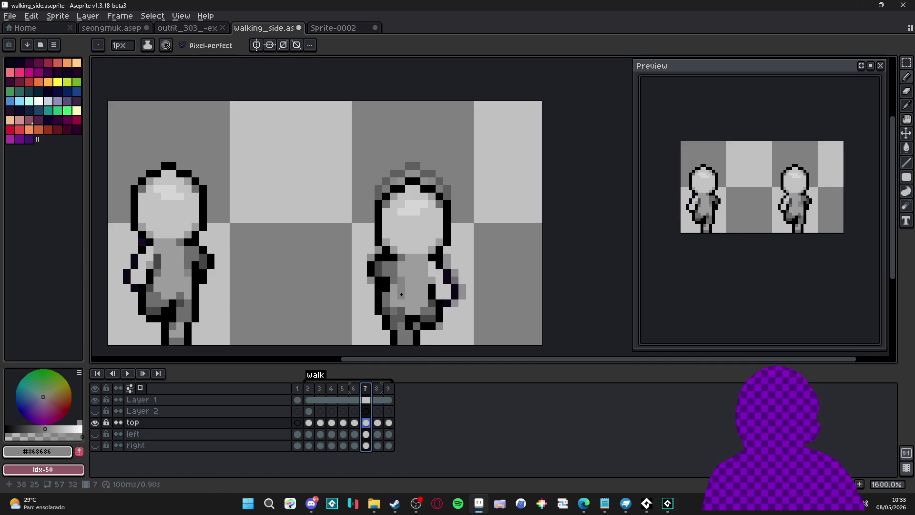
key("Left")
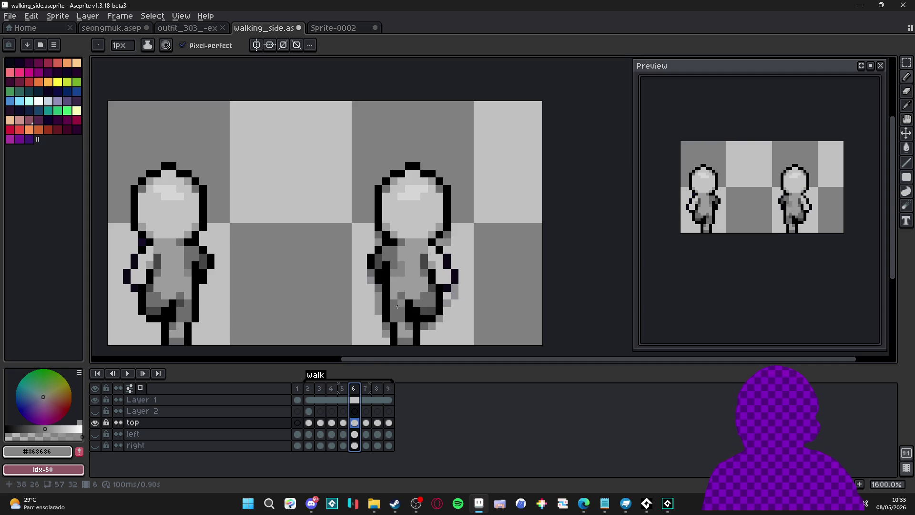
key("Left")
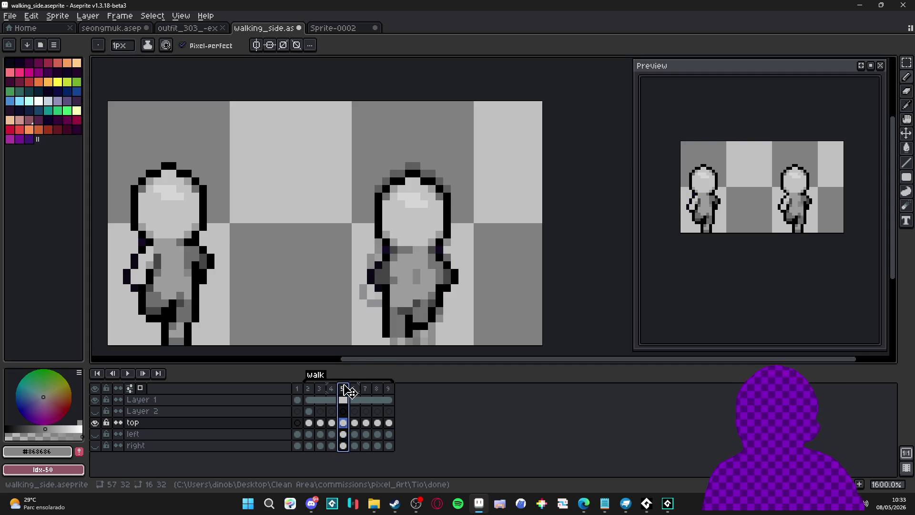
key("Left")
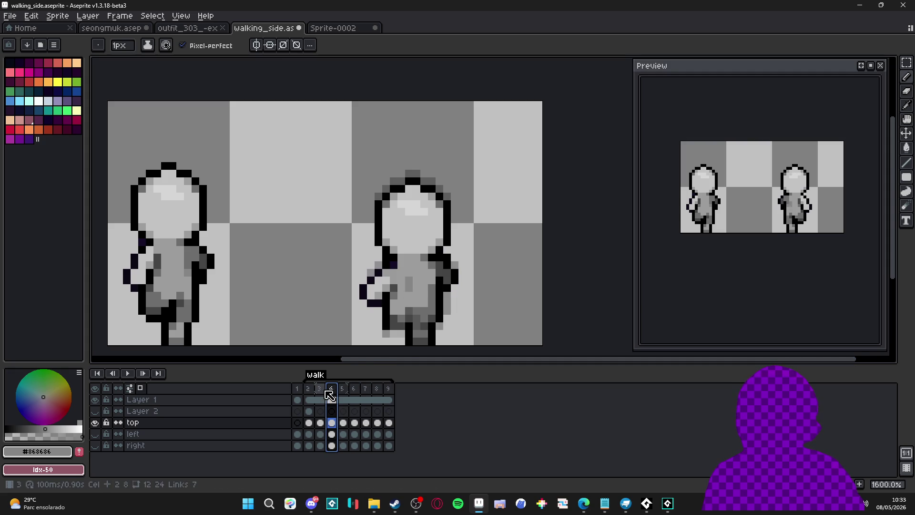
key("Left")
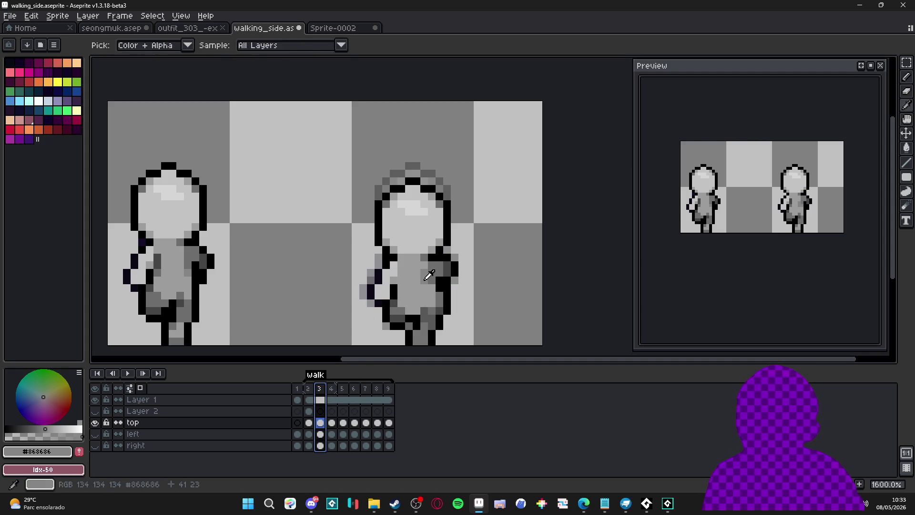
Sample light grey #9c9c9c and review the walk from frame 2 to frame 9.
left_click(425, 272, "alt")
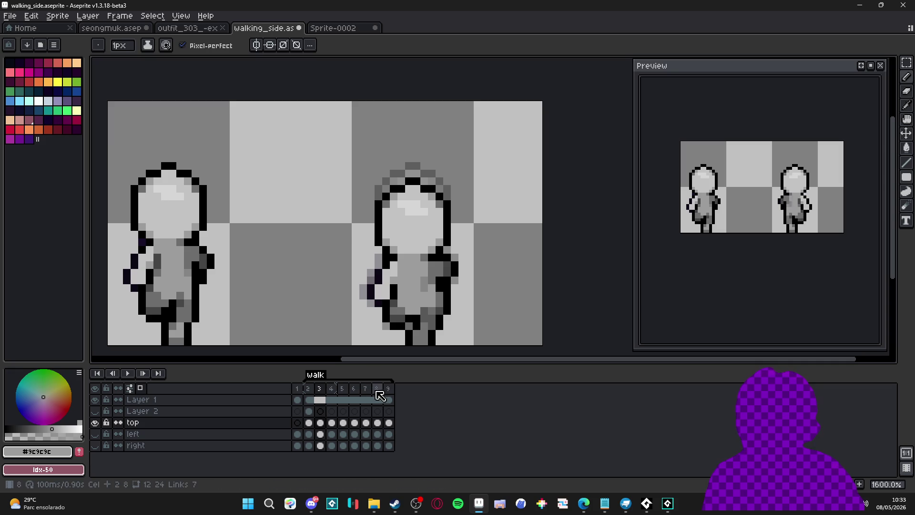
left_click(309, 389)
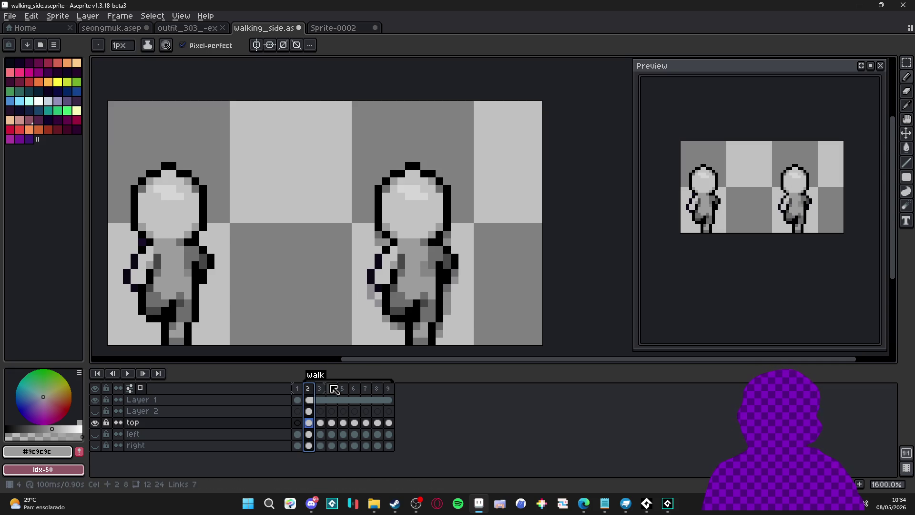
left_click(319, 389)
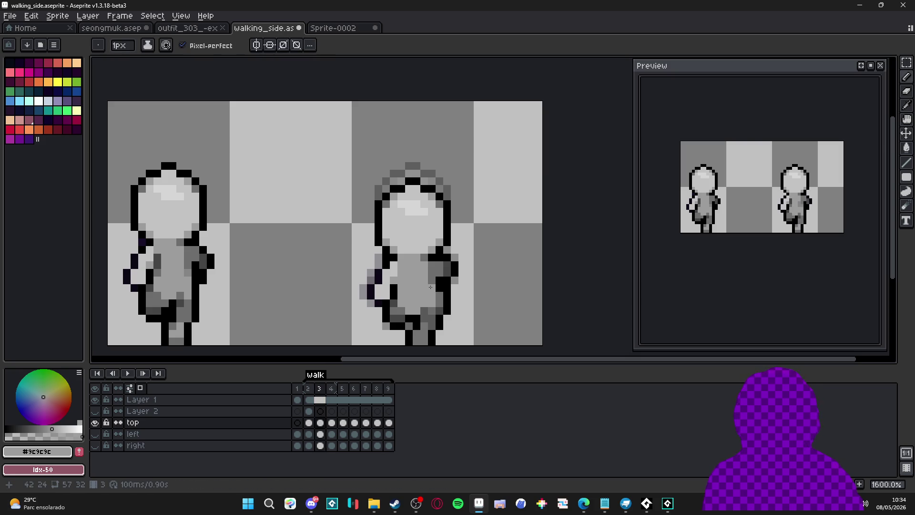
key("Right")
key("Right")
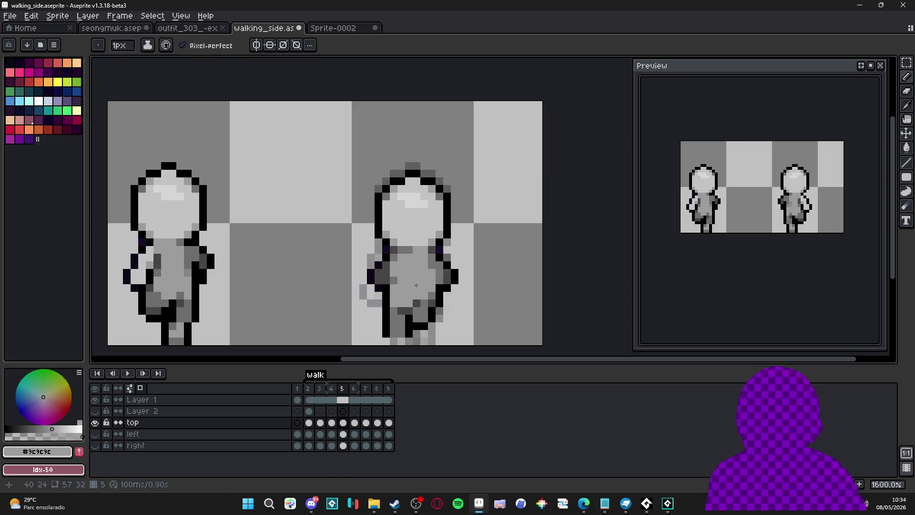
key("Right")
key("Right")
key("Right")
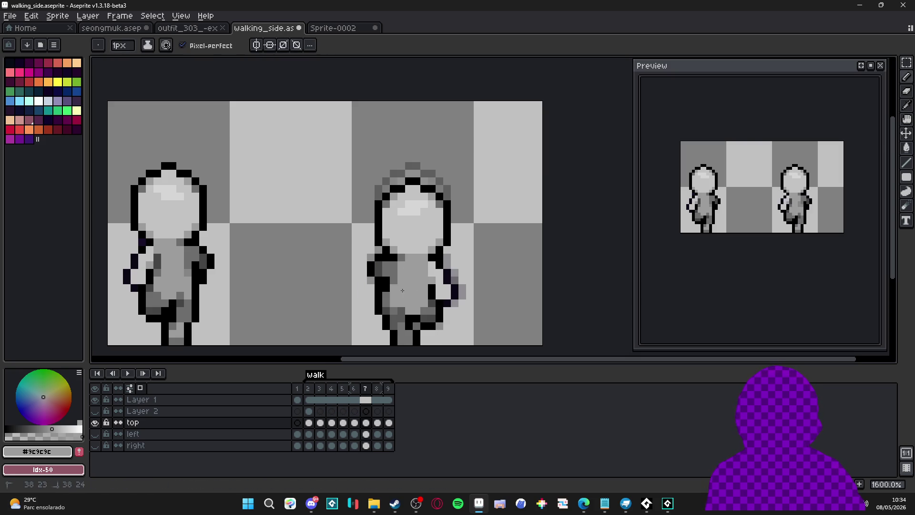
key("Right")
key("Right")
key("Left")
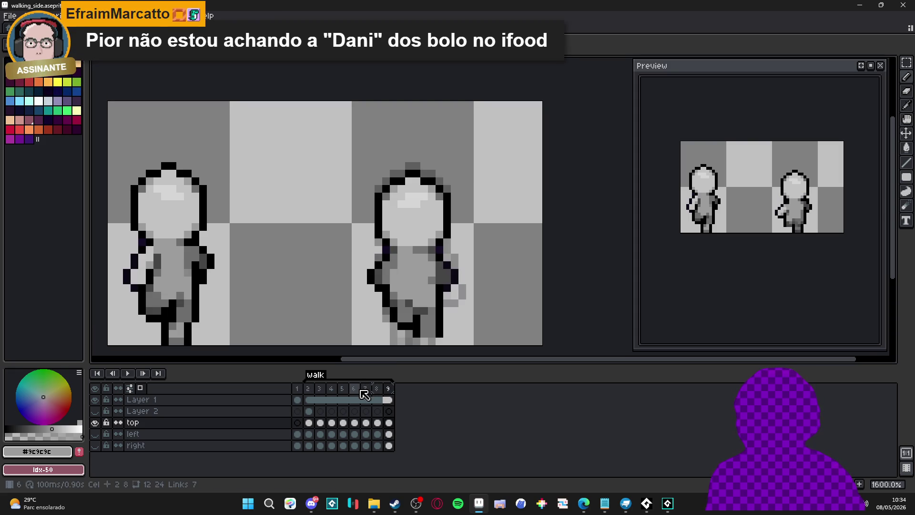
Compare frames 4 through 6, then sample dark grey #464646 on frame 5.
left_click(307, 400)
key("Right")
key("Right")
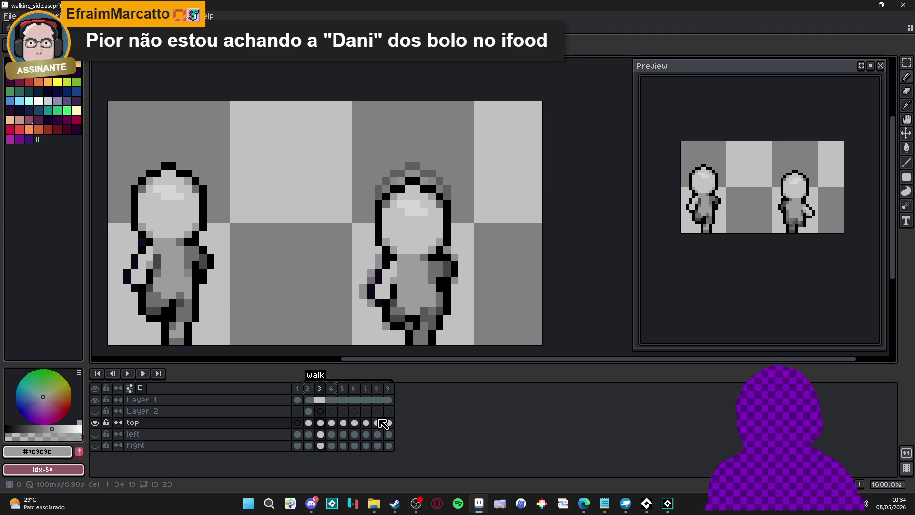
key("Right")
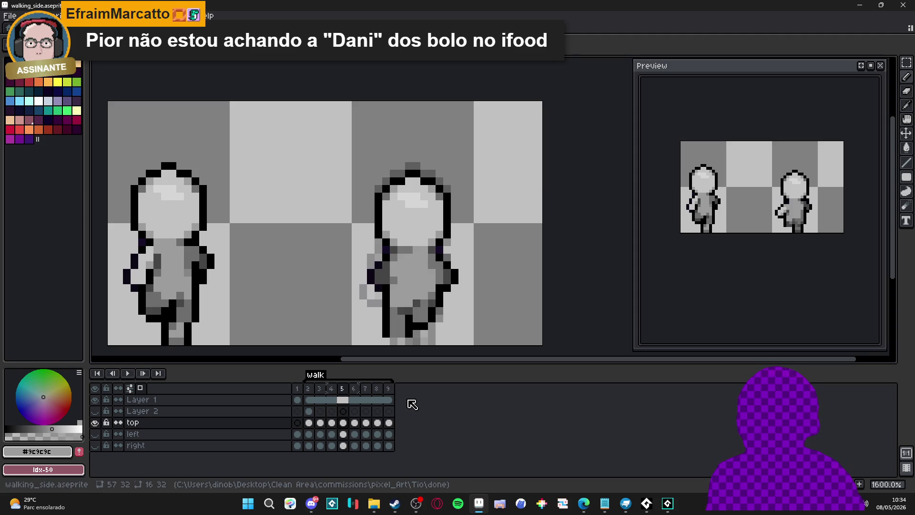
key("Left")
key("Right")
key("Right")
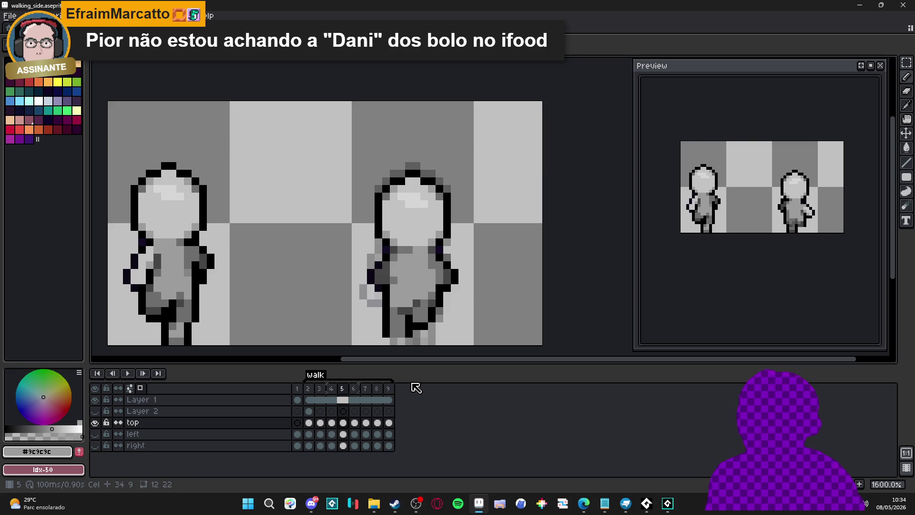
key("Left")
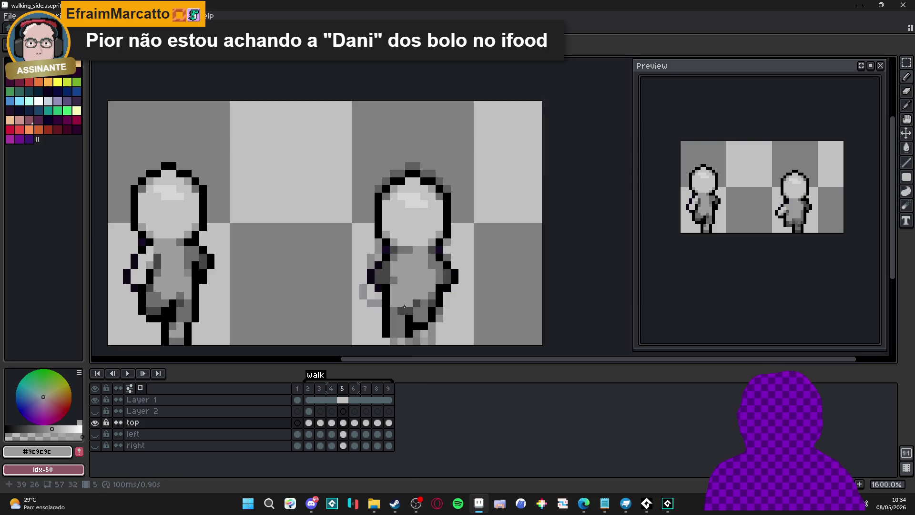
left_click(409, 299, "alt")
Review frames 6–9, then sample the #666666 grey on frame 2.
scroll(432, 321, "down", 3)
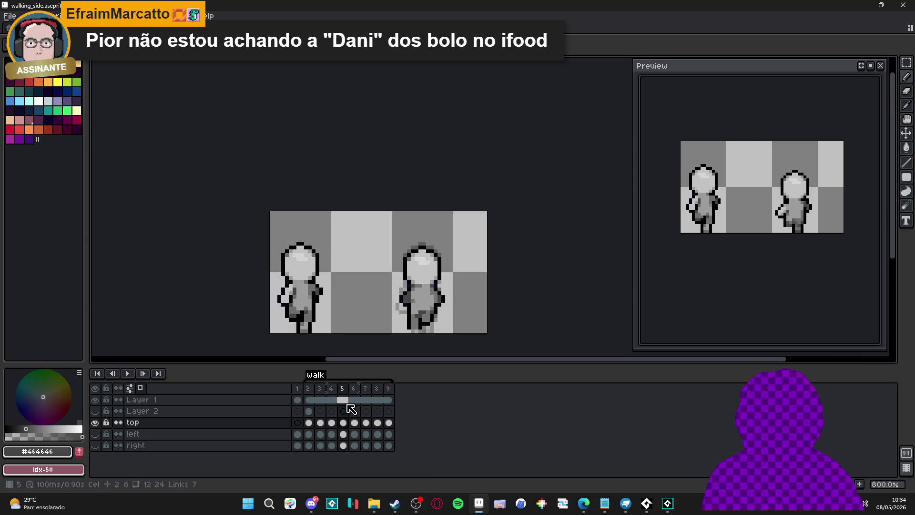
left_click(355, 390)
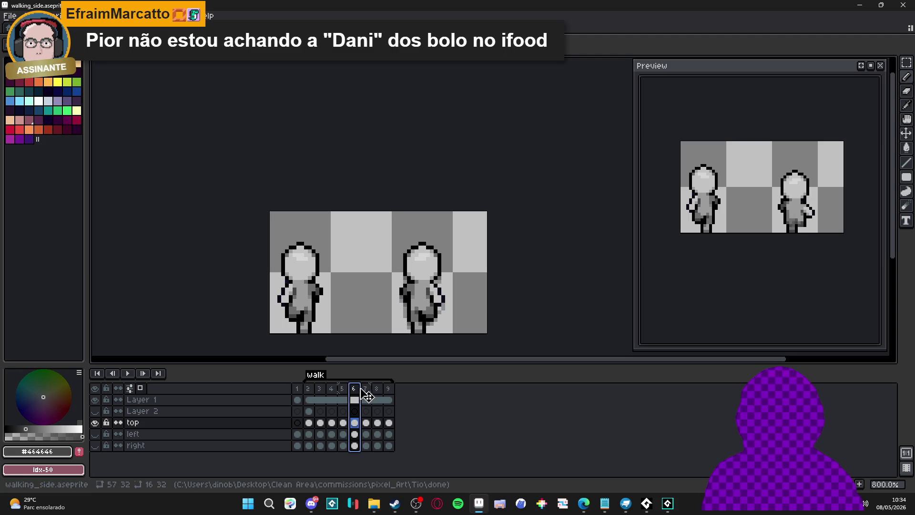
left_click(366, 390)
left_click(378, 390)
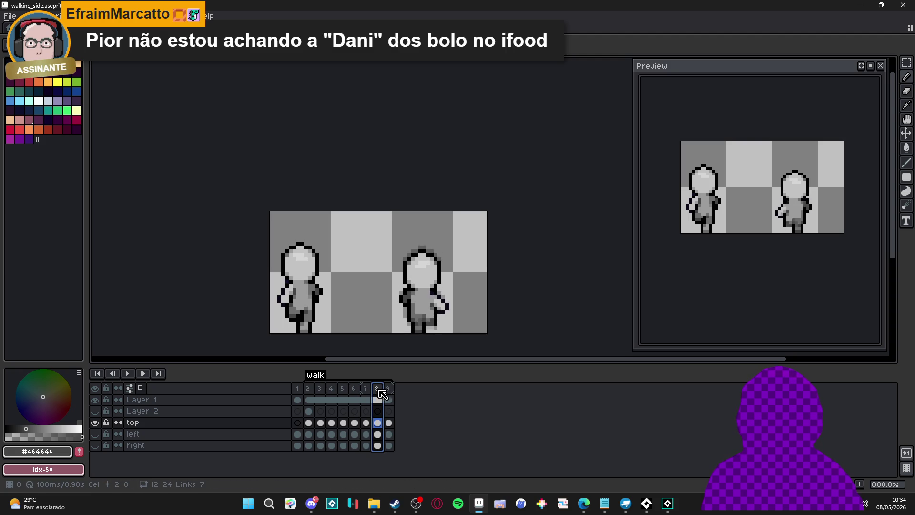
left_click(389, 391)
scroll(423, 309, "up", 3)
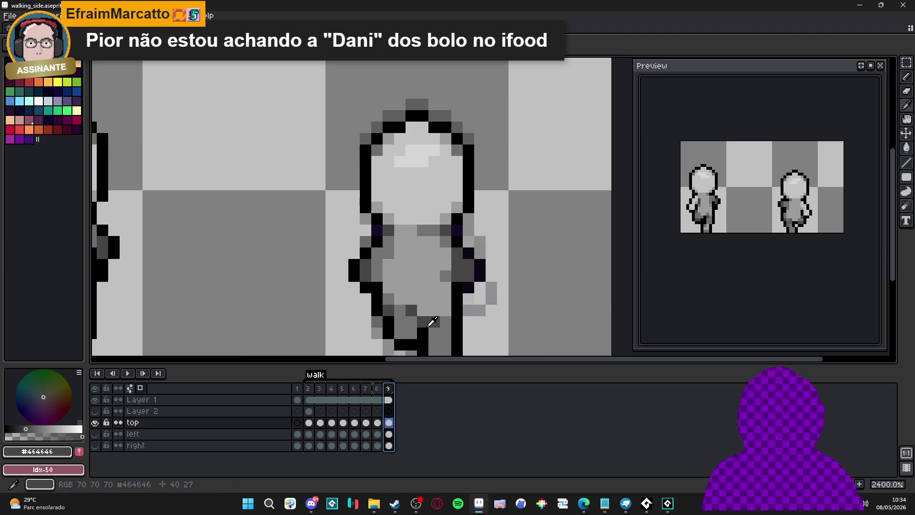
scroll(424, 310, "down", 3)
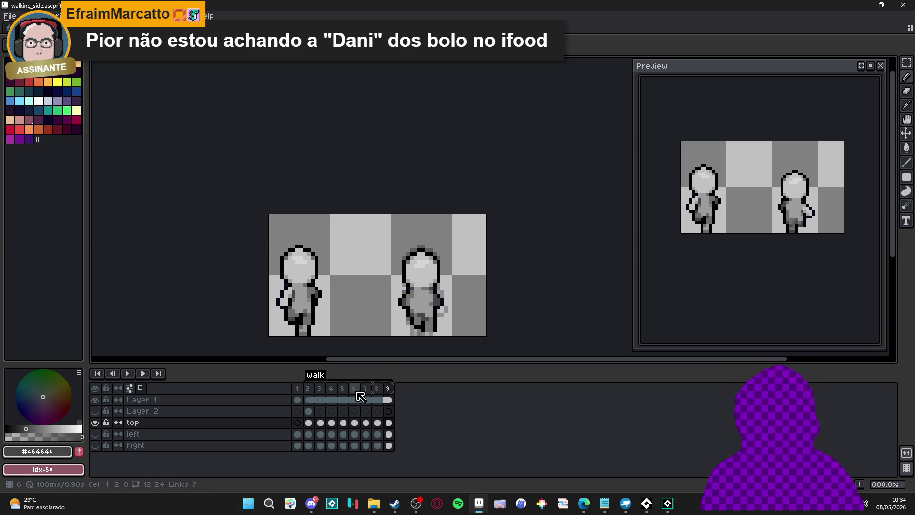
left_click(308, 388)
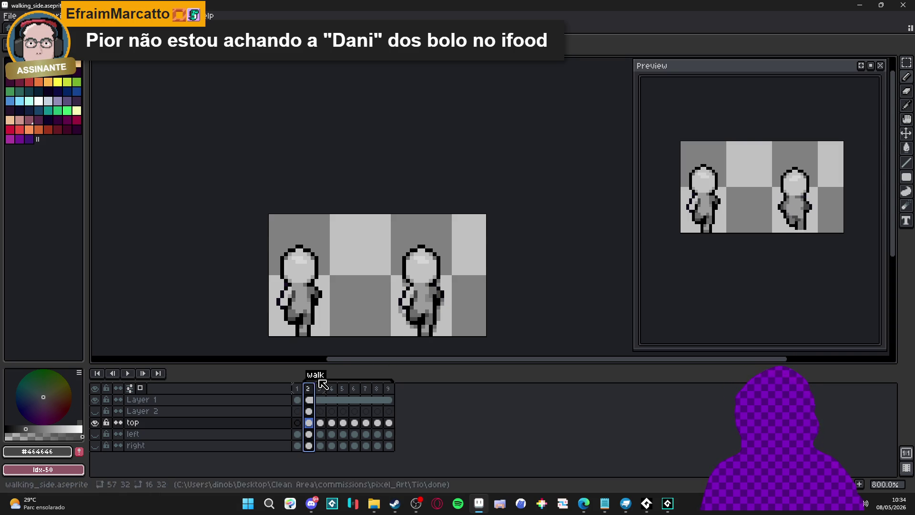
scroll(438, 296, "up", 3)
left_click(436, 292, "alt")
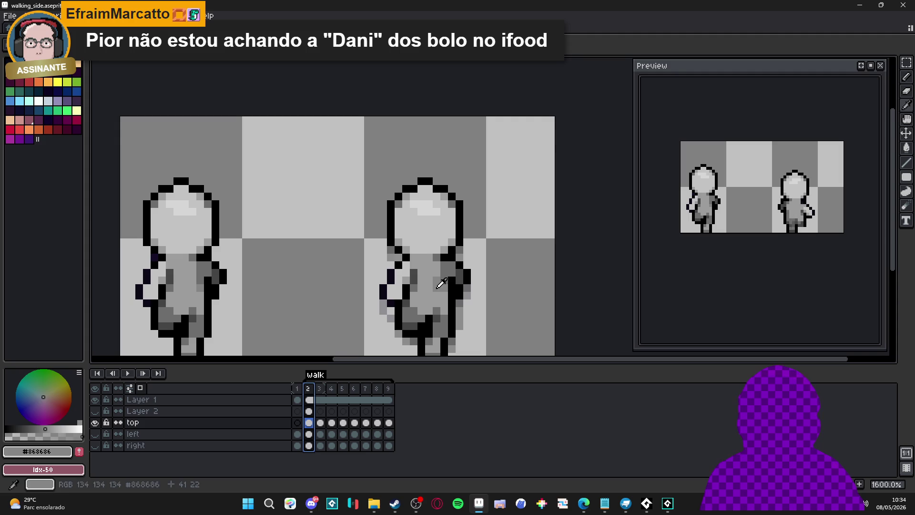
Advance to frame 5 and draw a test grey stroke, then undo it.
key("period")
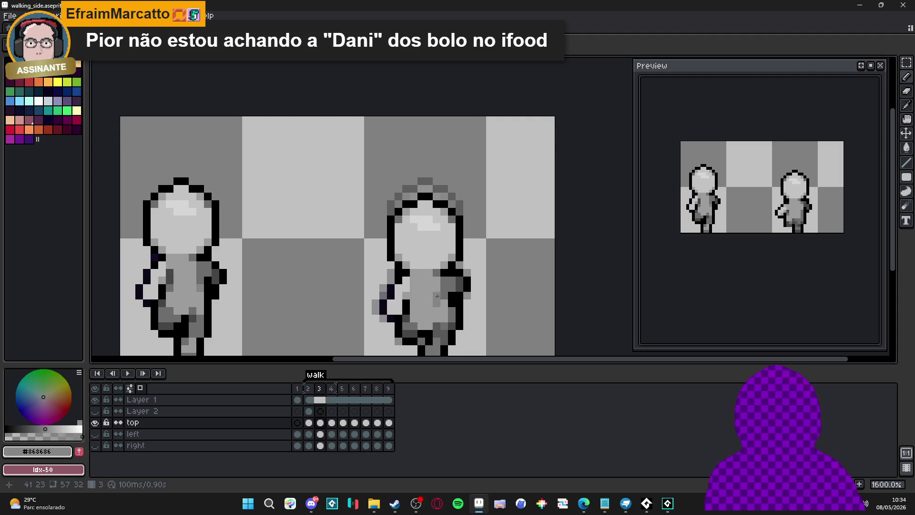
key("period")
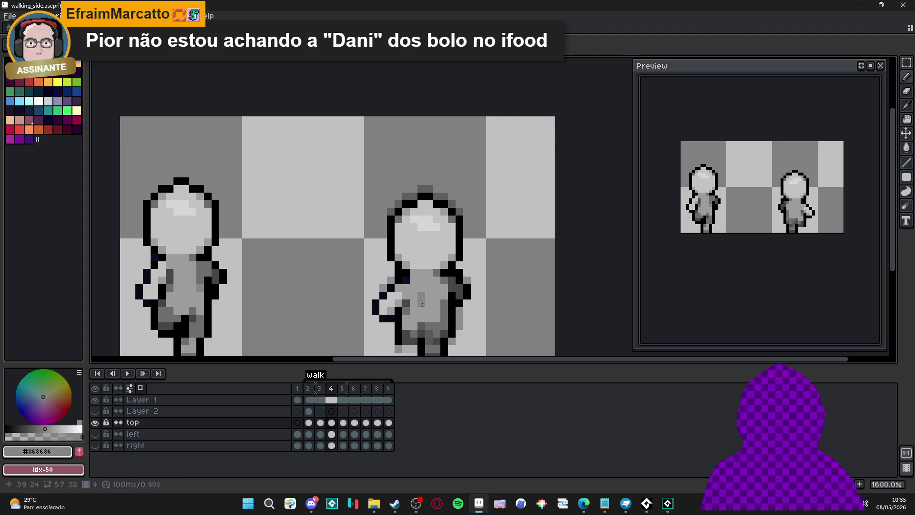
key("period")
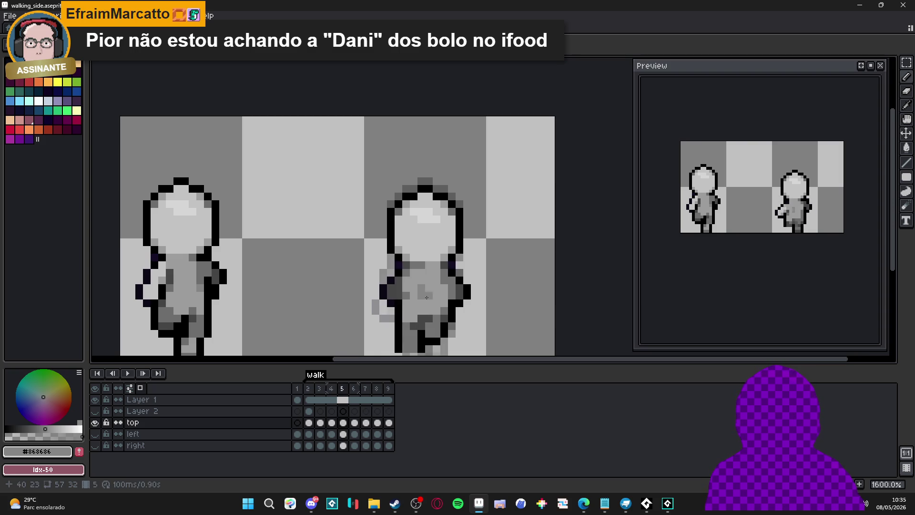
mouse_move(423, 290)
left_mouse_down()
mouse_move(424, 305)
mouse_move(421, 290)
left_mouse_up()
key("ctrl+z")
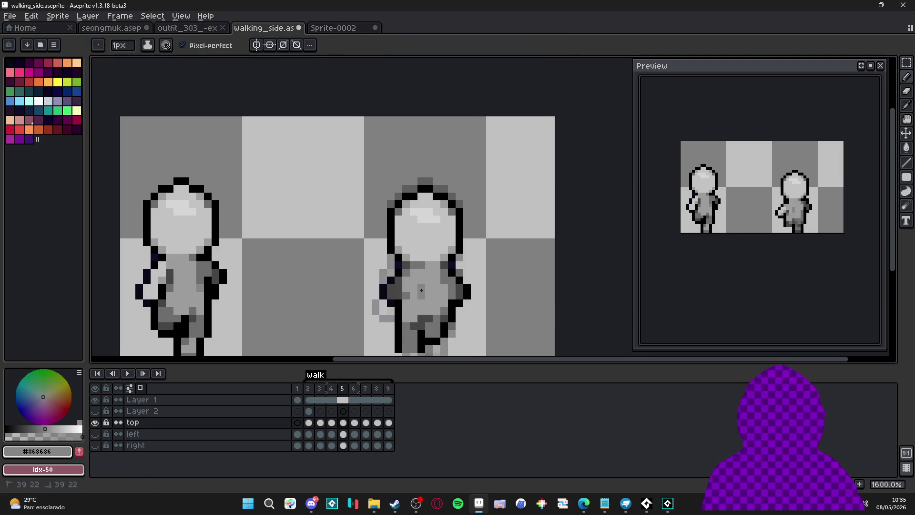
Step through frames 6 to 9 and briefly preview the walk animation.
key("period")
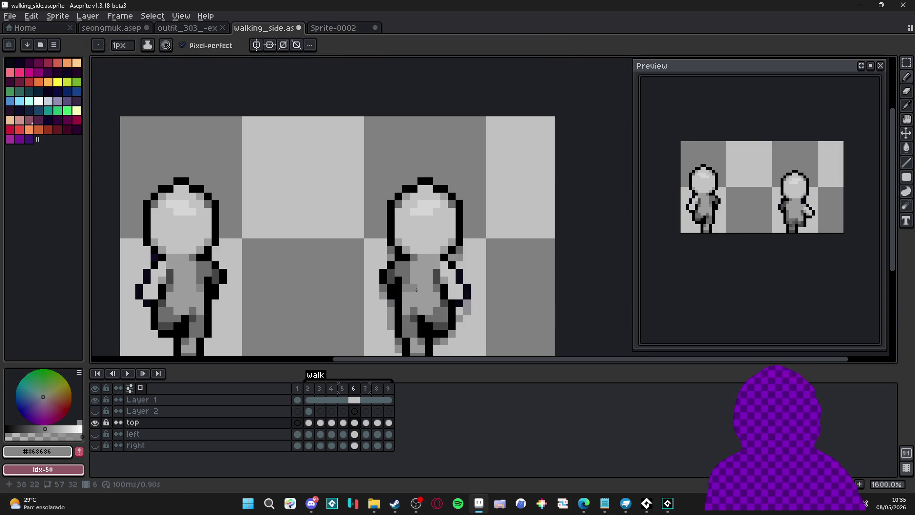
key("period")
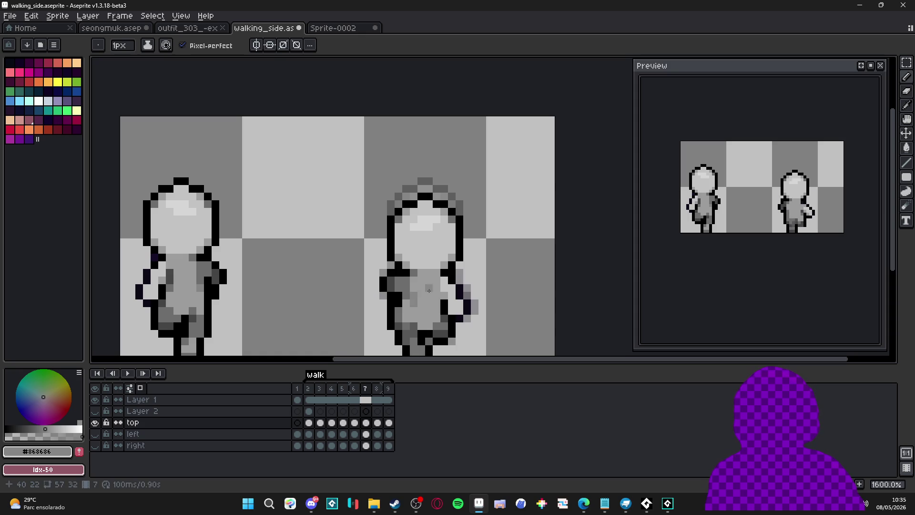
key("period")
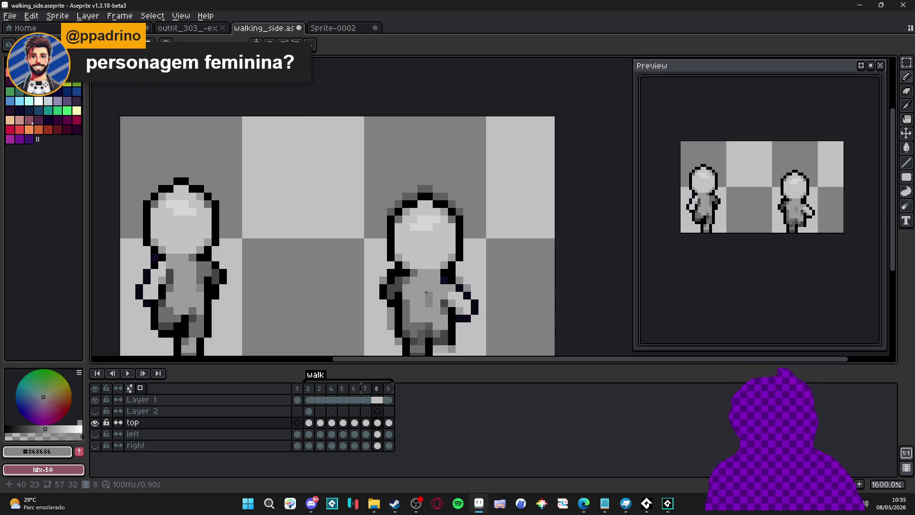
key("period")
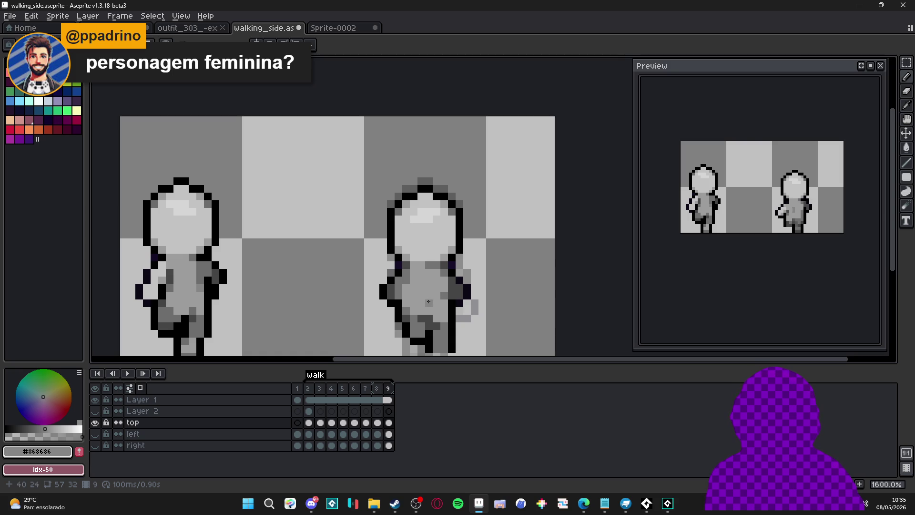
key("comma")
key("period")
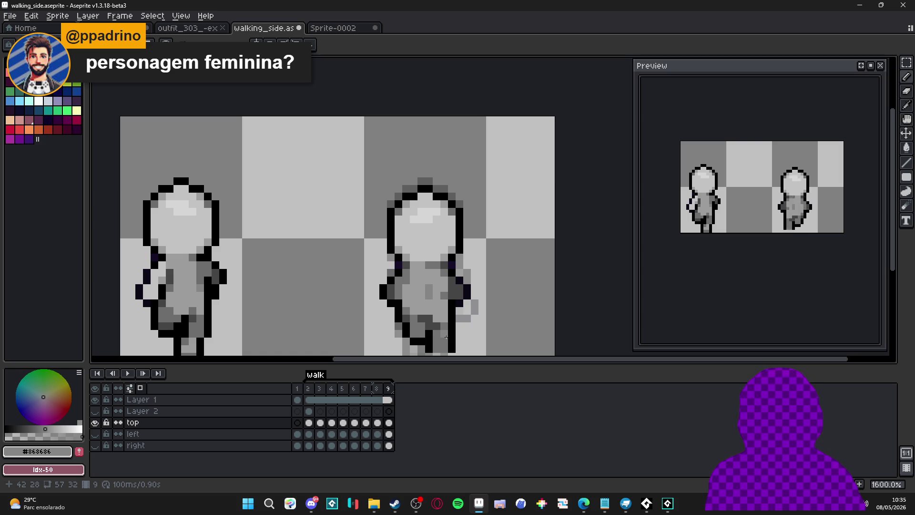
scroll(446, 337, "down", 1)
scroll(446, 338, "up", 1)
scroll(425, 300, "down", 3)
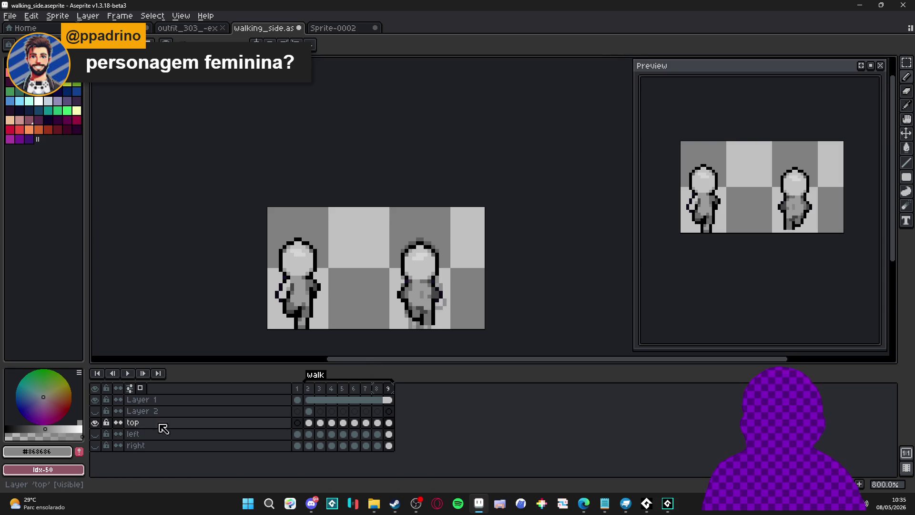
left_click_drag(95, 422, 96, 436)
left_click(95, 435)
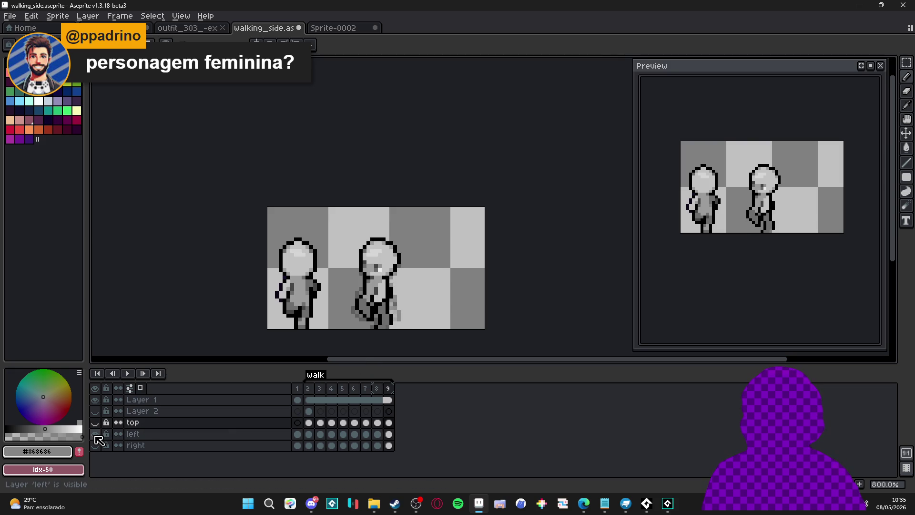
left_click(96, 435)
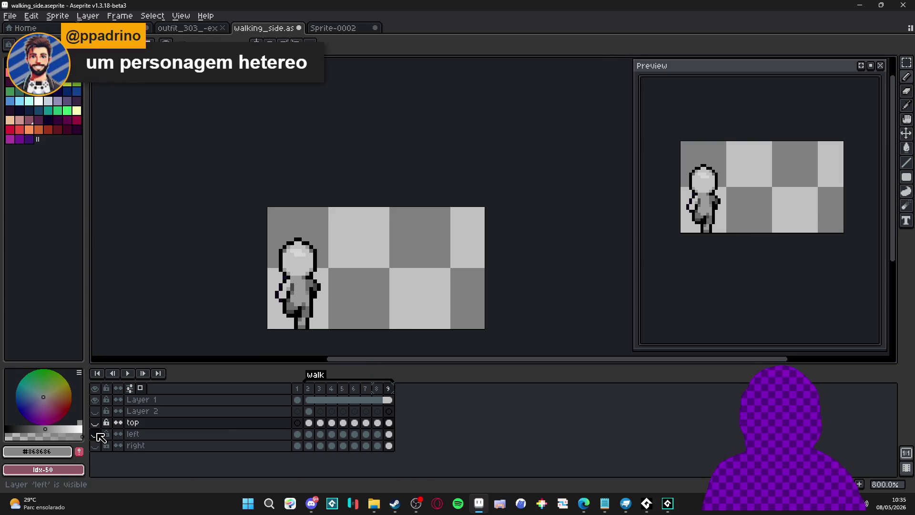
left_click(95, 446)
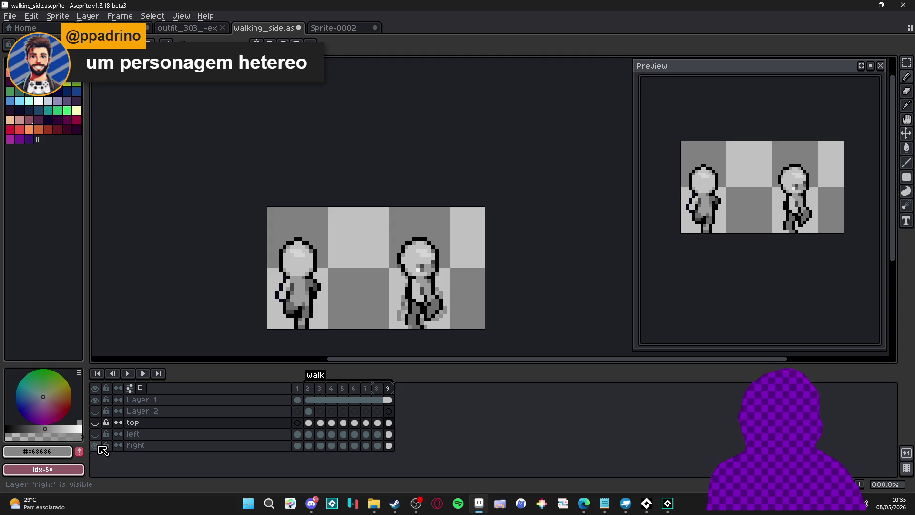
left_click(99, 447)
left_click(99, 435)
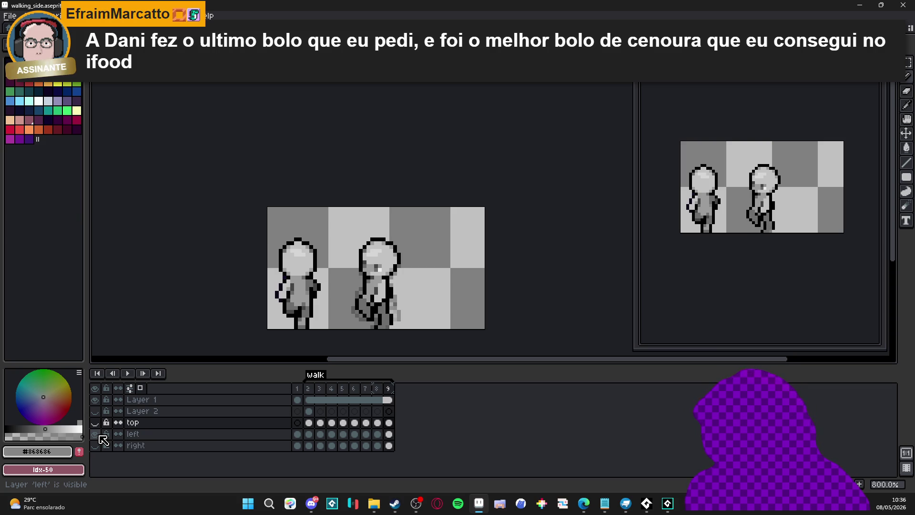
left_click(95, 434)
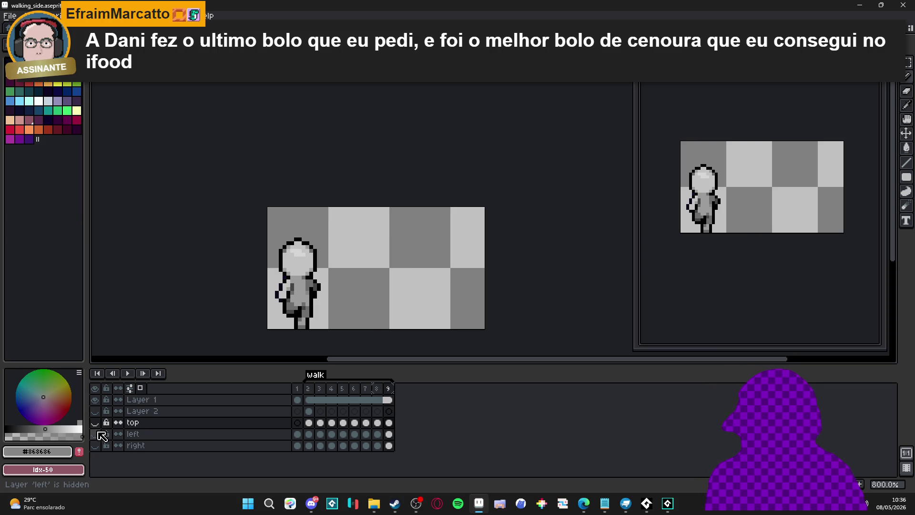
left_click(97, 434)
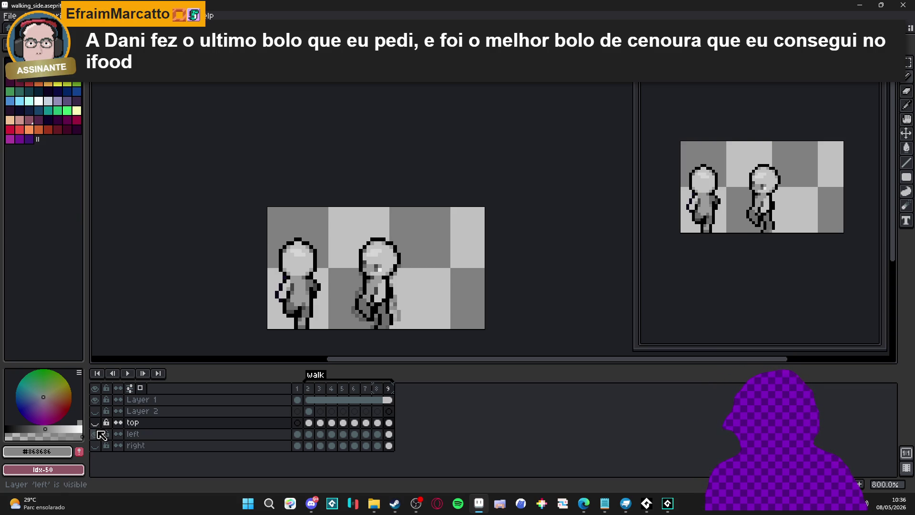
left_click(95, 424)
left_click(96, 423)
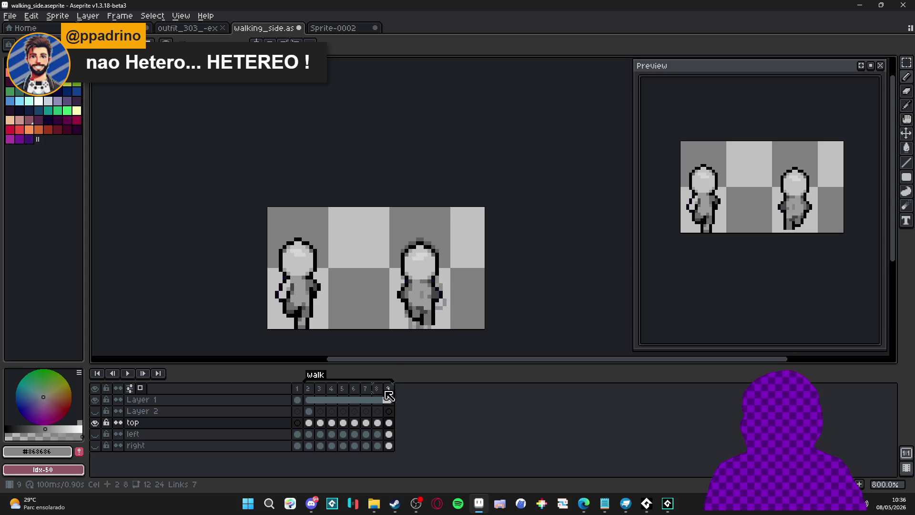
left_click(95, 422)
left_click(95, 435)
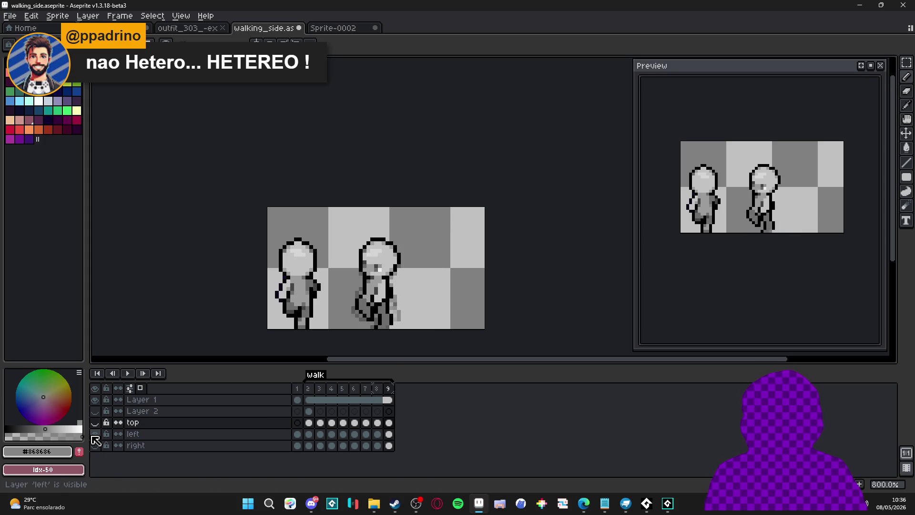
left_click(95, 435)
left_click(95, 423)
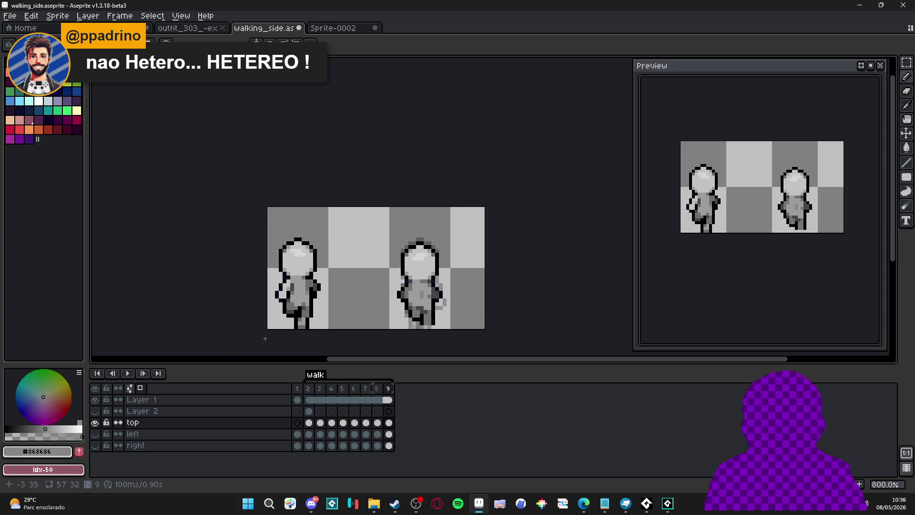
scroll(286, 337, "down", 1)
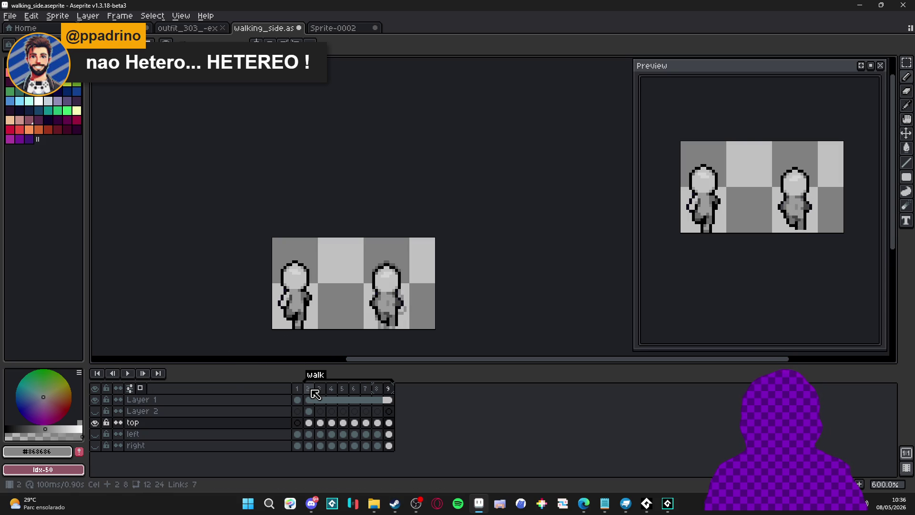
Save walking_side.aseprite.
scroll(394, 286, "down", 1)
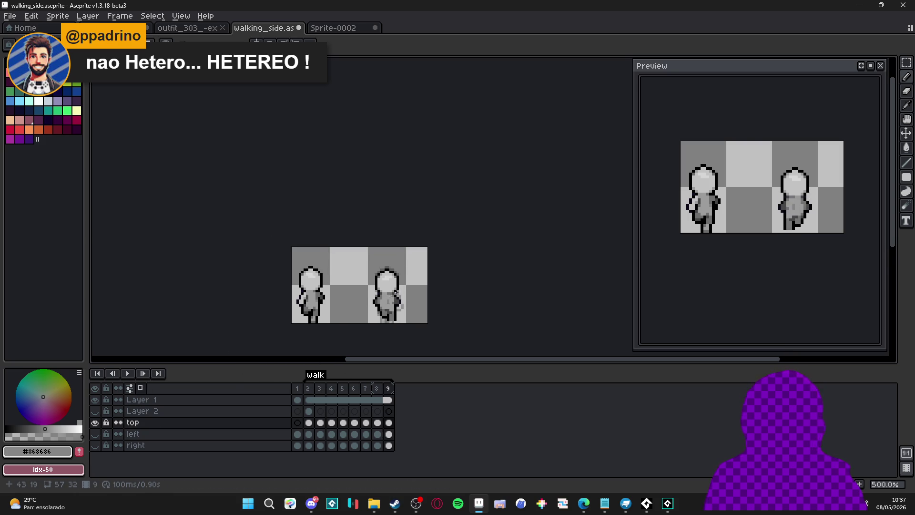
scroll(393, 271, "down", 1)
key("ctrl+s")
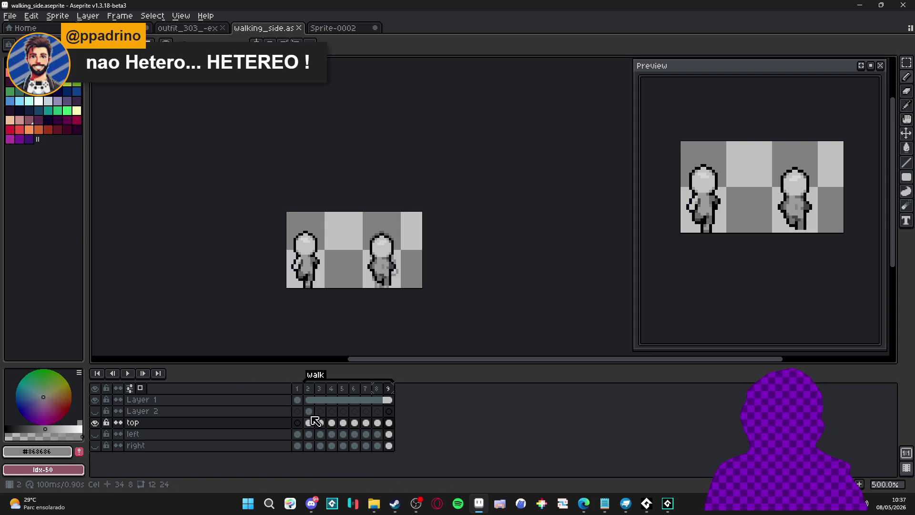
Hide the top layer, add a new Layer 3 on frame 2, and save again.
left_click(95, 423)
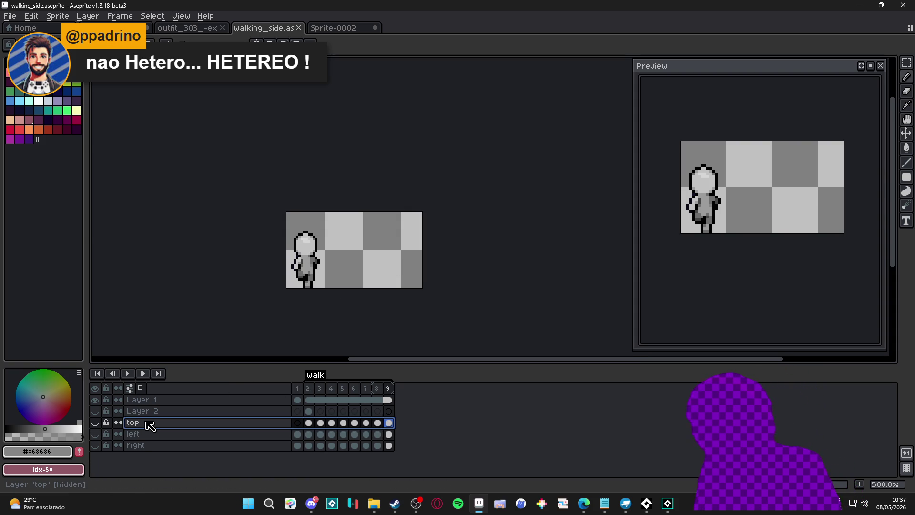
key("shift+n")
left_click(149, 425)
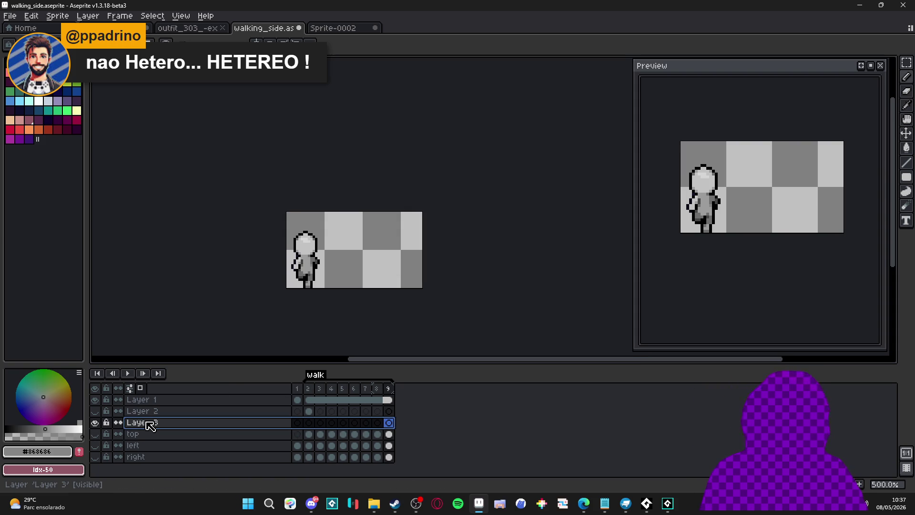
left_click(309, 423)
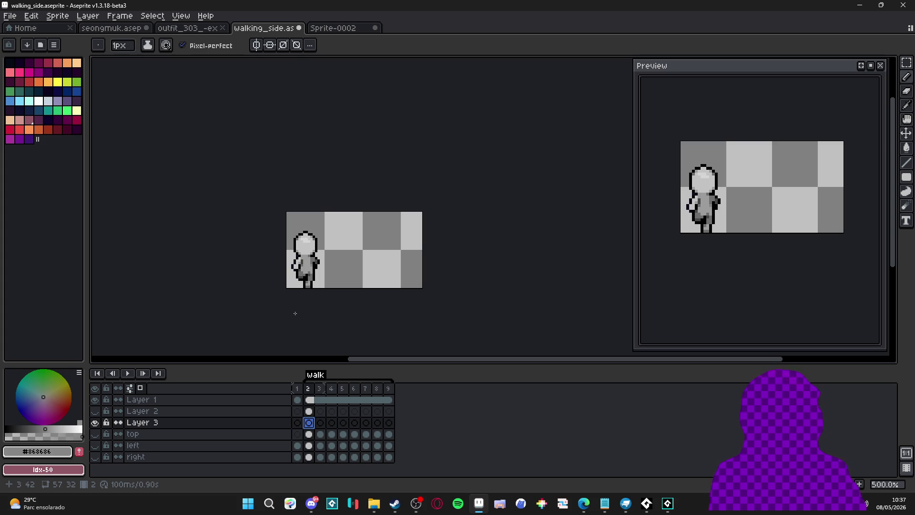
key("alt+Tab")
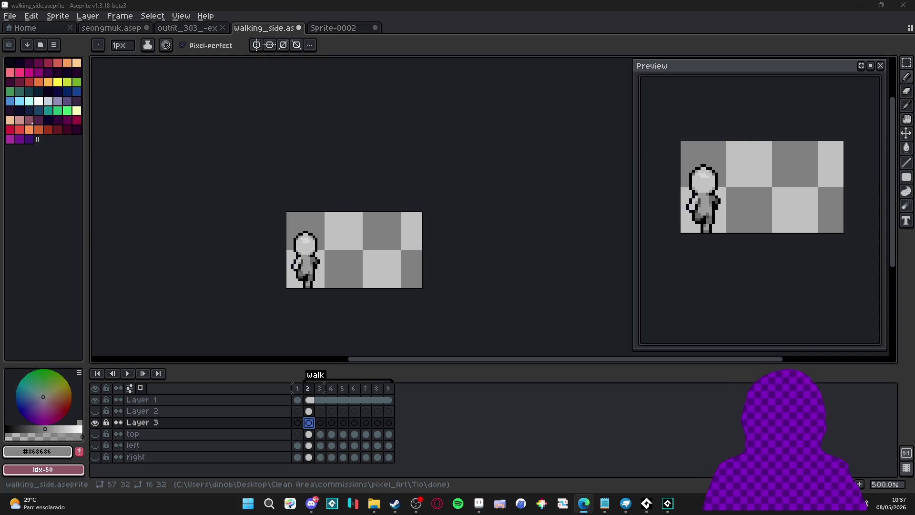
key("ctrl+s")
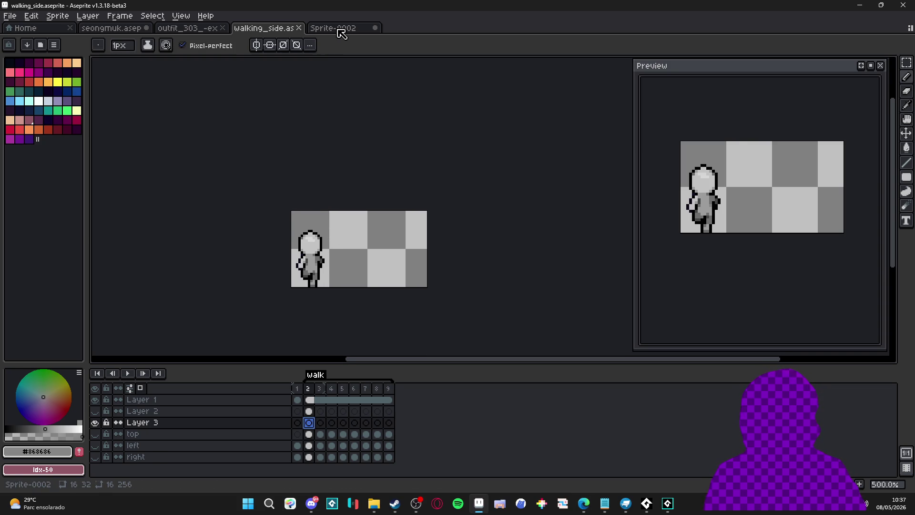
Close the Sprite-0002 document without saving.
left_click(336, 29)
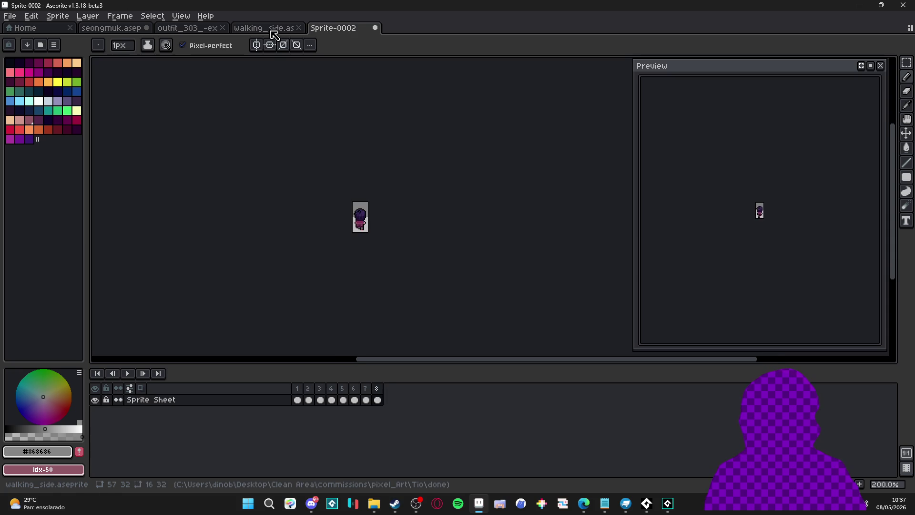
left_click(273, 29)
left_click(336, 28)
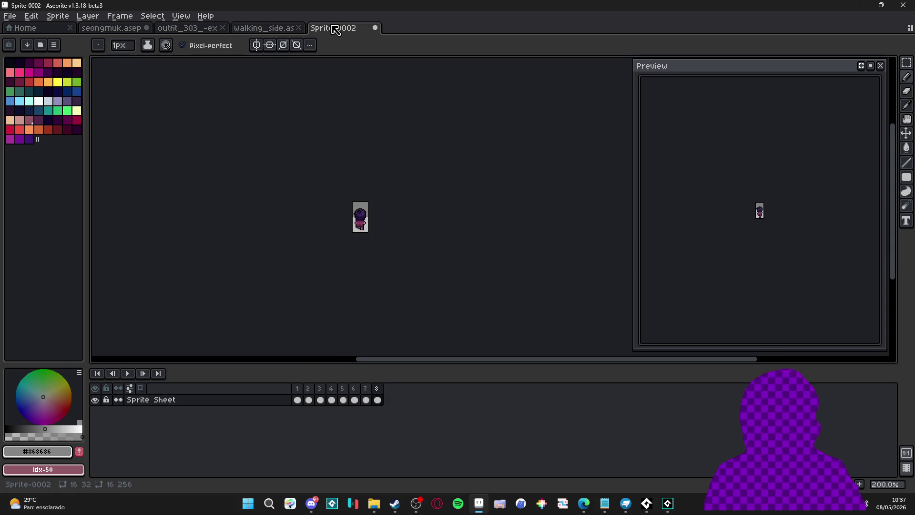
left_click(375, 27)
left_click(456, 274)
Select the third, front-facing column of frames in the outfit_303_-export2 sheet.
left_click(193, 29)
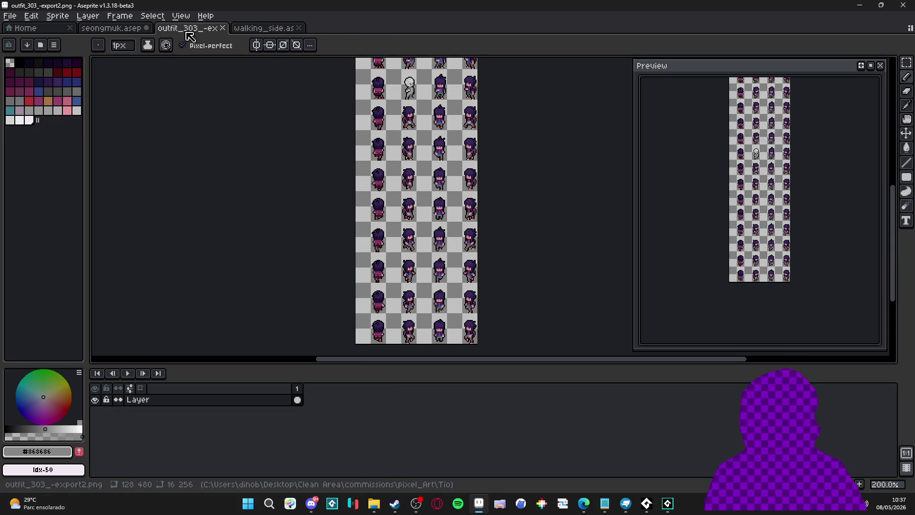
left_click(129, 30)
left_click(189, 27)
mouse_move(392, 149)
left_mouse_down()
mouse_move(365, 167)
mouse_move(356, 193)
left_mouse_up()
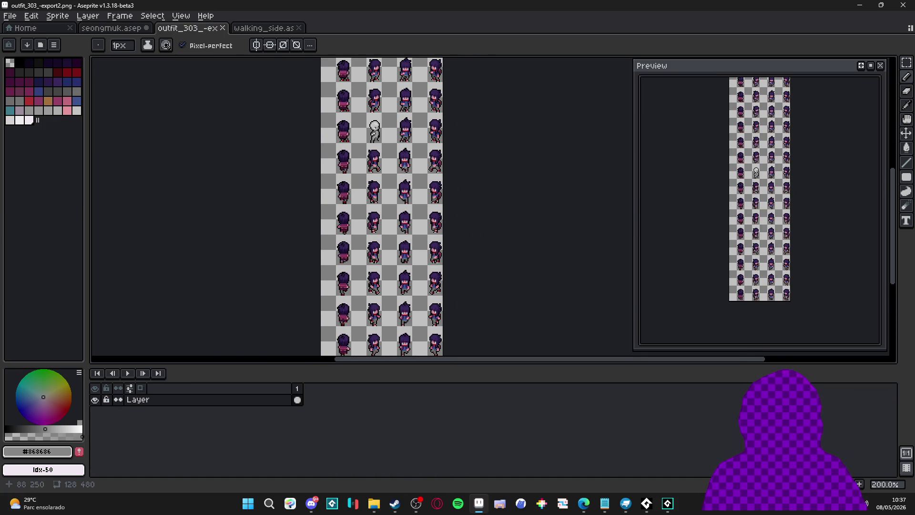
scroll(407, 165, "up", 1)
key("v")
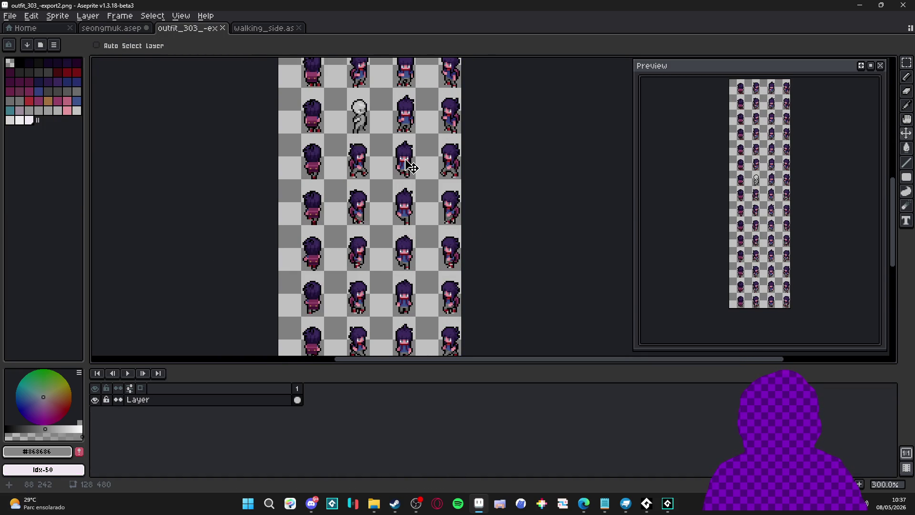
scroll(407, 165, "down", 1)
mouse_move(407, 159)
left_mouse_down()
mouse_move(413, 90)
mouse_move(413, 277)
left_mouse_up()
key("m")
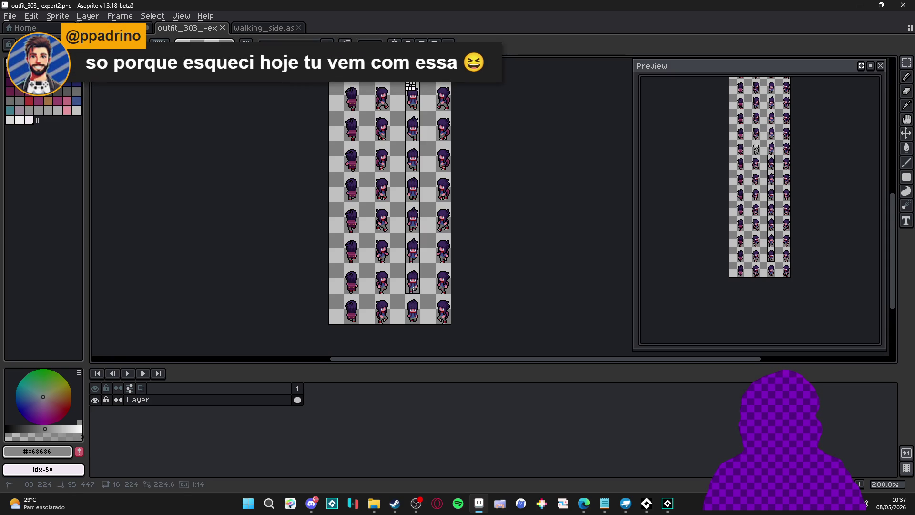
left_click_drag(417, 317, 420, 321)
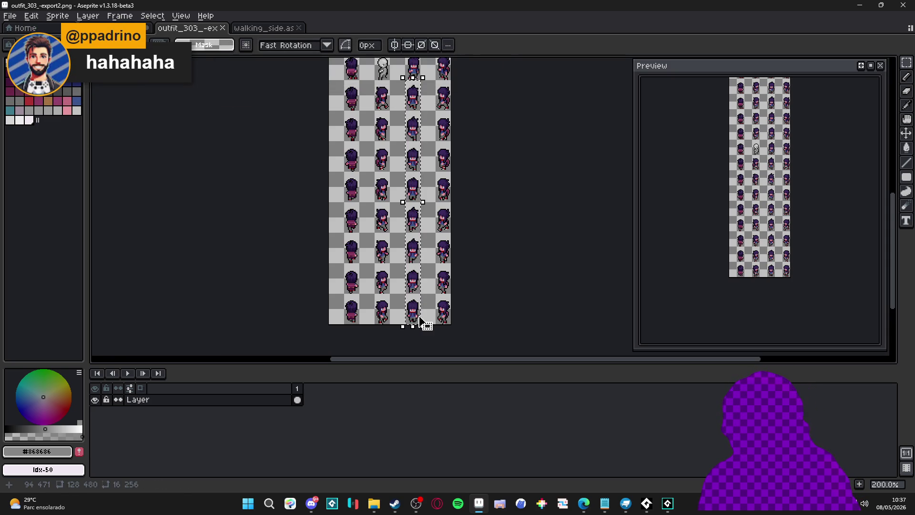
Adjust the view of the sprite sheet, then return to walking_side.
scroll(454, 222, "up", 3)
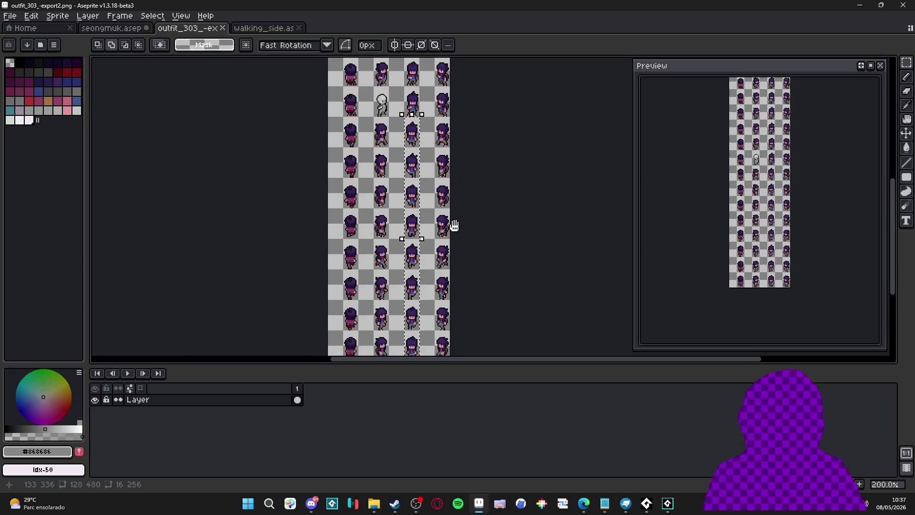
left_click_drag(454, 227, 456, 227)
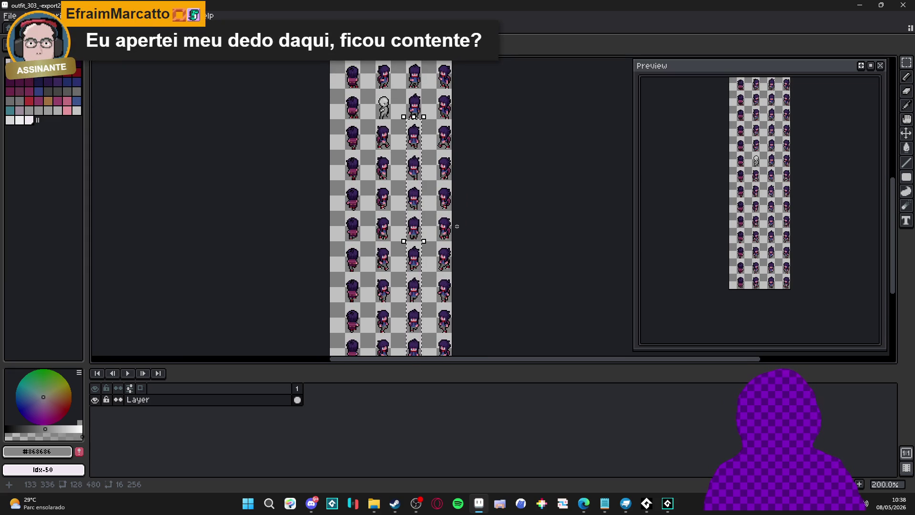
left_click_drag(457, 226, 463, 251)
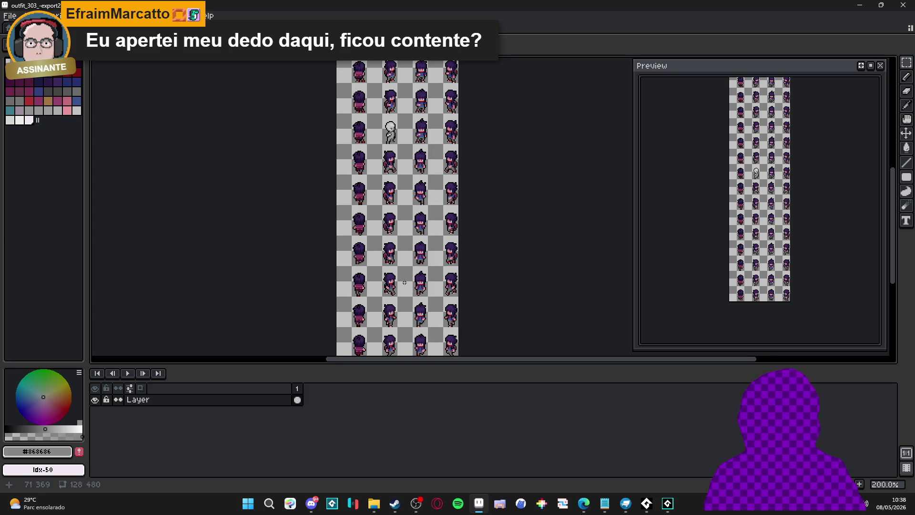
scroll(405, 283, "up", 2)
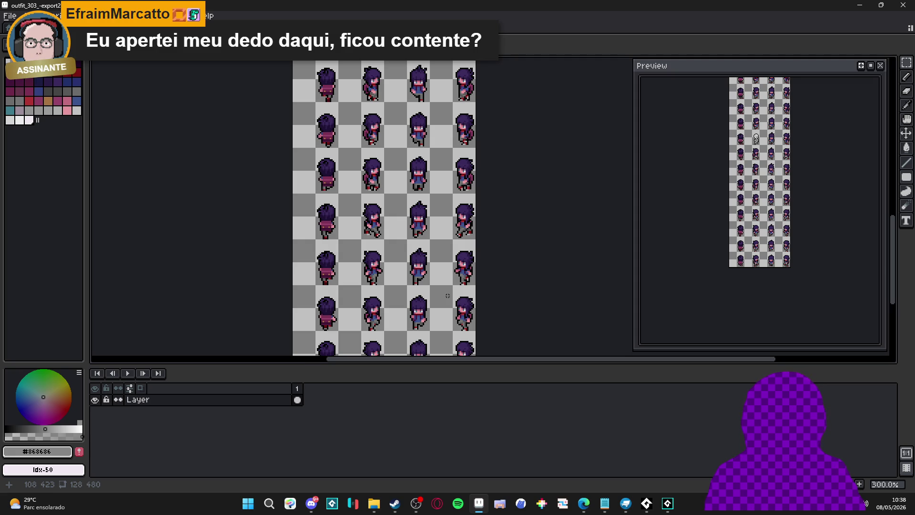
scroll(457, 303, "down", 2)
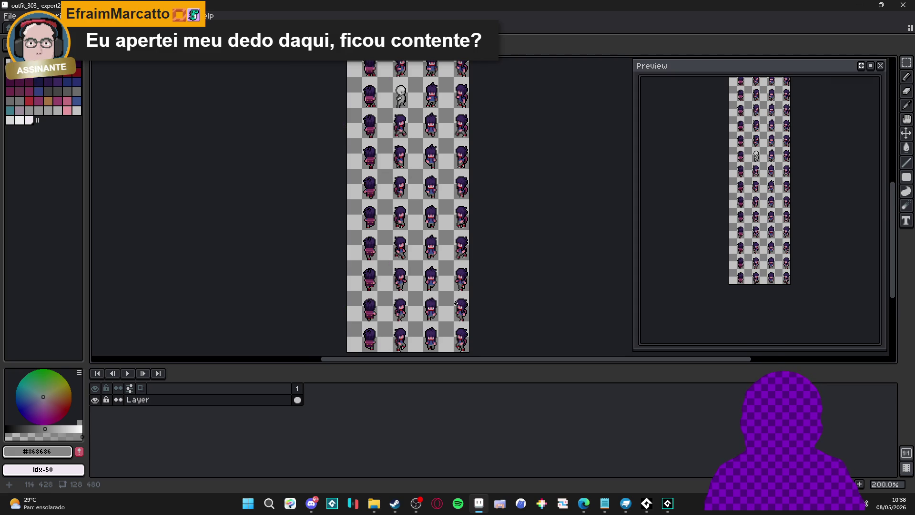
left_click(143, 47)
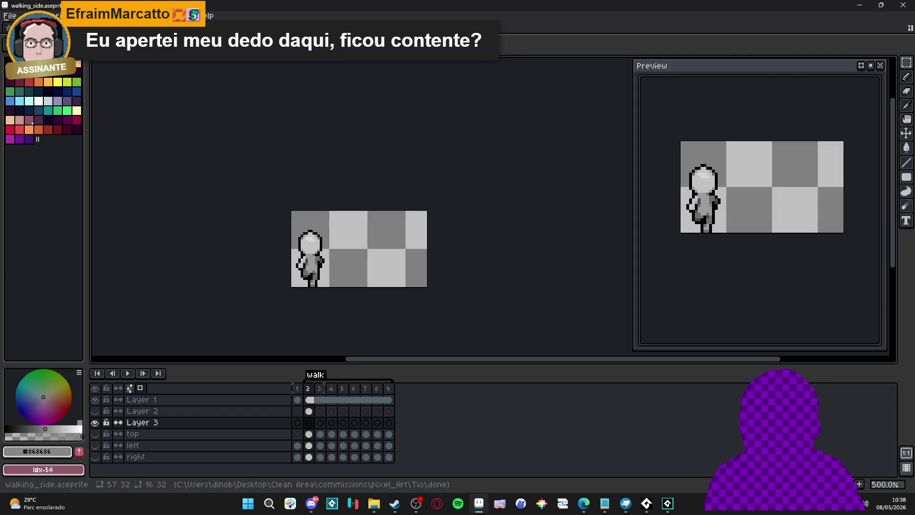
Briefly show and re-hide the top, left and right layers, then start a new sprite via File > New.
left_click_drag(94, 434, 100, 462)
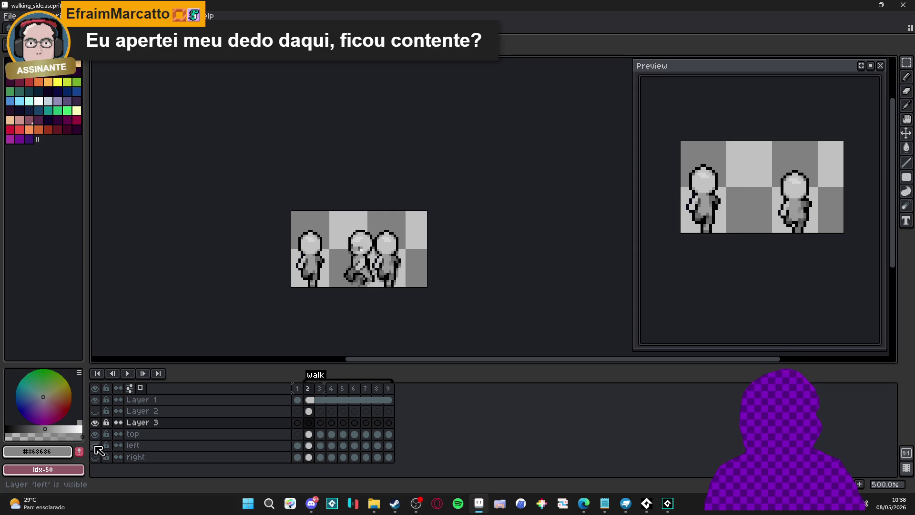
left_click_drag(95, 457, 97, 437)
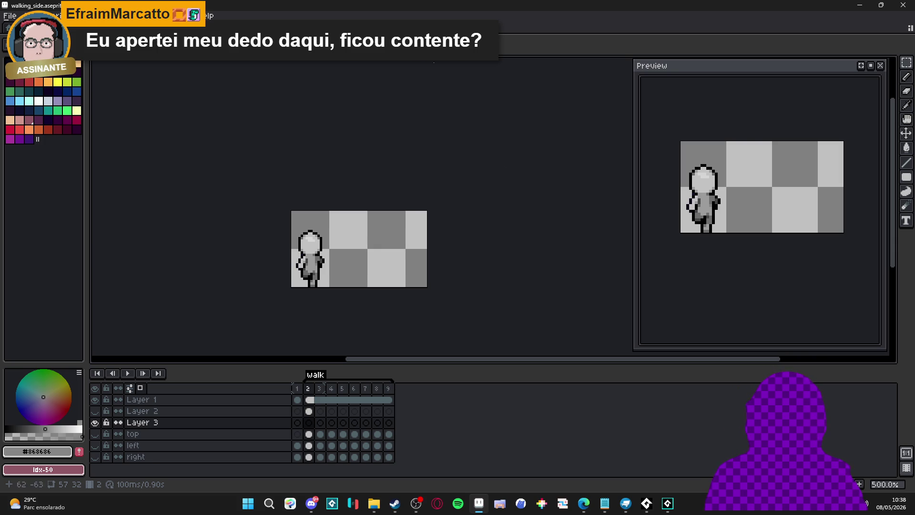
left_click(10, 16)
left_click(14, 24)
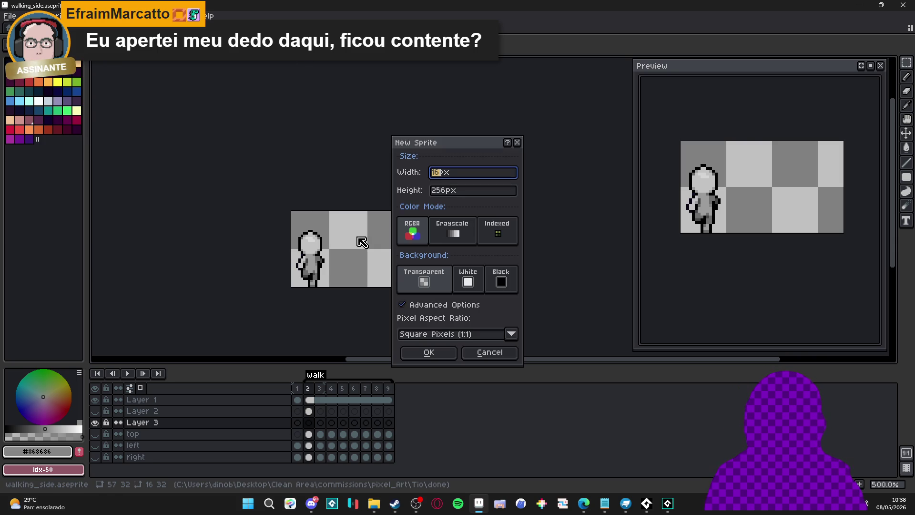
Create the new 16×256 sprite and paste the copied frame column into it.
left_click(441, 352)
key("ctrl+v")
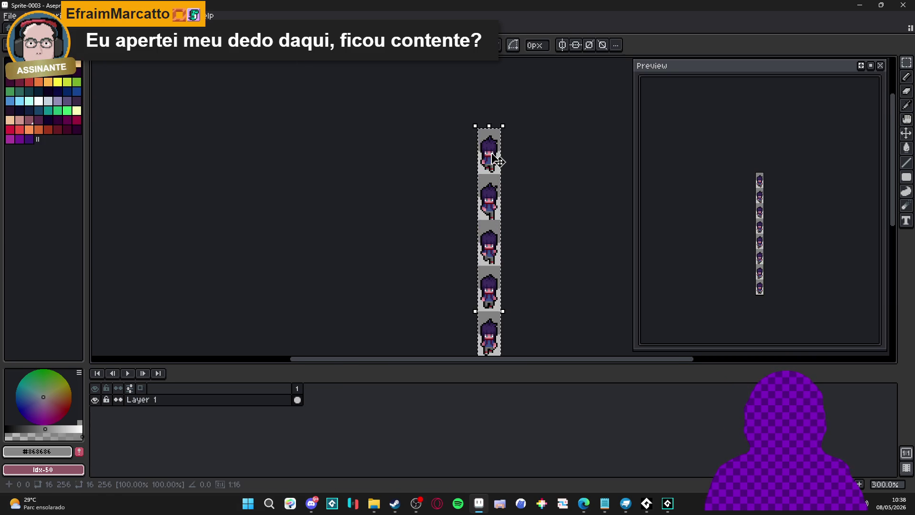
mouse_move(477, 177)
left_mouse_down()
mouse_move(451, 186)
mouse_move(356, 171)
left_mouse_up()
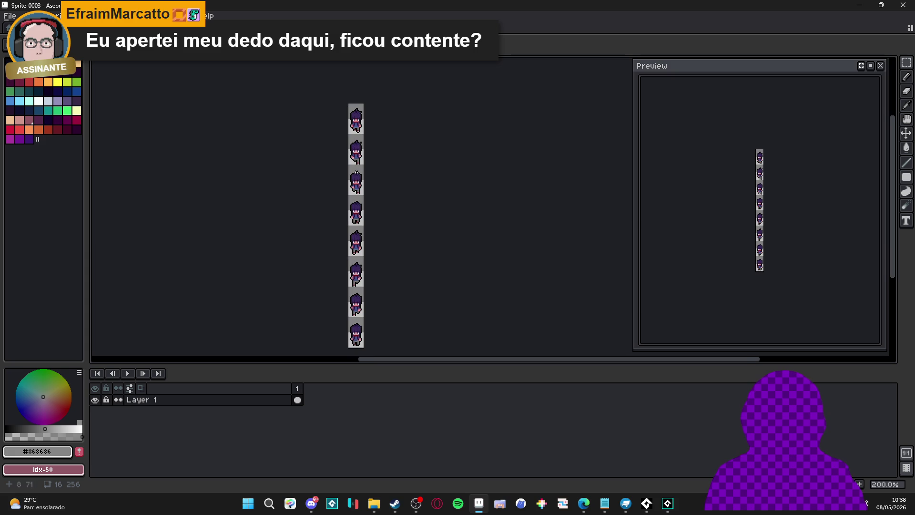
Import the pasted strip as a sprite sheet with 8 rows, making eight 16×32 frames.
left_click(9, 15)
mouse_move(80, 117)
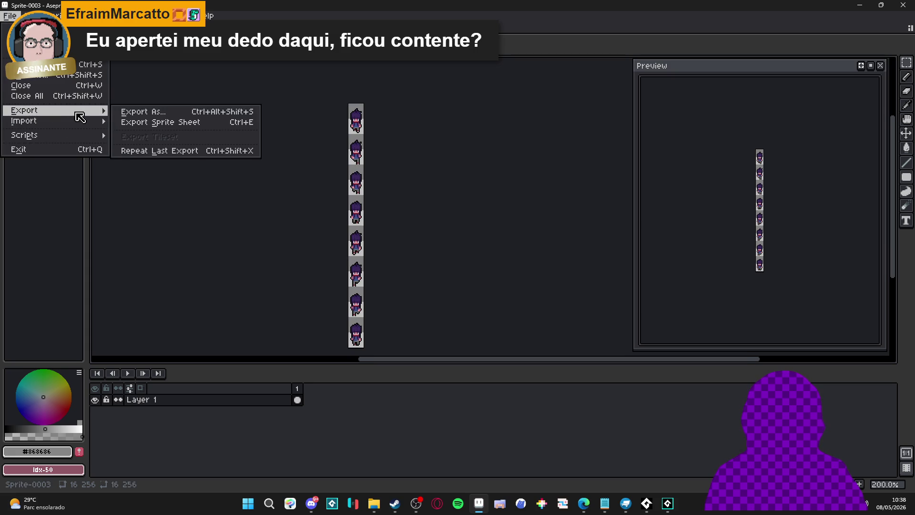
left_click(143, 123)
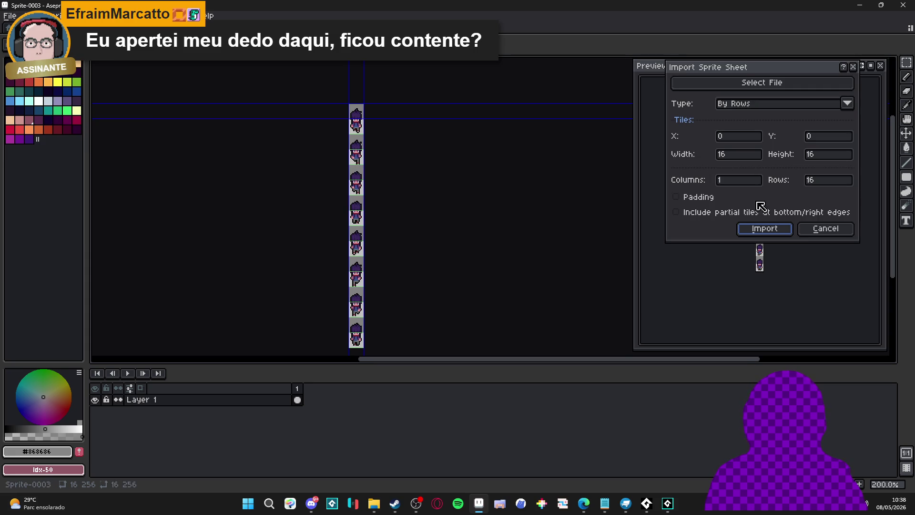
double_click(818, 181)
type("8")
key("Return")
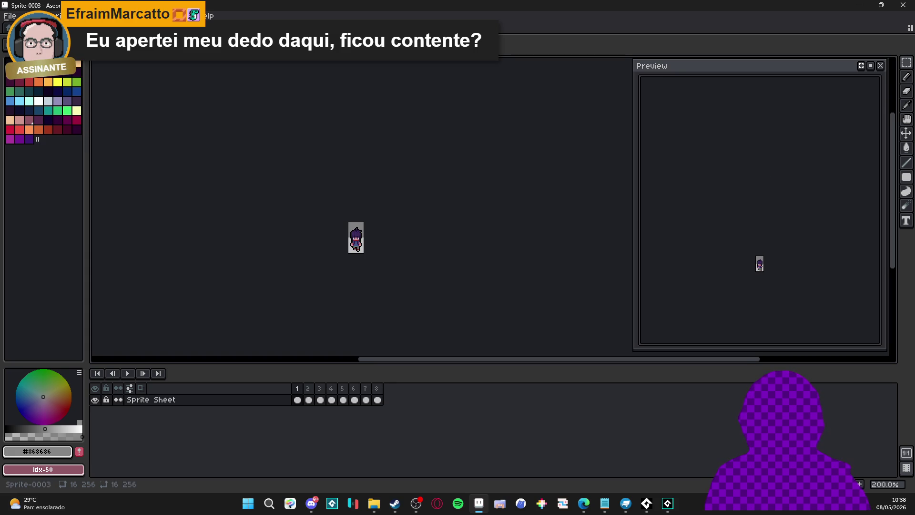
Pick the Move tool and go back to the walking_side animation.
scroll(774, 267, "up", 4)
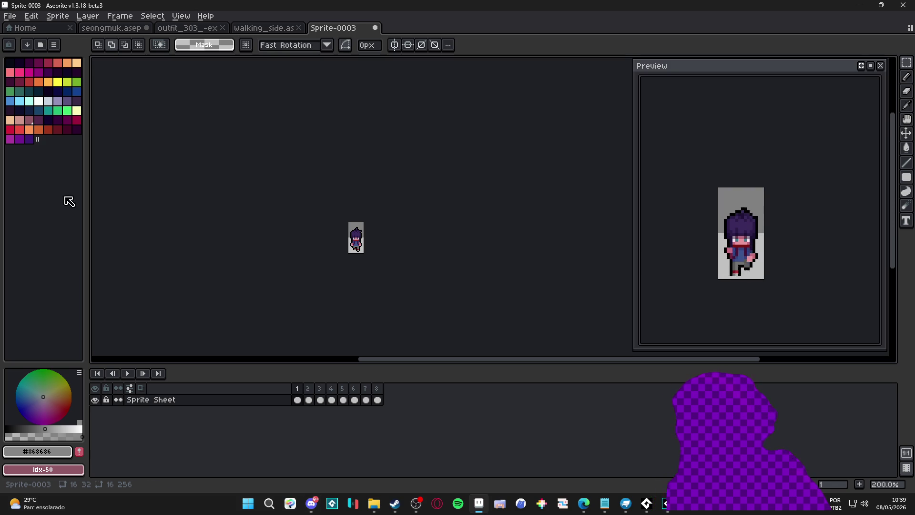
scroll(356, 248, "up", 5)
scroll(349, 273, "up", 1)
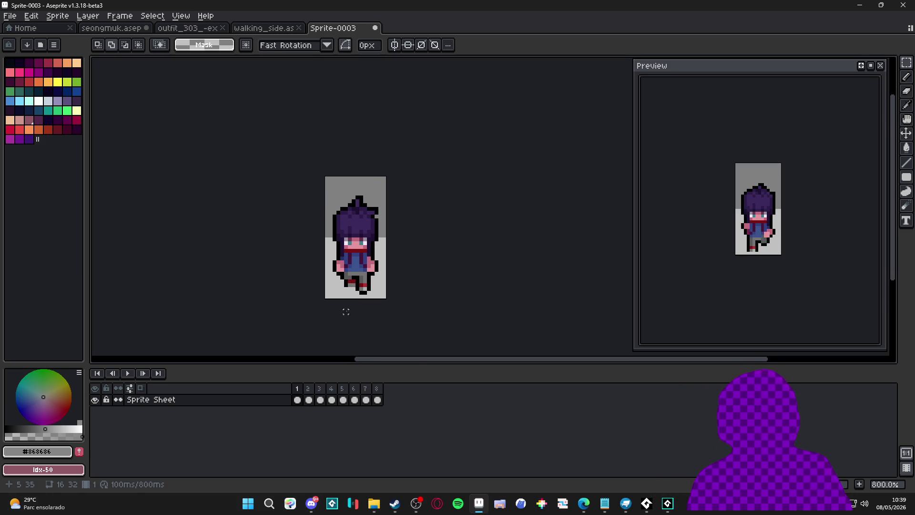
key("v")
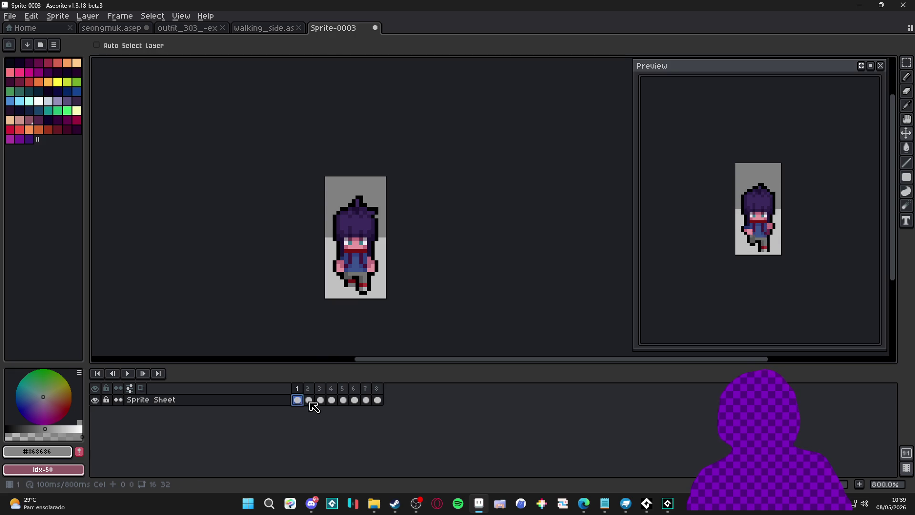
left_click(290, 28)
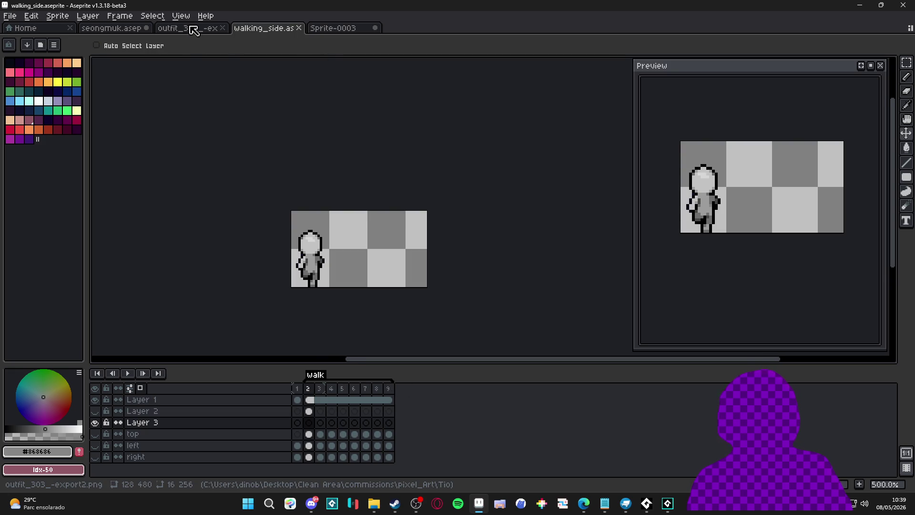
Save walking_side and rename Layer 3 to 'down'.
key("ctrl+s")
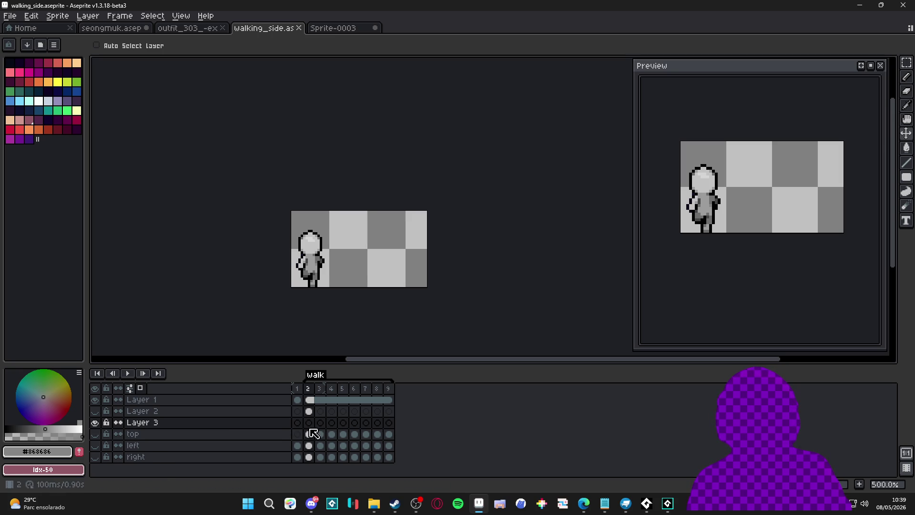
double_click(200, 423)
type("down")
key("Return")
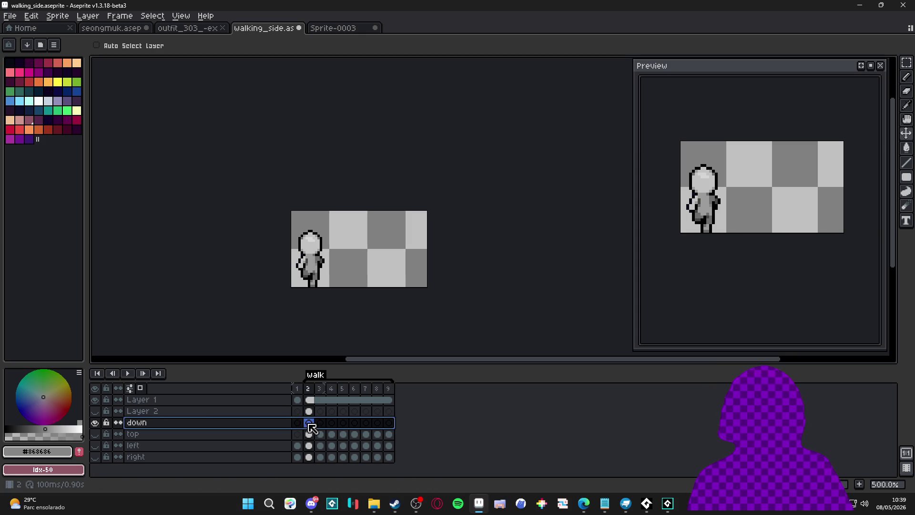
Paste the cel into frames 2–9 and move the coloured character right of the grey figure.
key("ctrl+v")
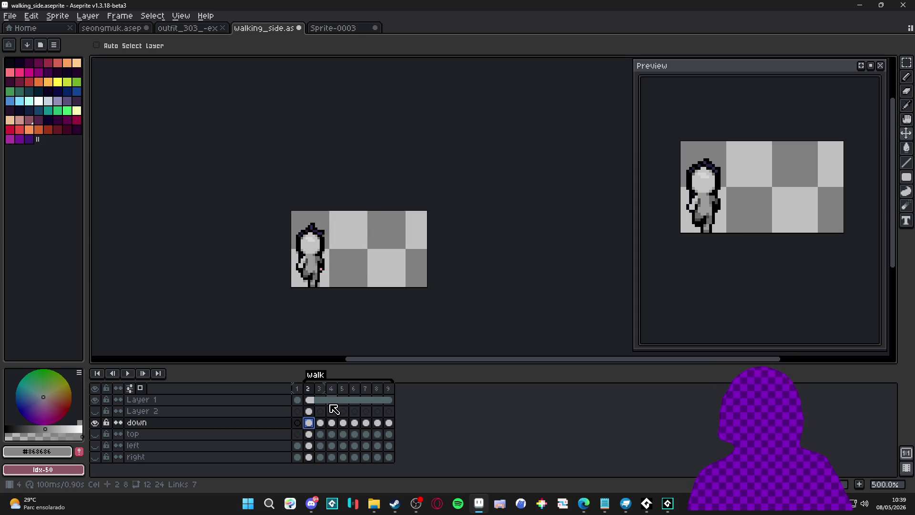
left_click(389, 423, "shift")
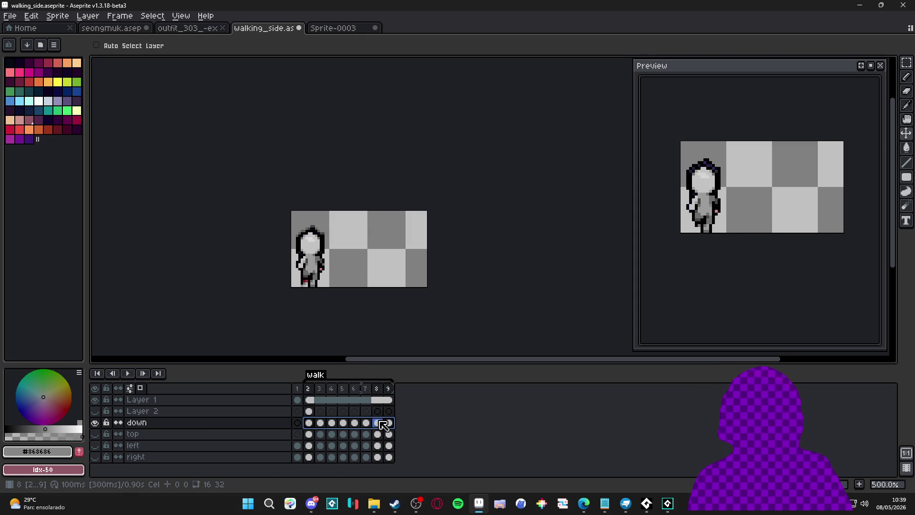
left_click_drag(317, 280, 393, 278)
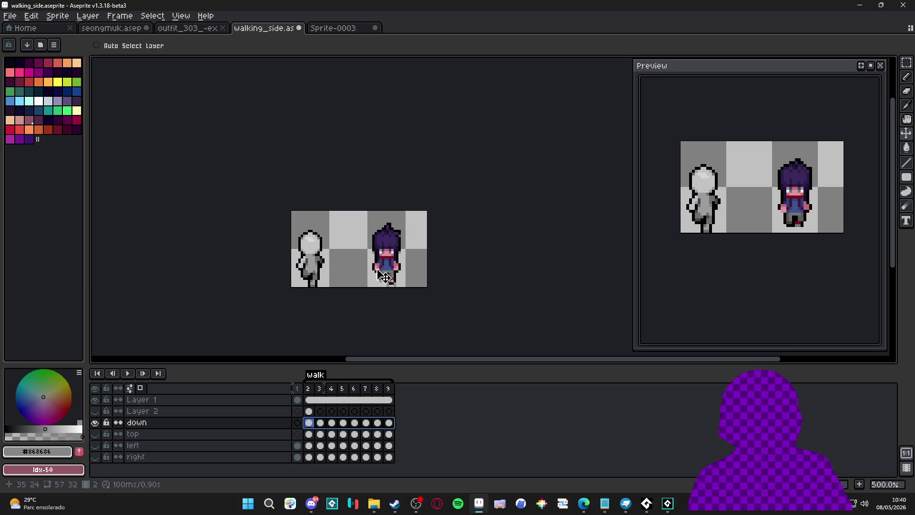
scroll(401, 261, "up", 1)
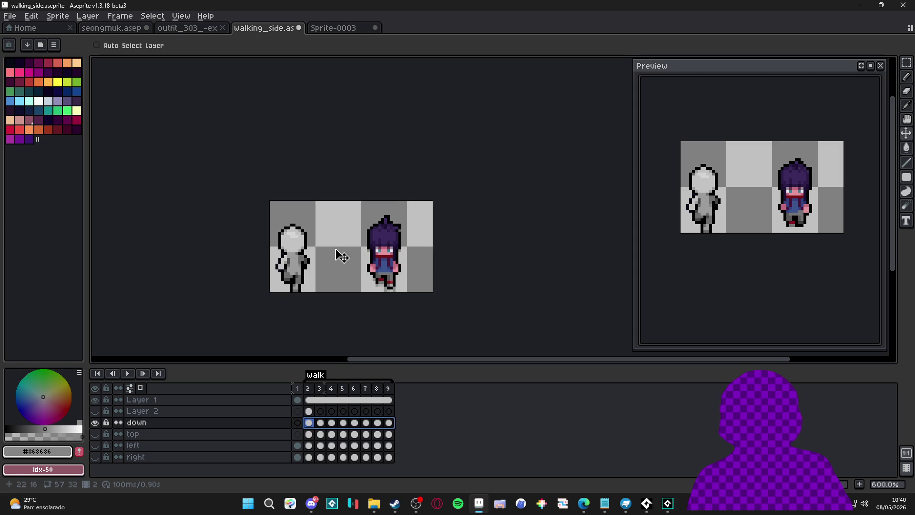
scroll(282, 253, "up", 1)
left_click(277, 224, "ctrl")
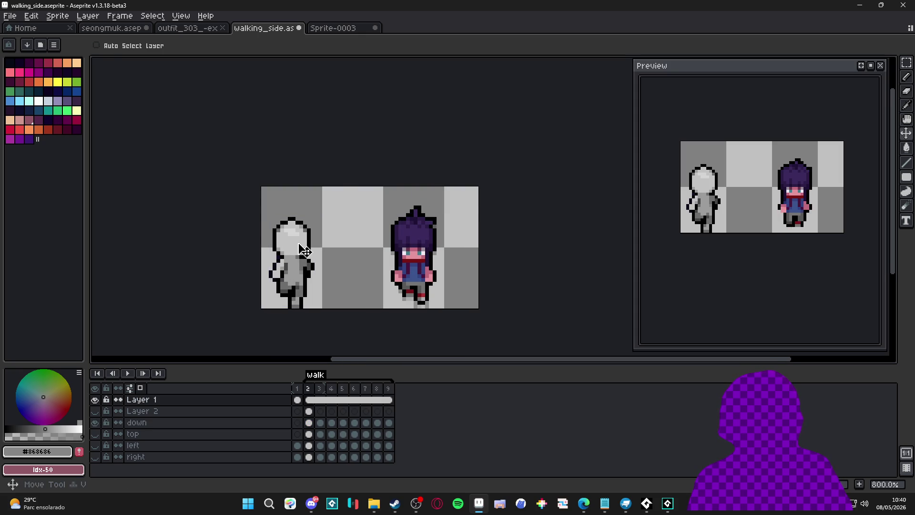
key("m")
scroll(273, 211, "up", 2)
mouse_move(262, 218)
left_mouse_down()
mouse_move(342, 280)
mouse_move(315, 255)
left_mouse_up()
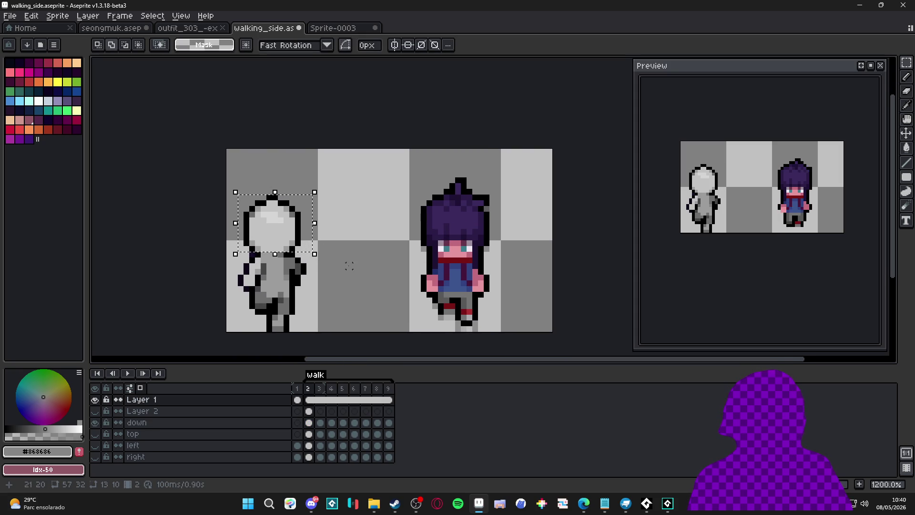
key("ctrl+d")
left_click(324, 400)
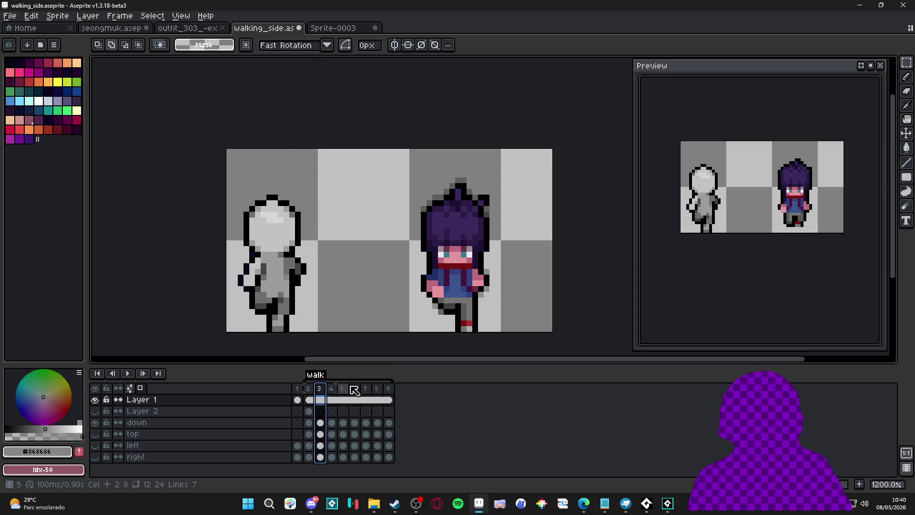
left_click(309, 389)
left_click(377, 394)
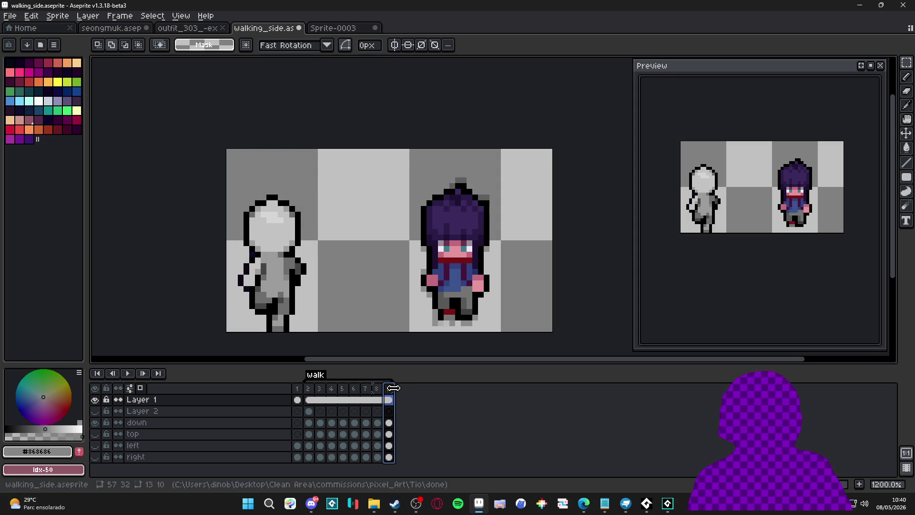
left_click(309, 400)
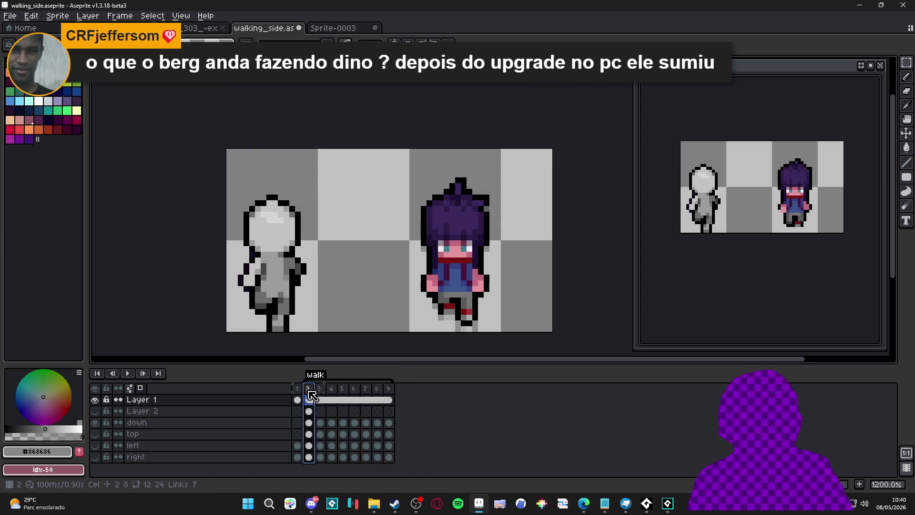
left_click(388, 390)
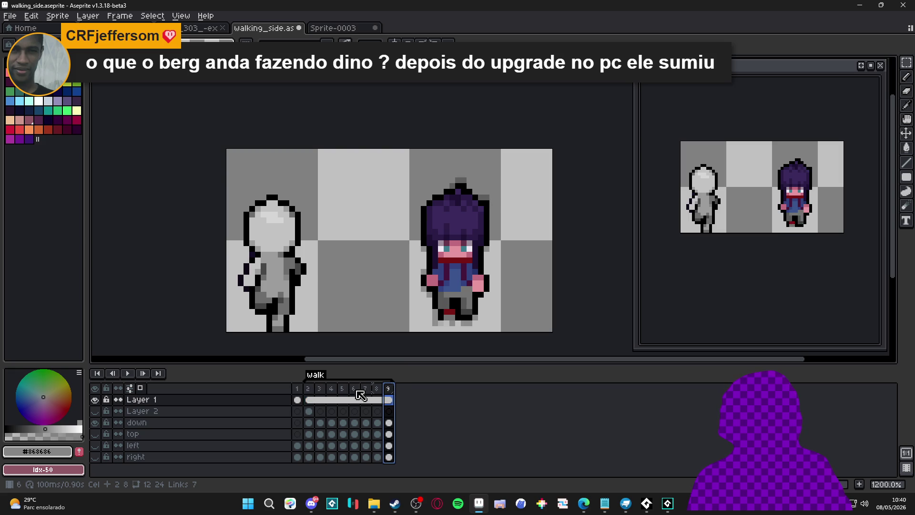
left_click(309, 399)
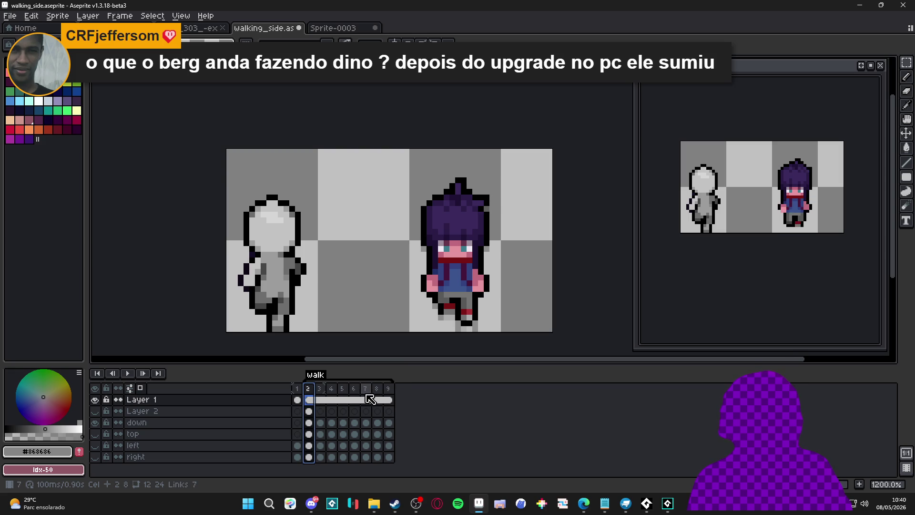
left_click(354, 399)
left_click(313, 391)
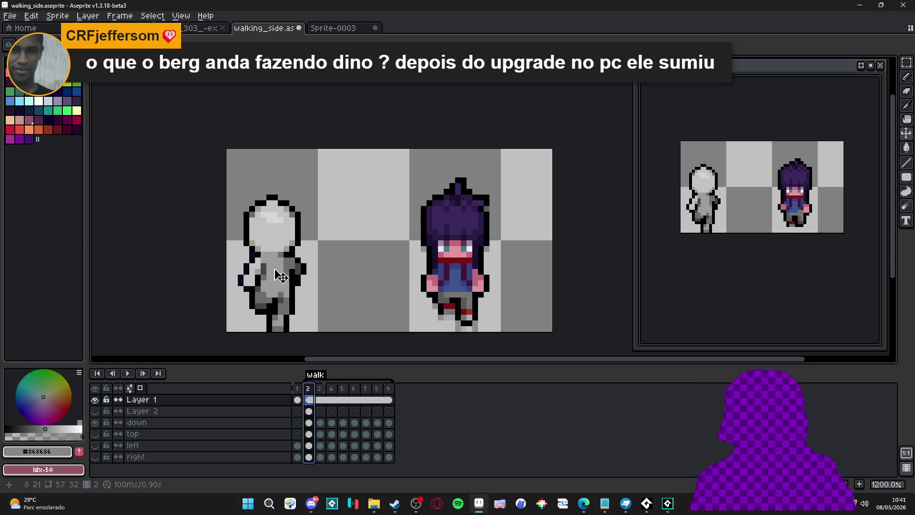
scroll(444, 252, "right", 1)
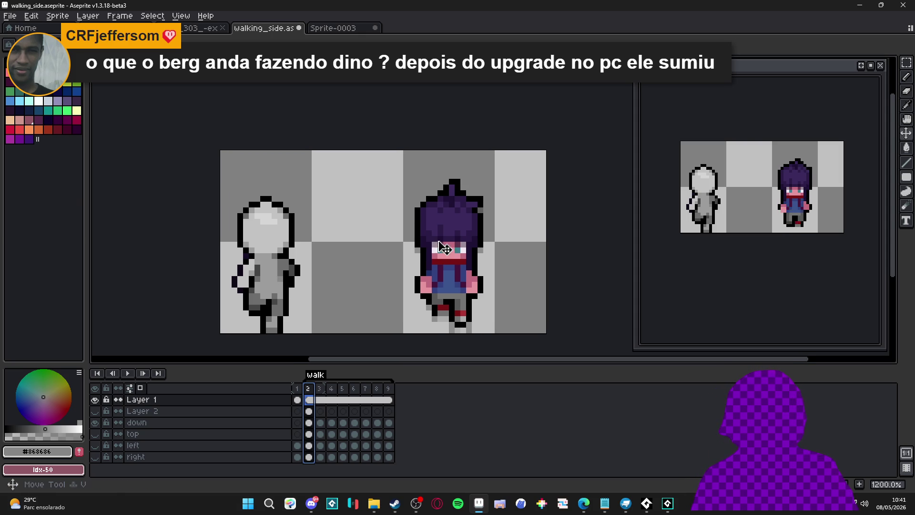
left_click(453, 229, "ctrl")
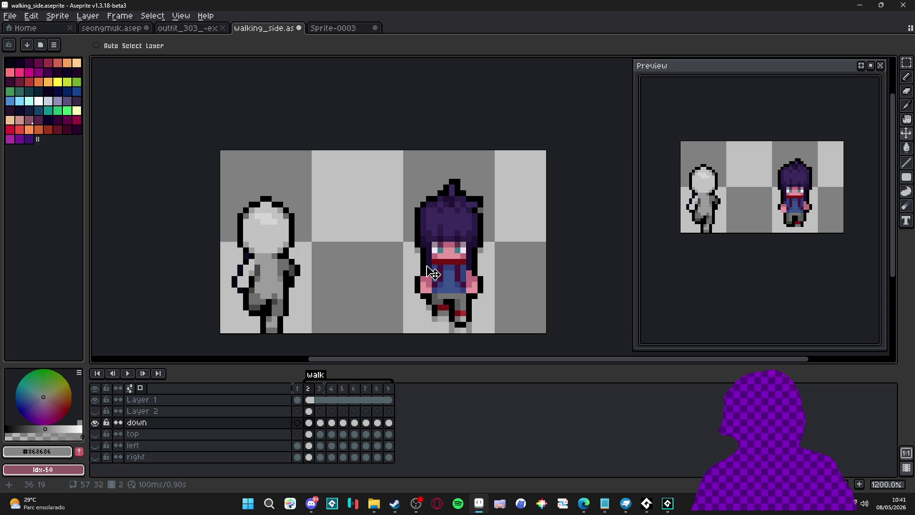
left_click(320, 388)
left_click(308, 389)
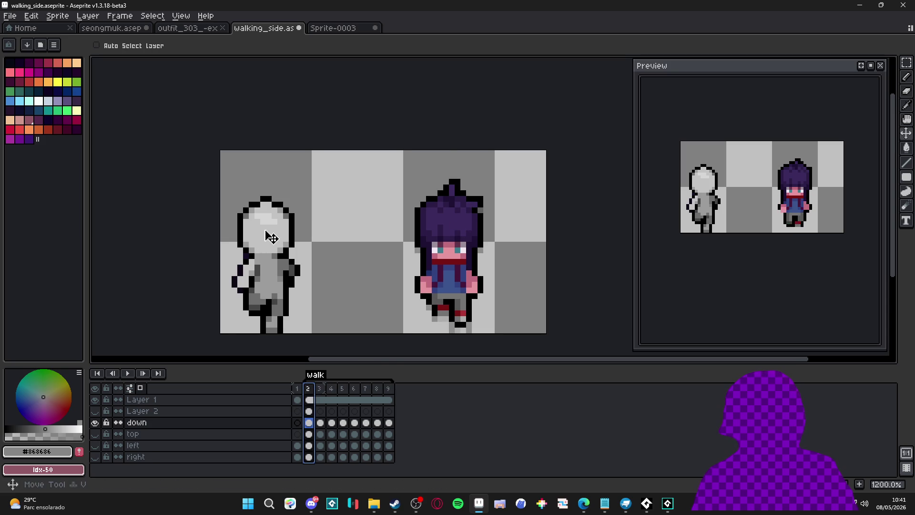
left_click(320, 400)
left_click(319, 388)
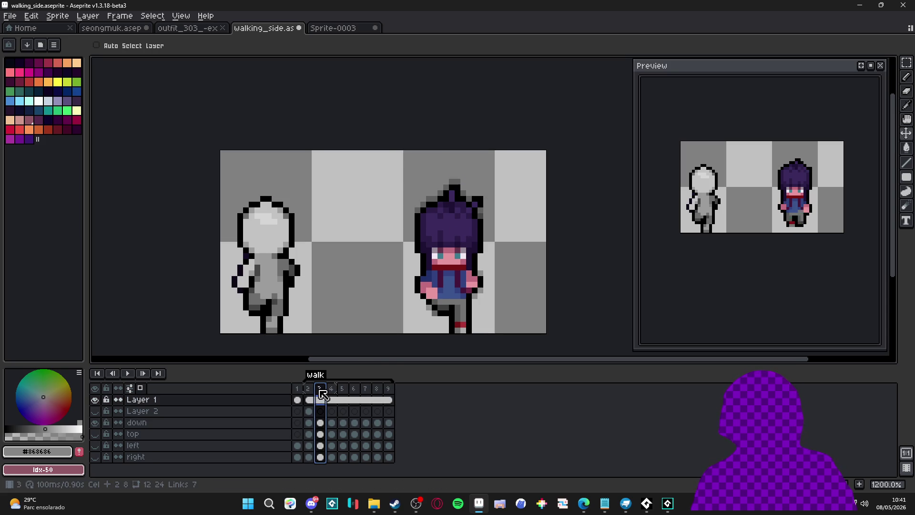
left_click(332, 389)
left_click(321, 388)
left_click(309, 389)
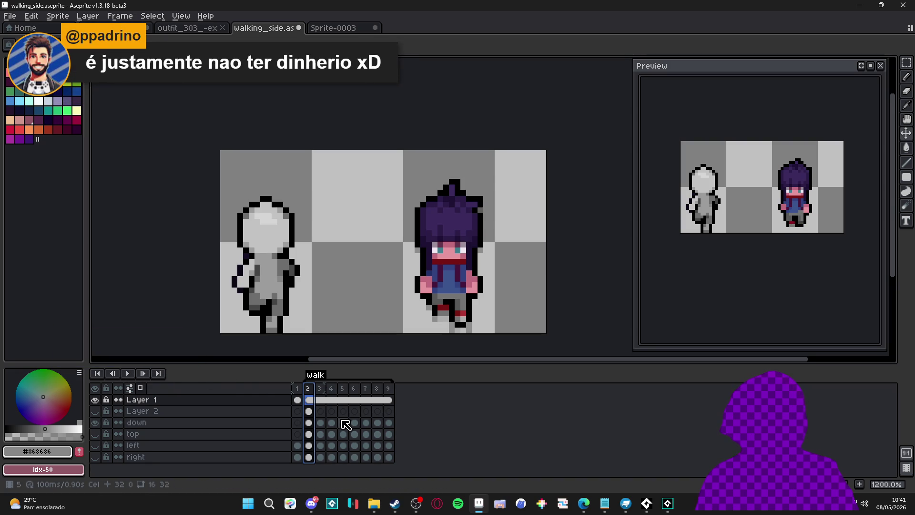
left_click(321, 393)
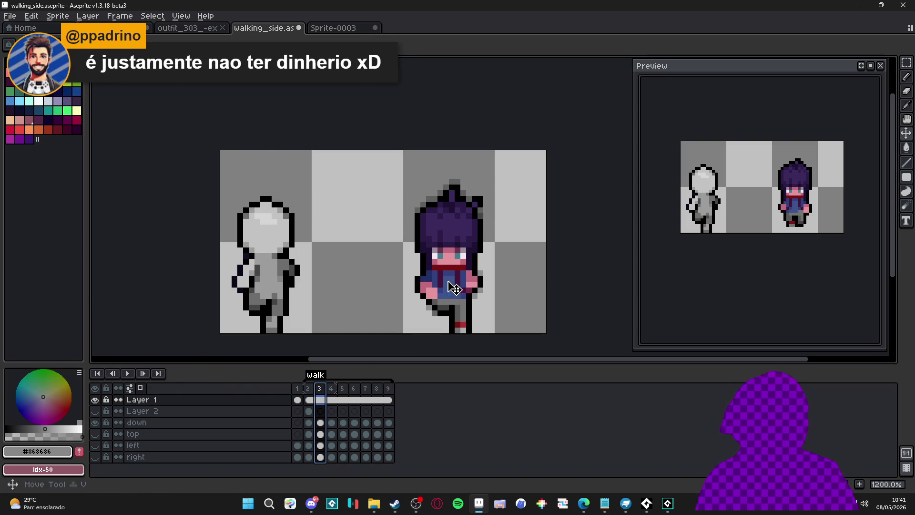
left_click(454, 287, "ctrl")
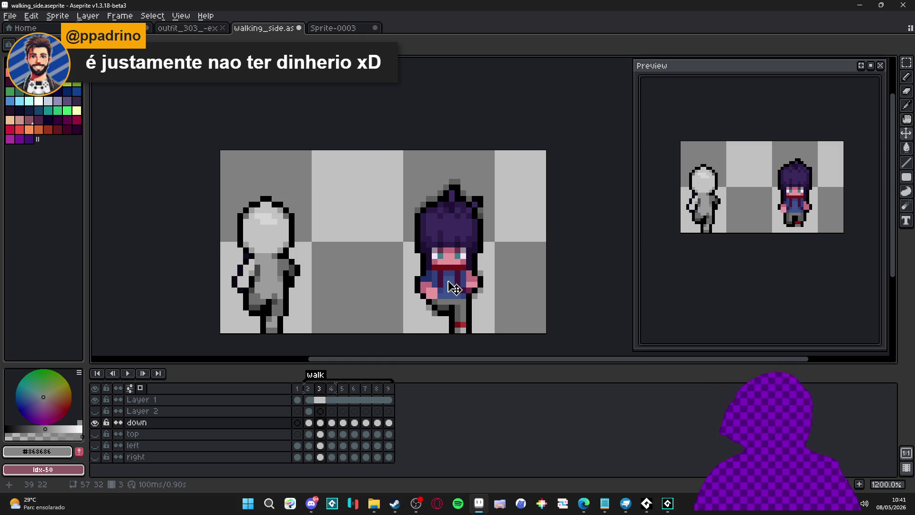
key("v")
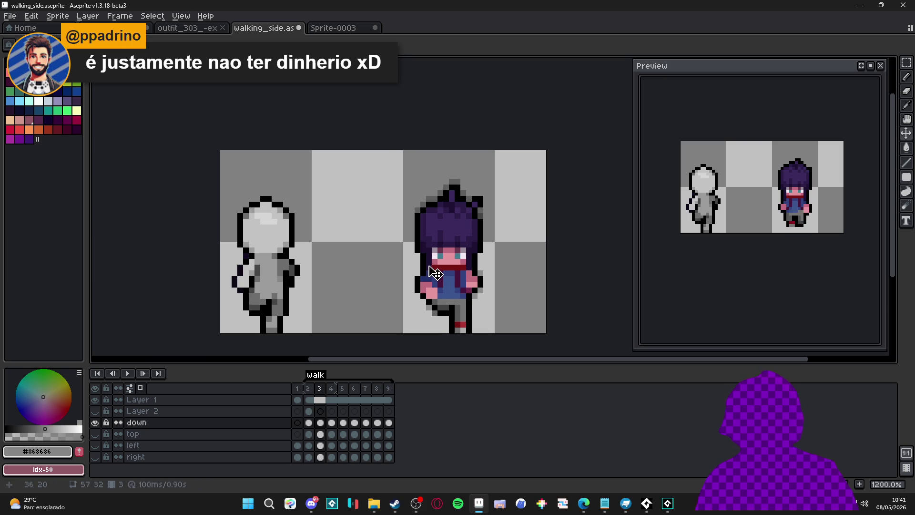
left_click(269, 243, "ctrl")
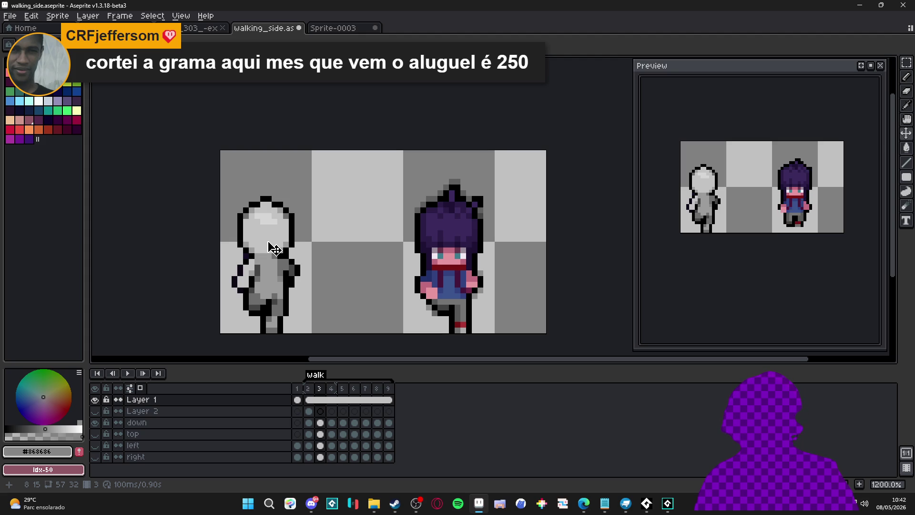
Copy the grey figure's blank head onto the coloured character's face, nudging it up one pixel.
key("u")
scroll(256, 226, "up", 3)
mouse_move(196, 156)
left_mouse_down()
mouse_move(228, 165)
mouse_move(373, 276)
left_mouse_up()
key("ctrl+z")
scroll(286, 282, "up", 1)
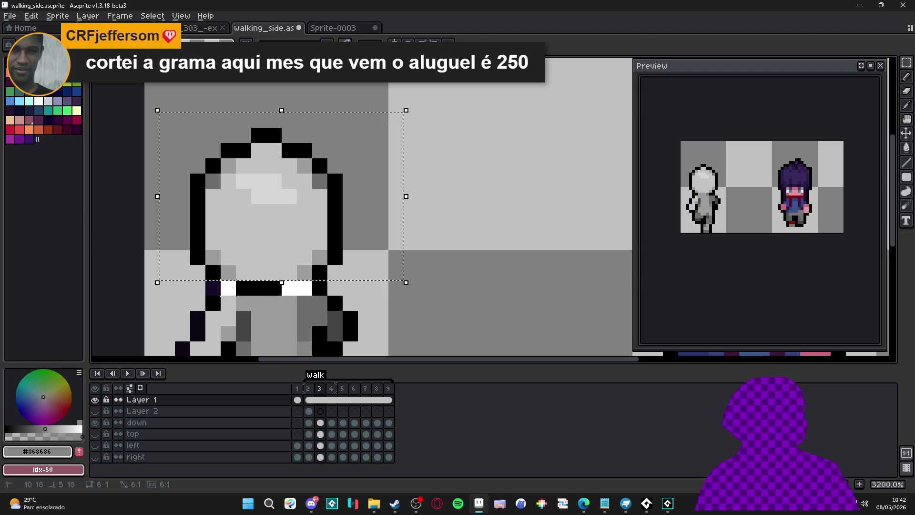
scroll(241, 293, "down", 3)
mouse_move(409, 245)
left_mouse_down()
mouse_move(411, 236)
mouse_move(411, 249)
left_mouse_up()
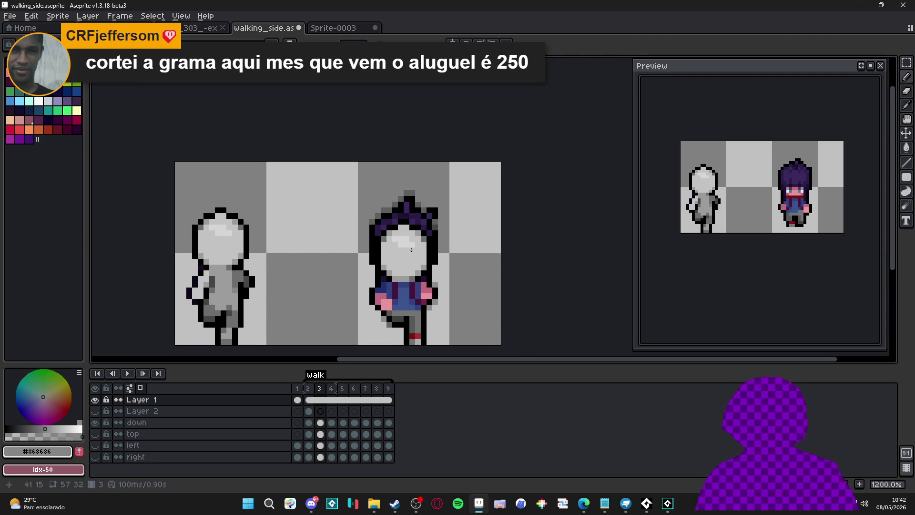
left_click_drag(412, 249, 412, 244)
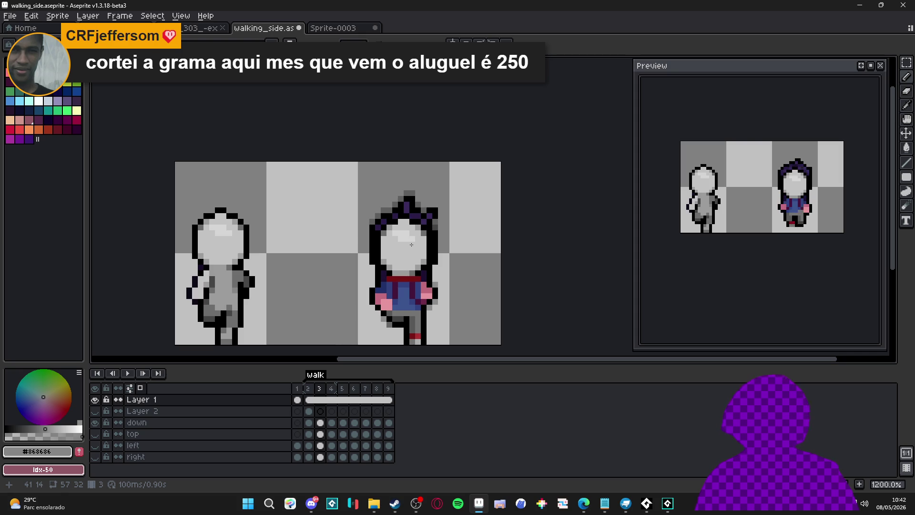
Step through frames 5–8, nudging the head up one pixel in frame 5.
key("Right")
key("Right")
mouse_move(411, 245)
left_mouse_down()
mouse_move(411, 237)
mouse_move(406, 244)
left_mouse_up()
key("Right")
key("Right")
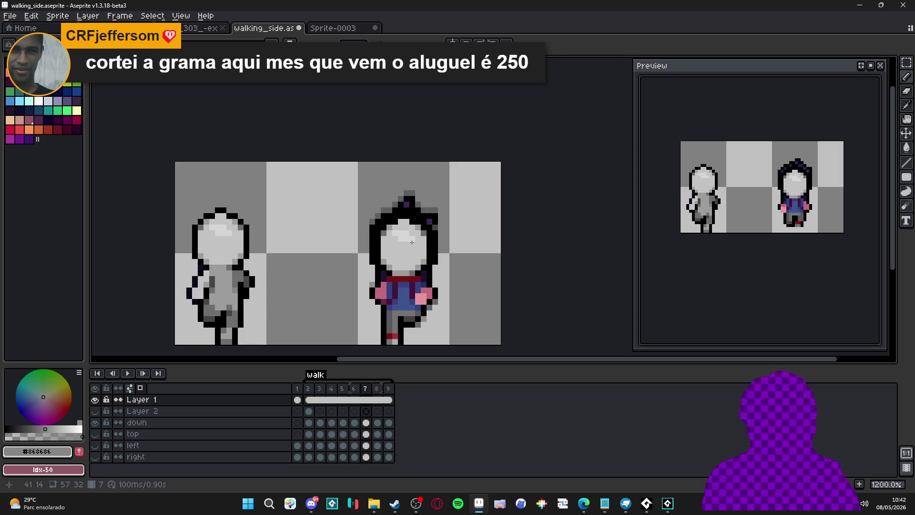
key("Right")
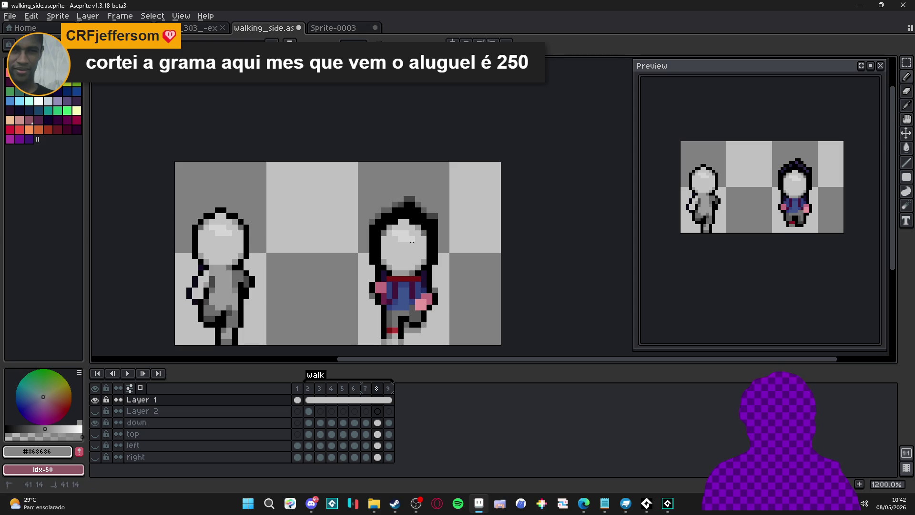